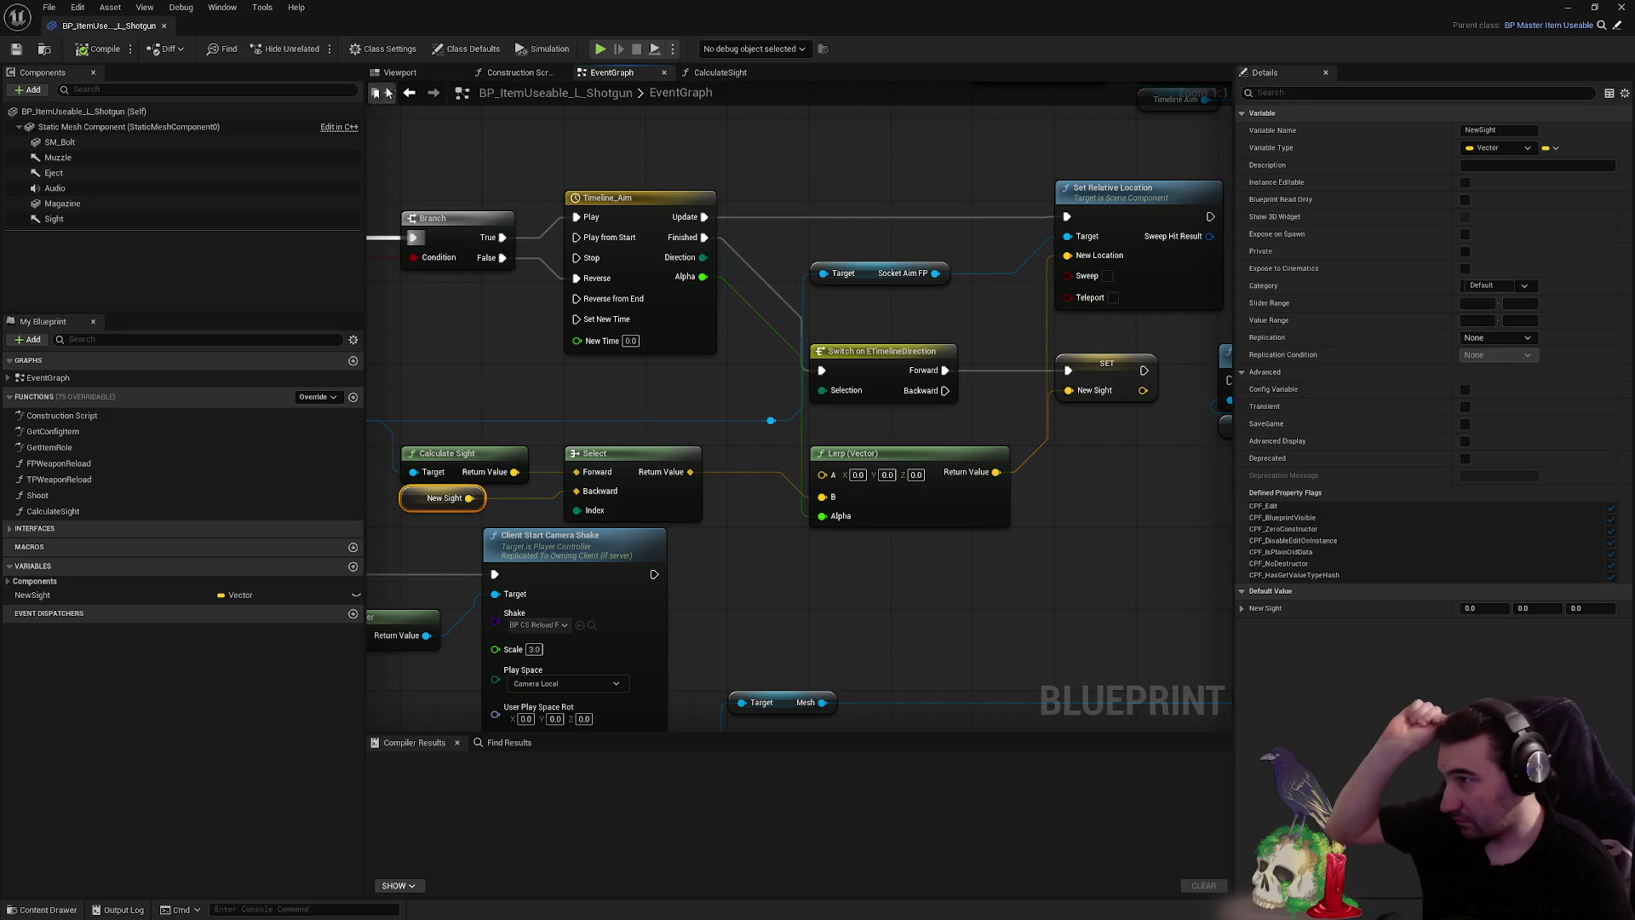
- Show the blueprint's 3D preview, select the Sight component and orbit behind it
click(397, 73)
click(102, 217)
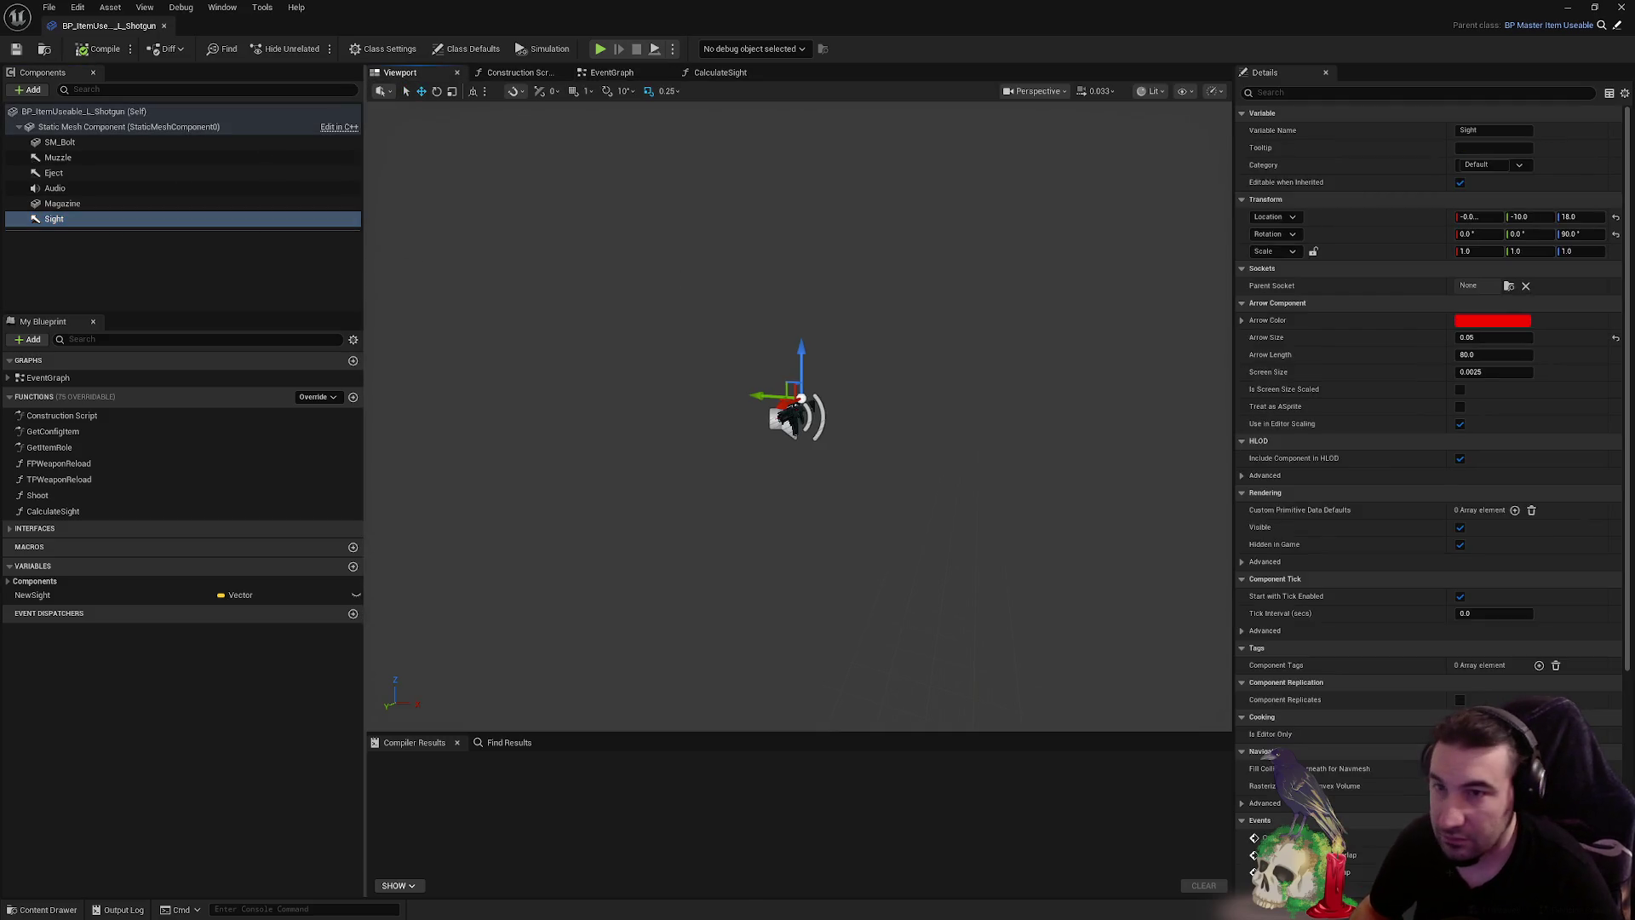
scroll(948, 334, up, 4)
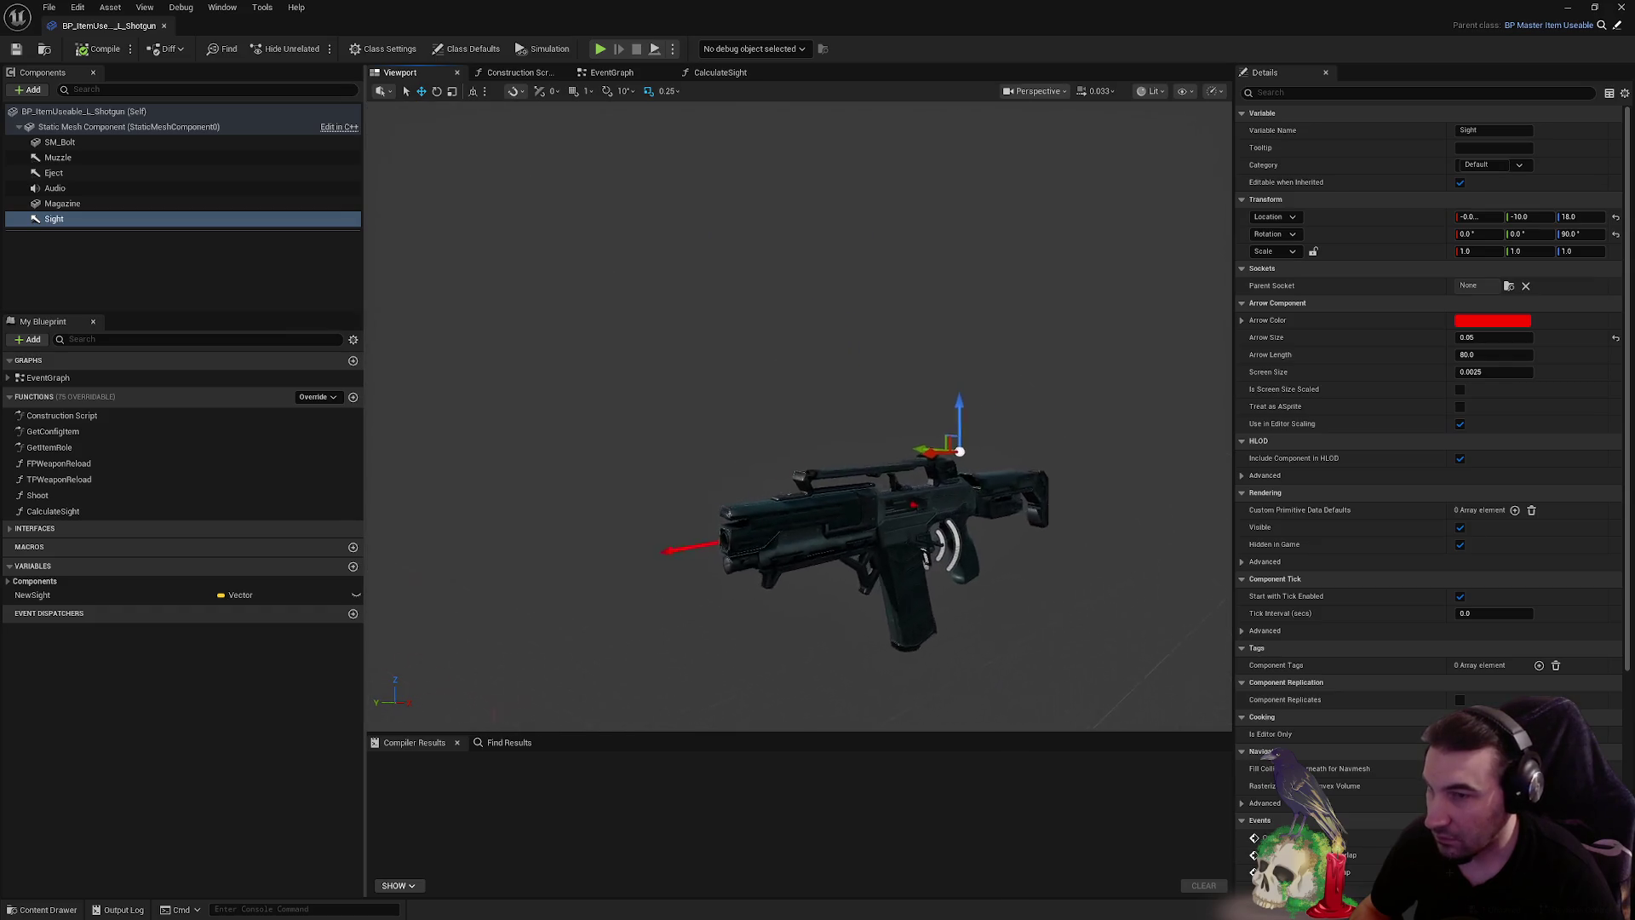
mouse_move(800, 409)
mouse_down()
mouse_move(681, 421)
mouse_move(648, 400)
mouse_move(724, 409)
mouse_move(900, 359)
mouse_up()
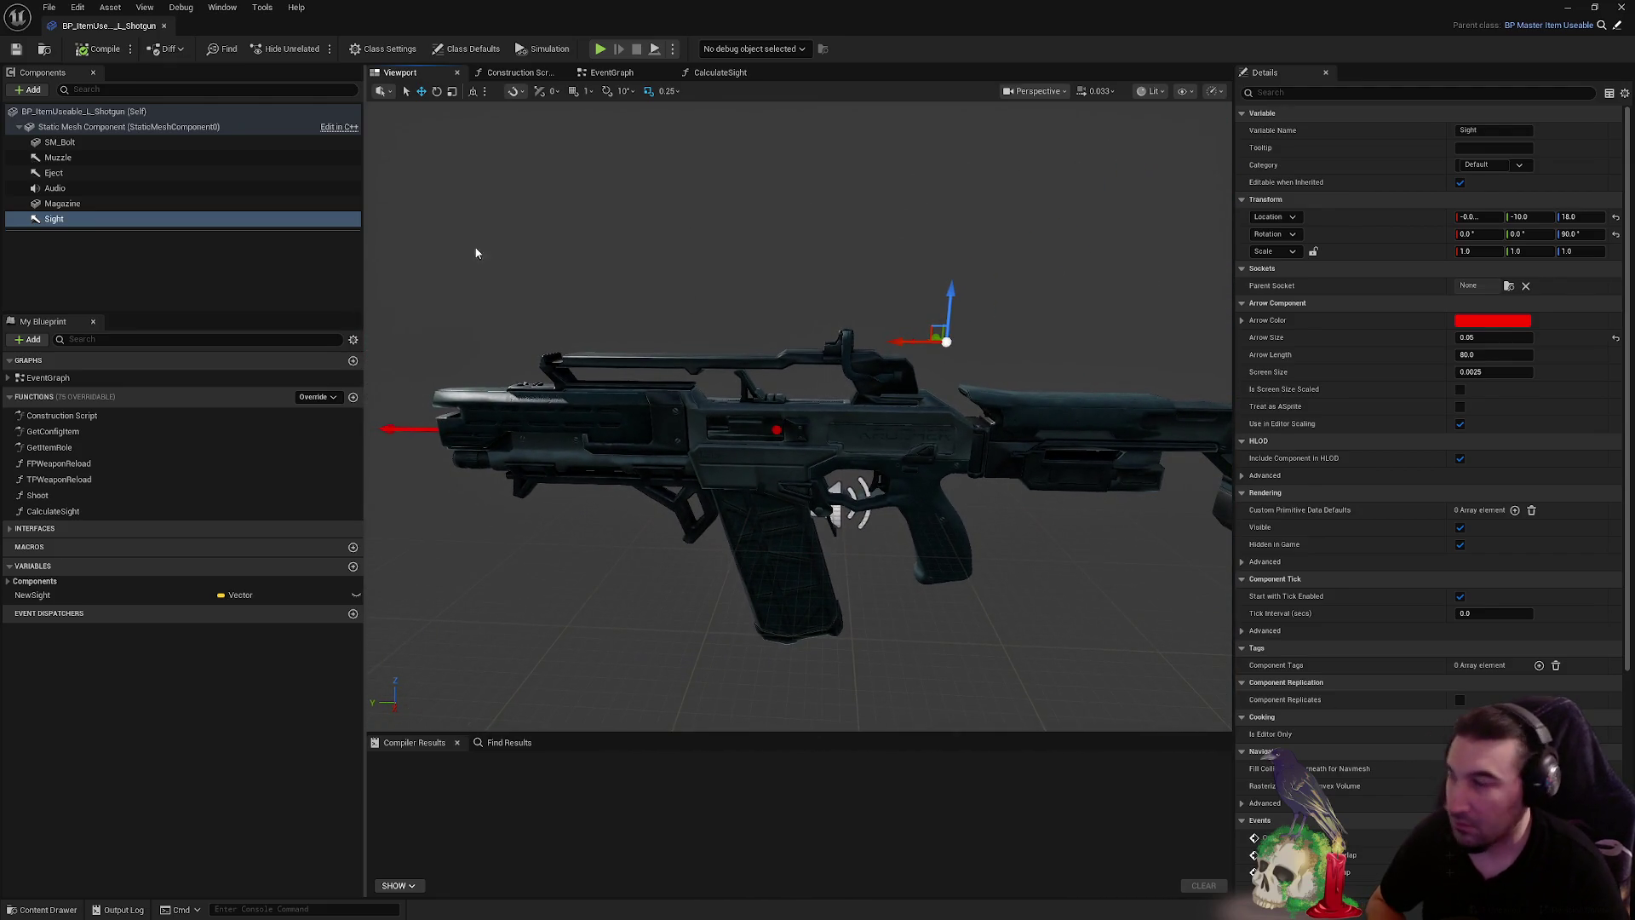
- Select SM_Bolt and the main static mesh, then step down to Eject and Magazine
click(193, 143)
click(196, 126)
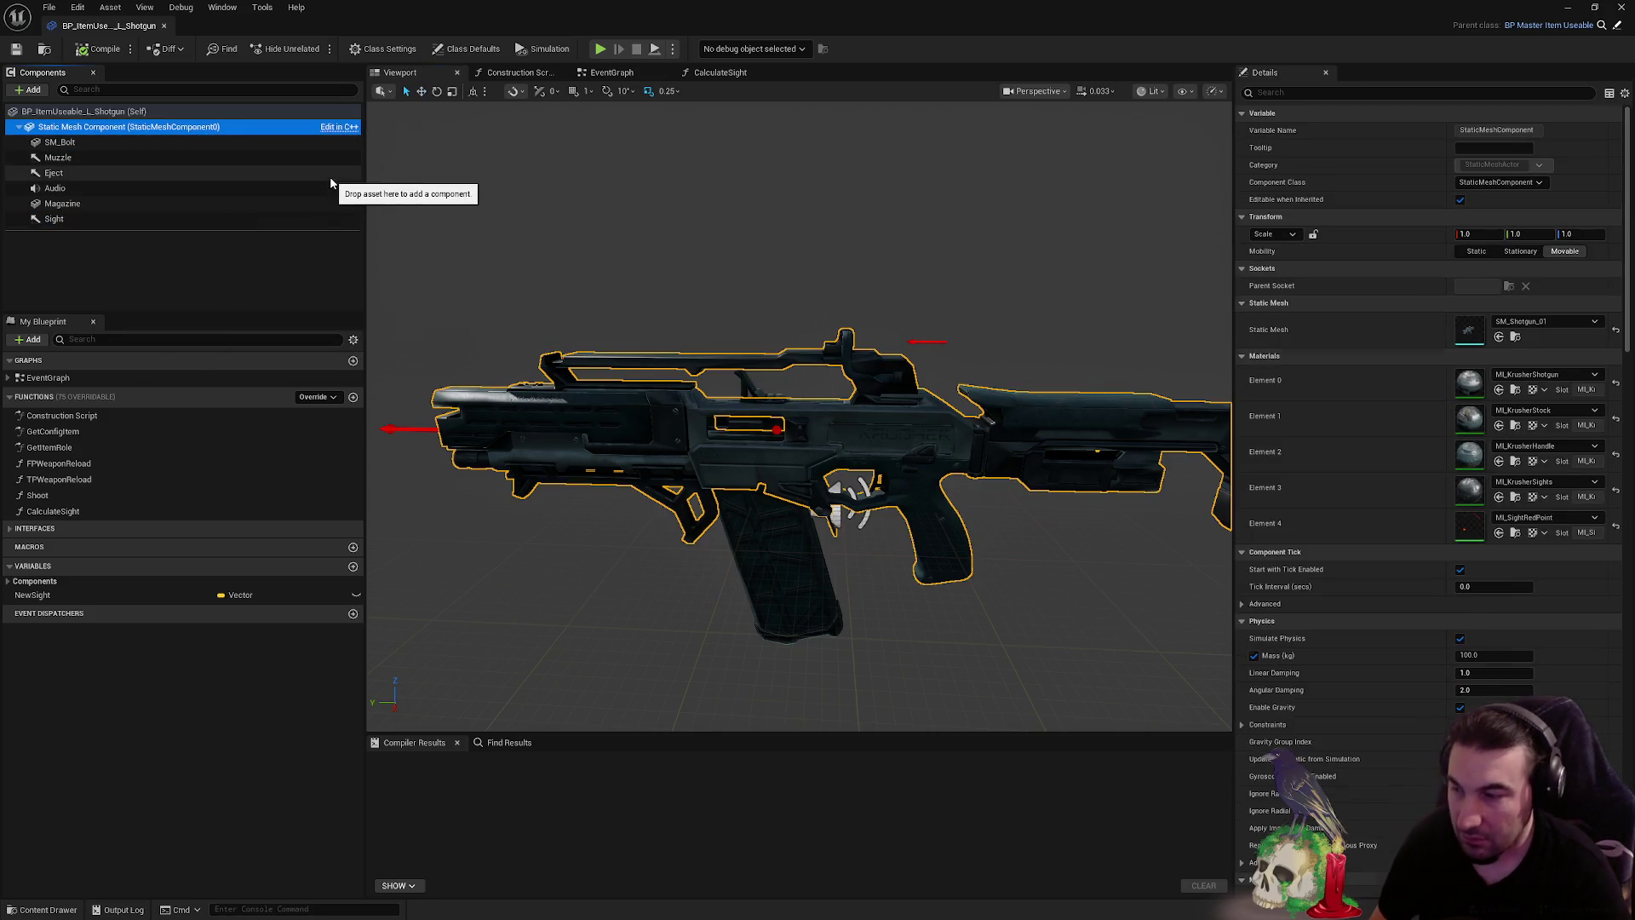
key(Down)
key(Down)
key(Down)
key(Down)
key(Down)
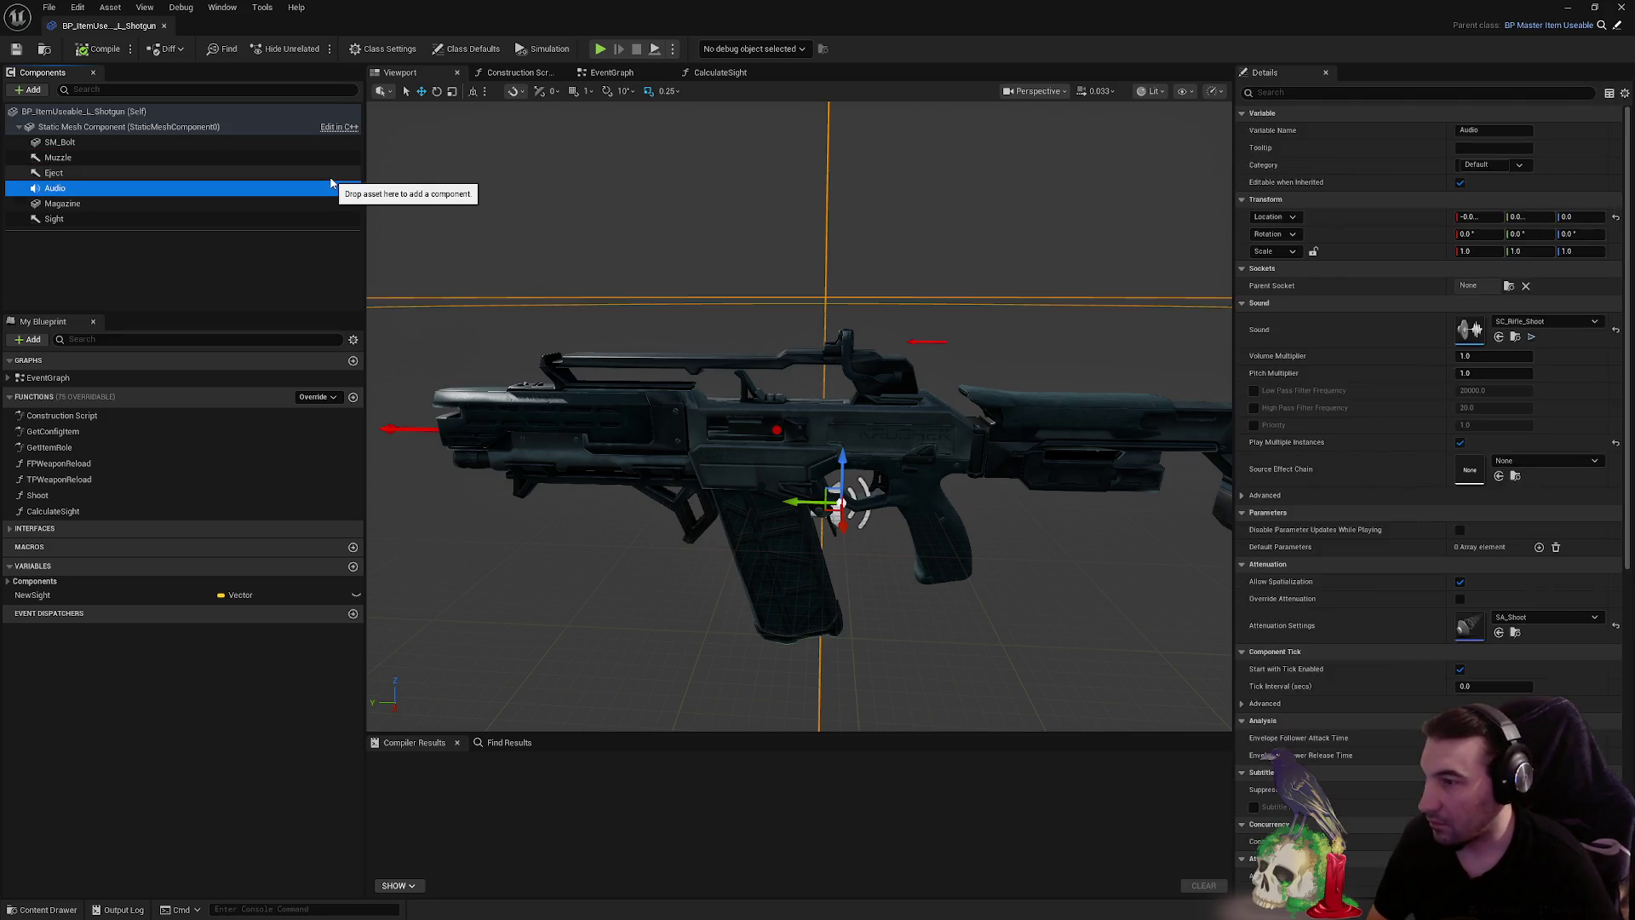
key(Down)
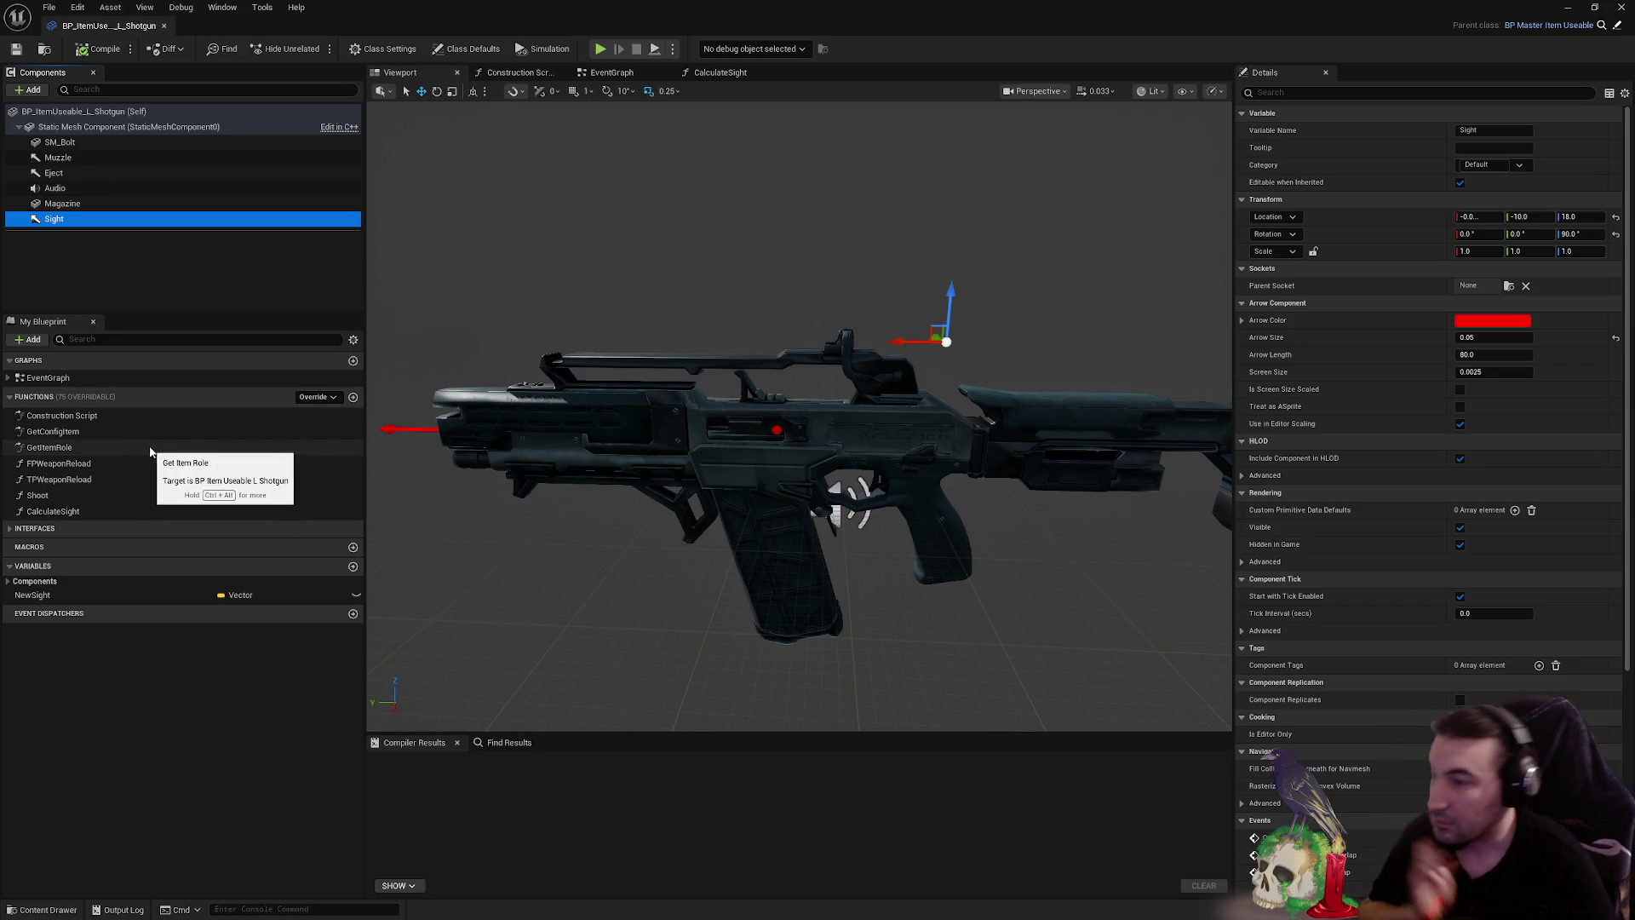
- Orbit the gun for barrel, side and three-quarter views, then restore the blueprint window
drag(775, 396, 775, 395)
drag(774, 257, 773, 257)
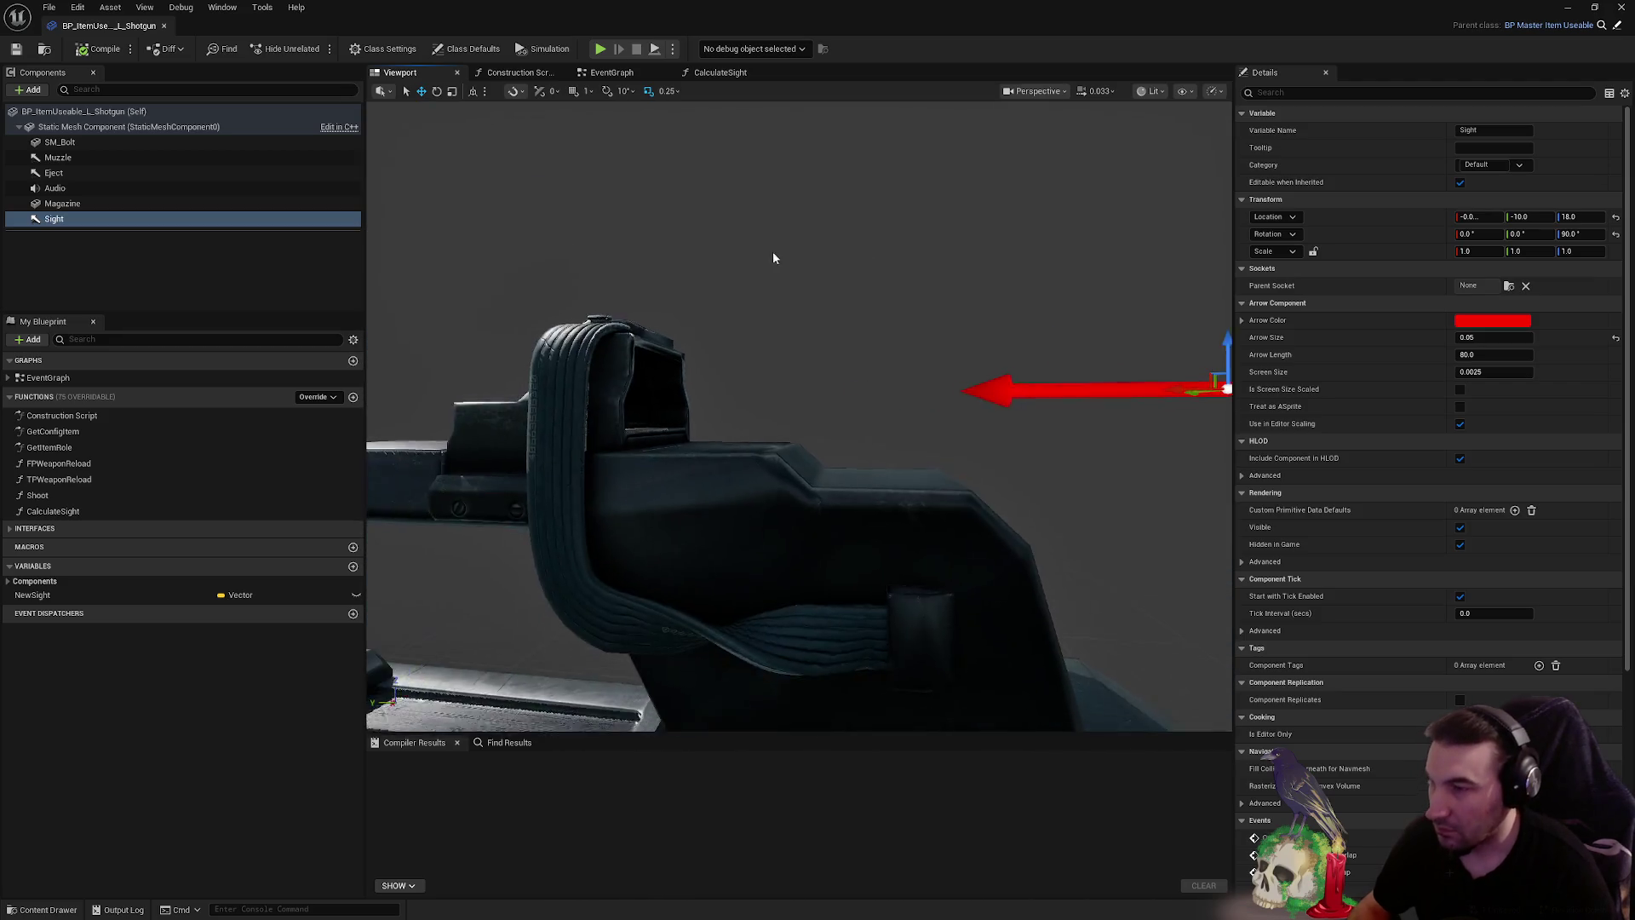
drag(733, 113, 800, 193)
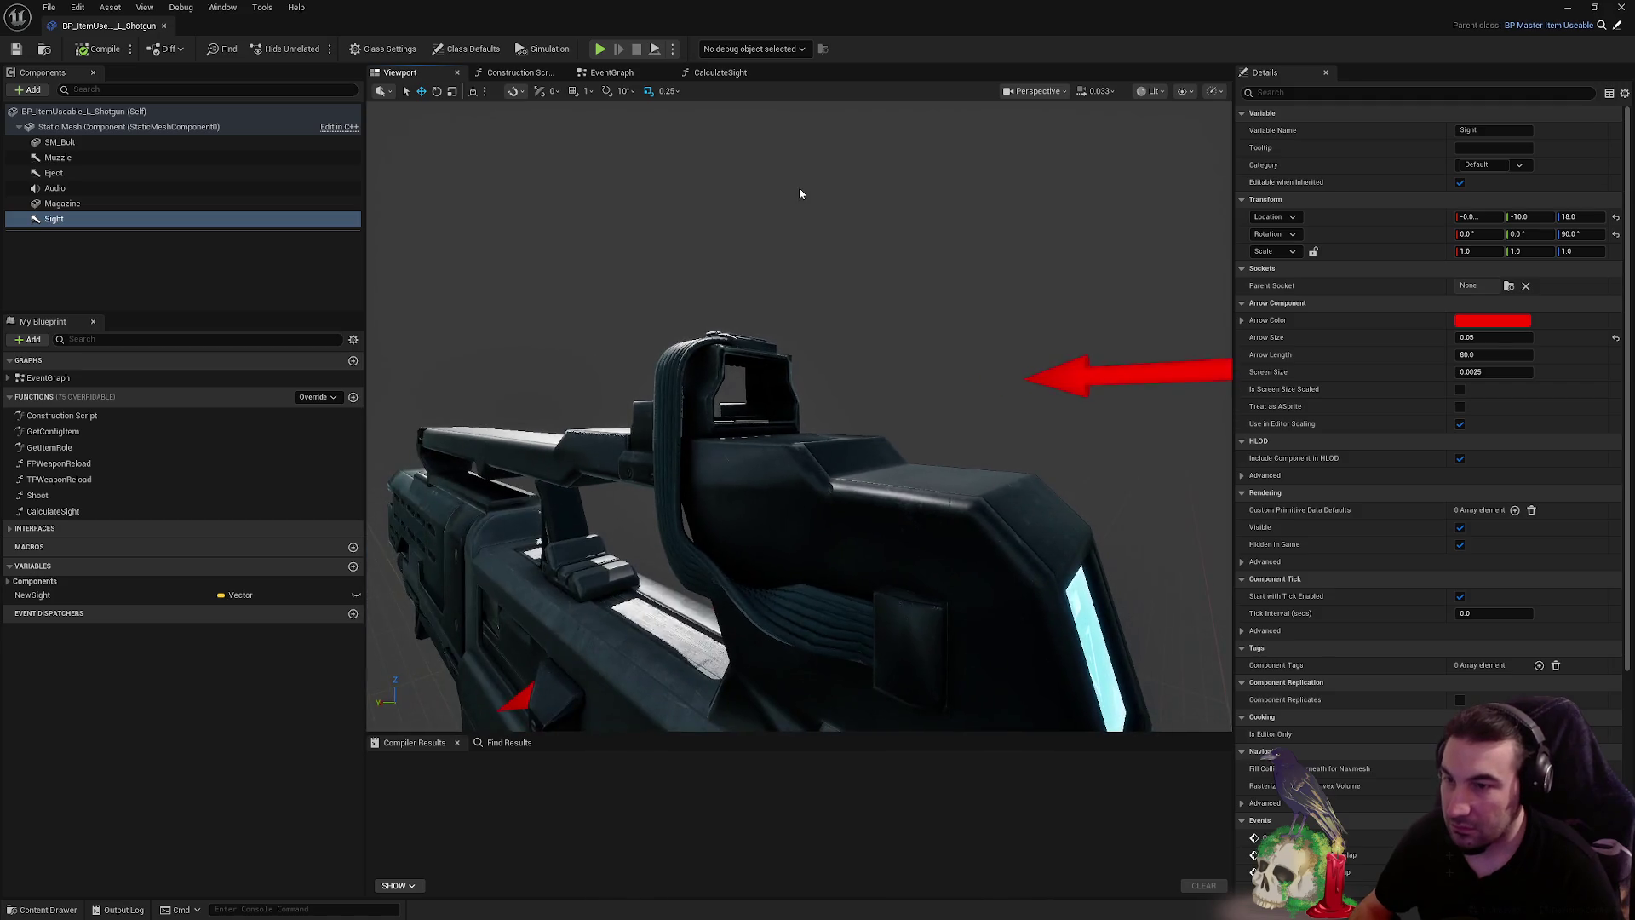
double_click(876, 66)
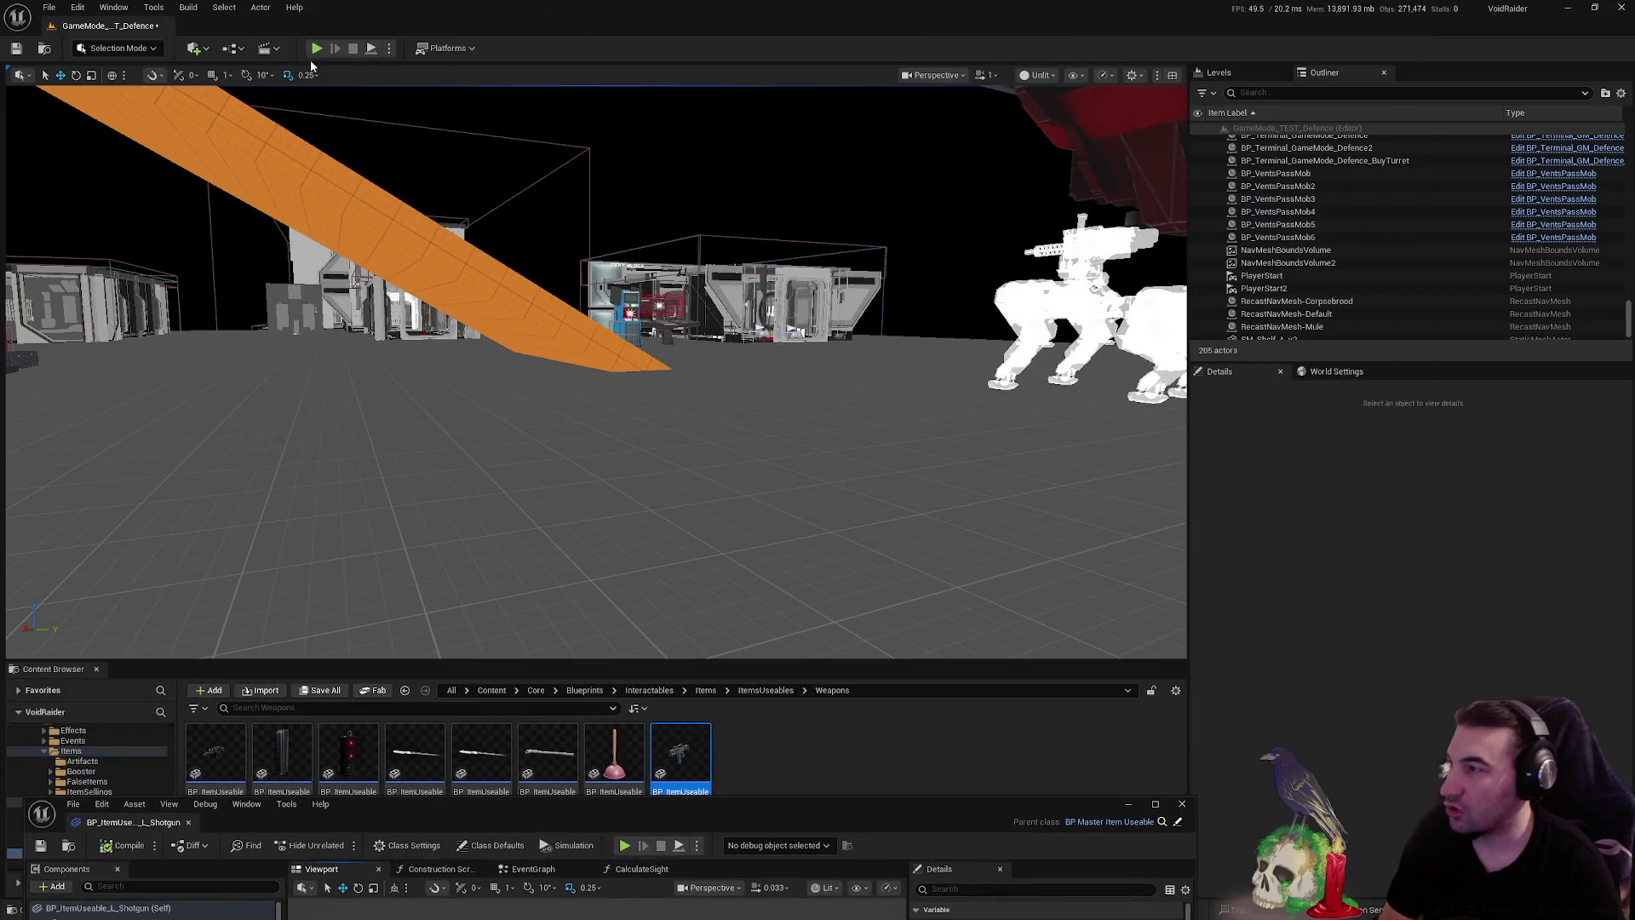
- Start Play-in-Editor, walk over the floating shotgun, then grab the rifle from the shelf
click(316, 49)
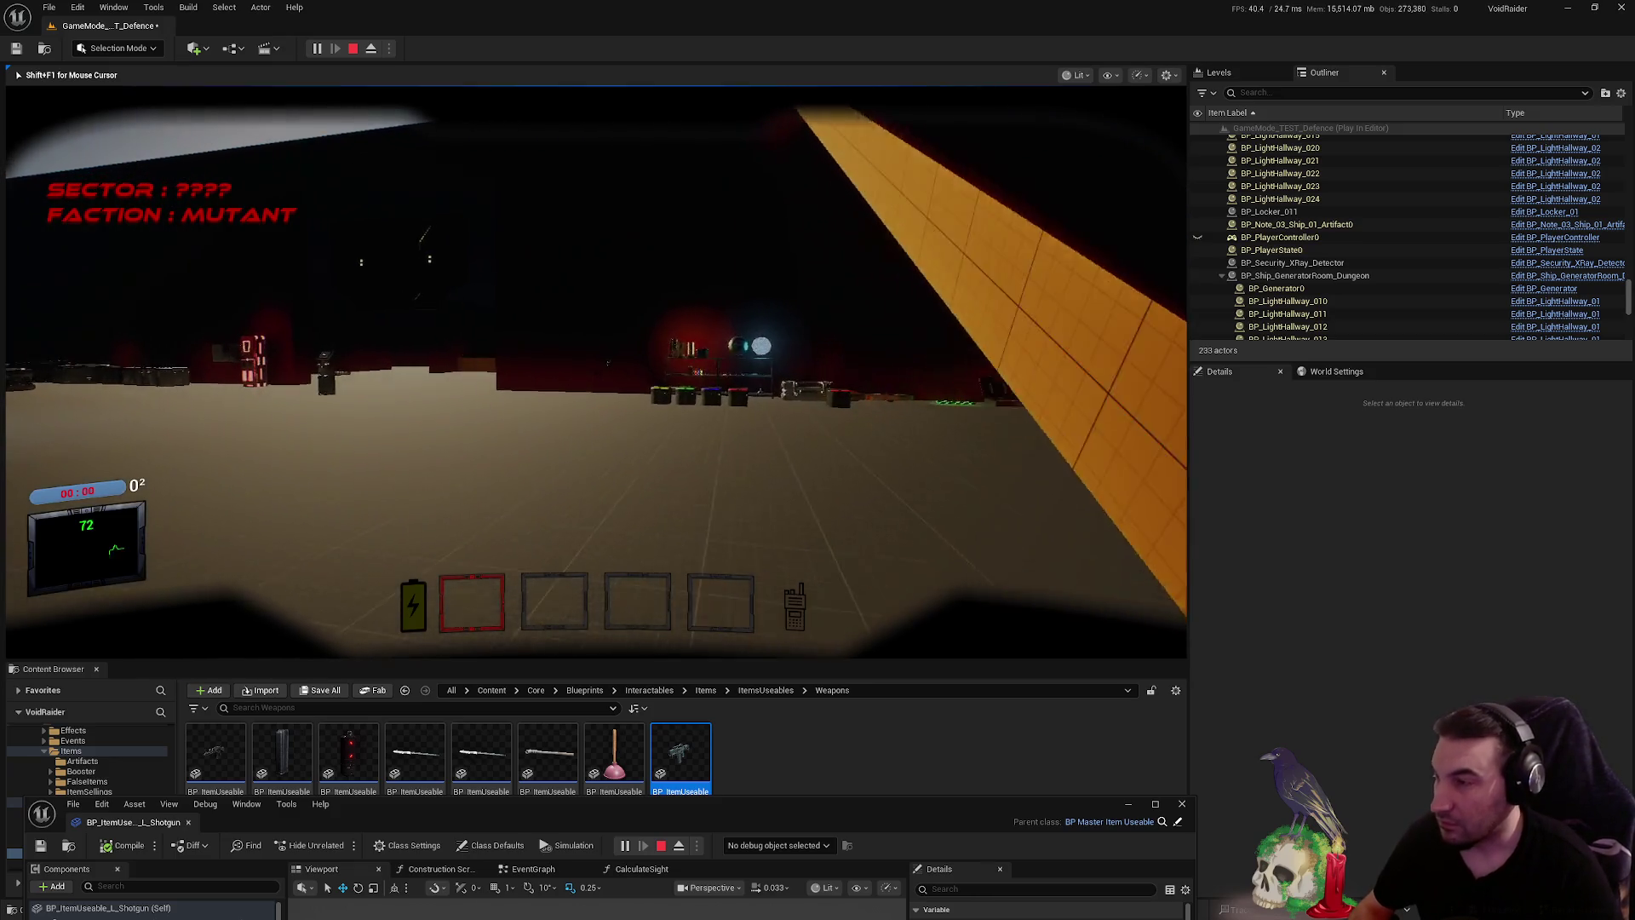
key(w)
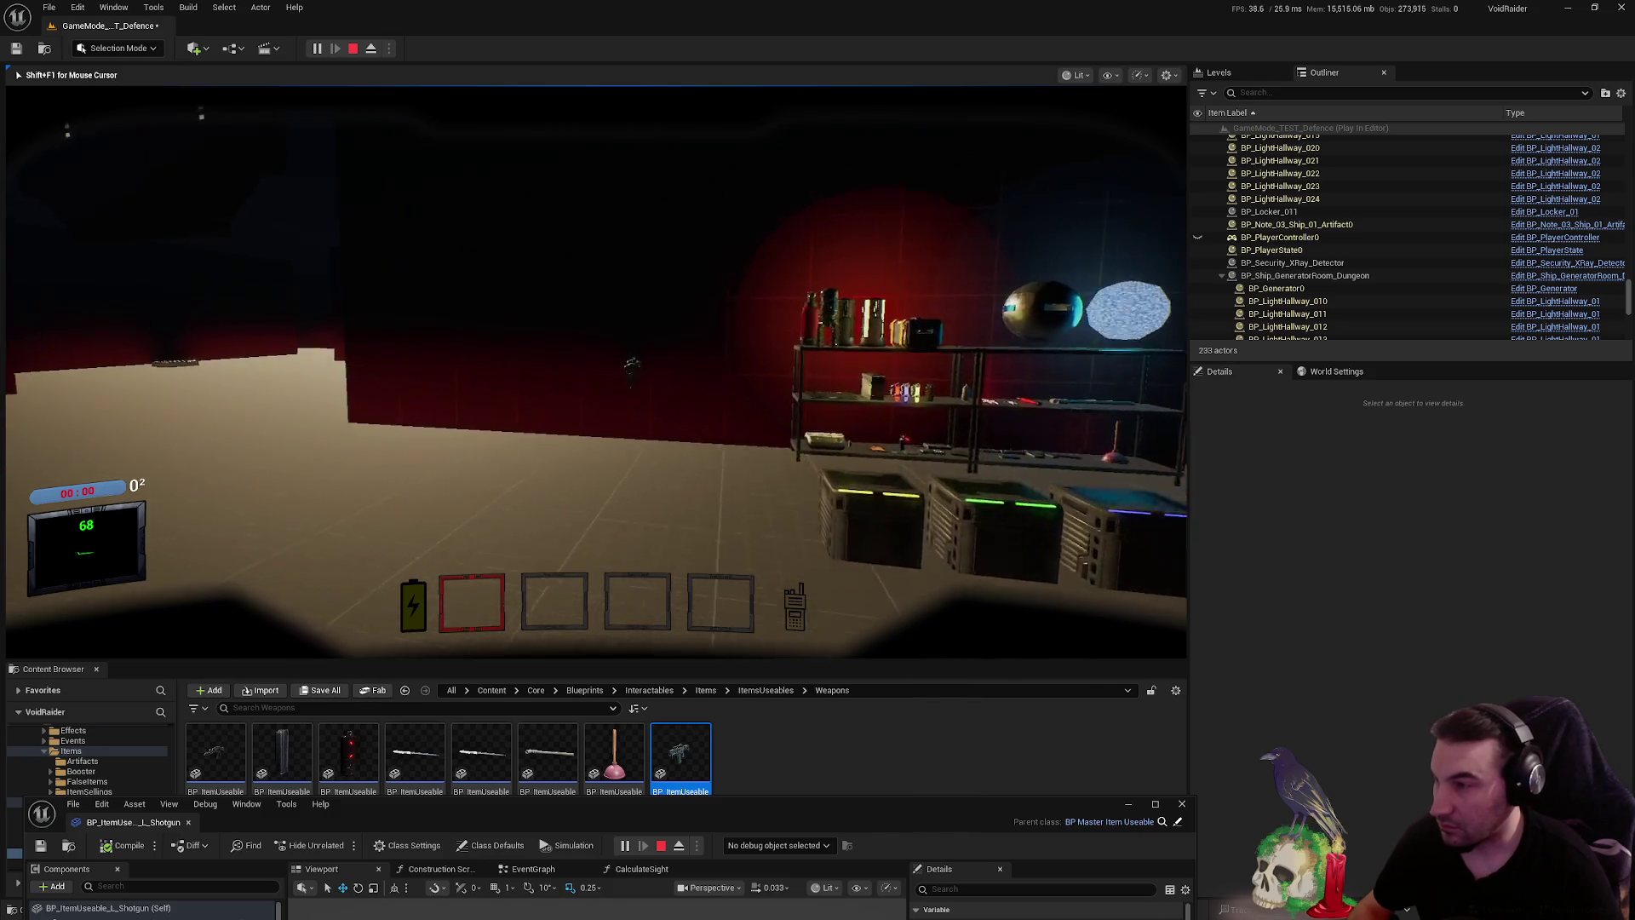
key(w)
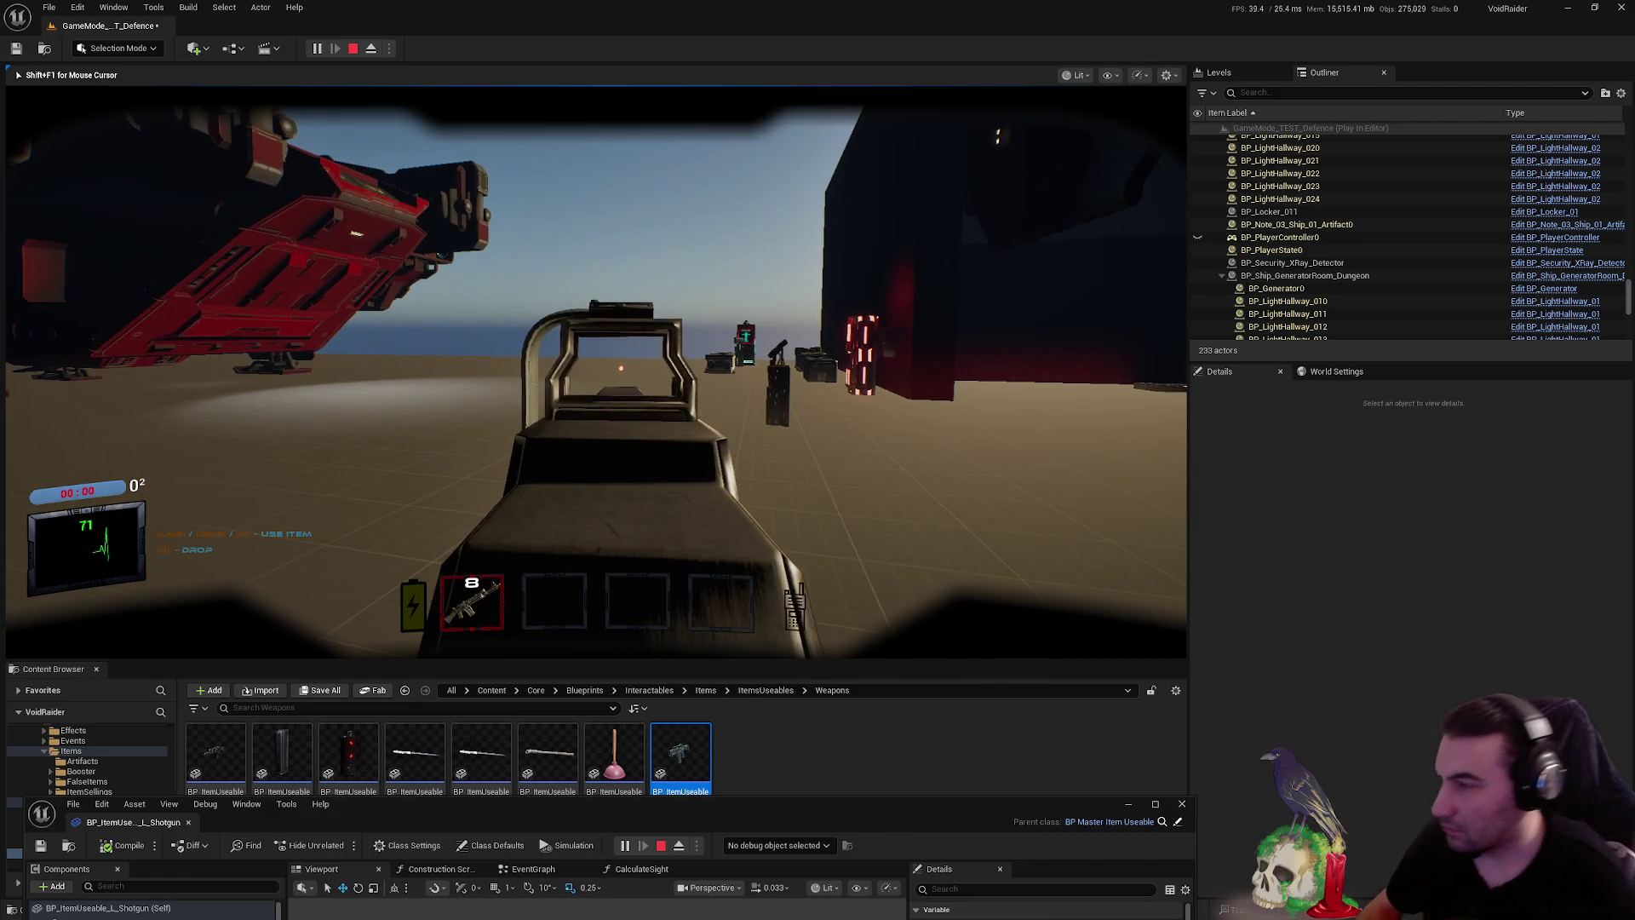
key(w)
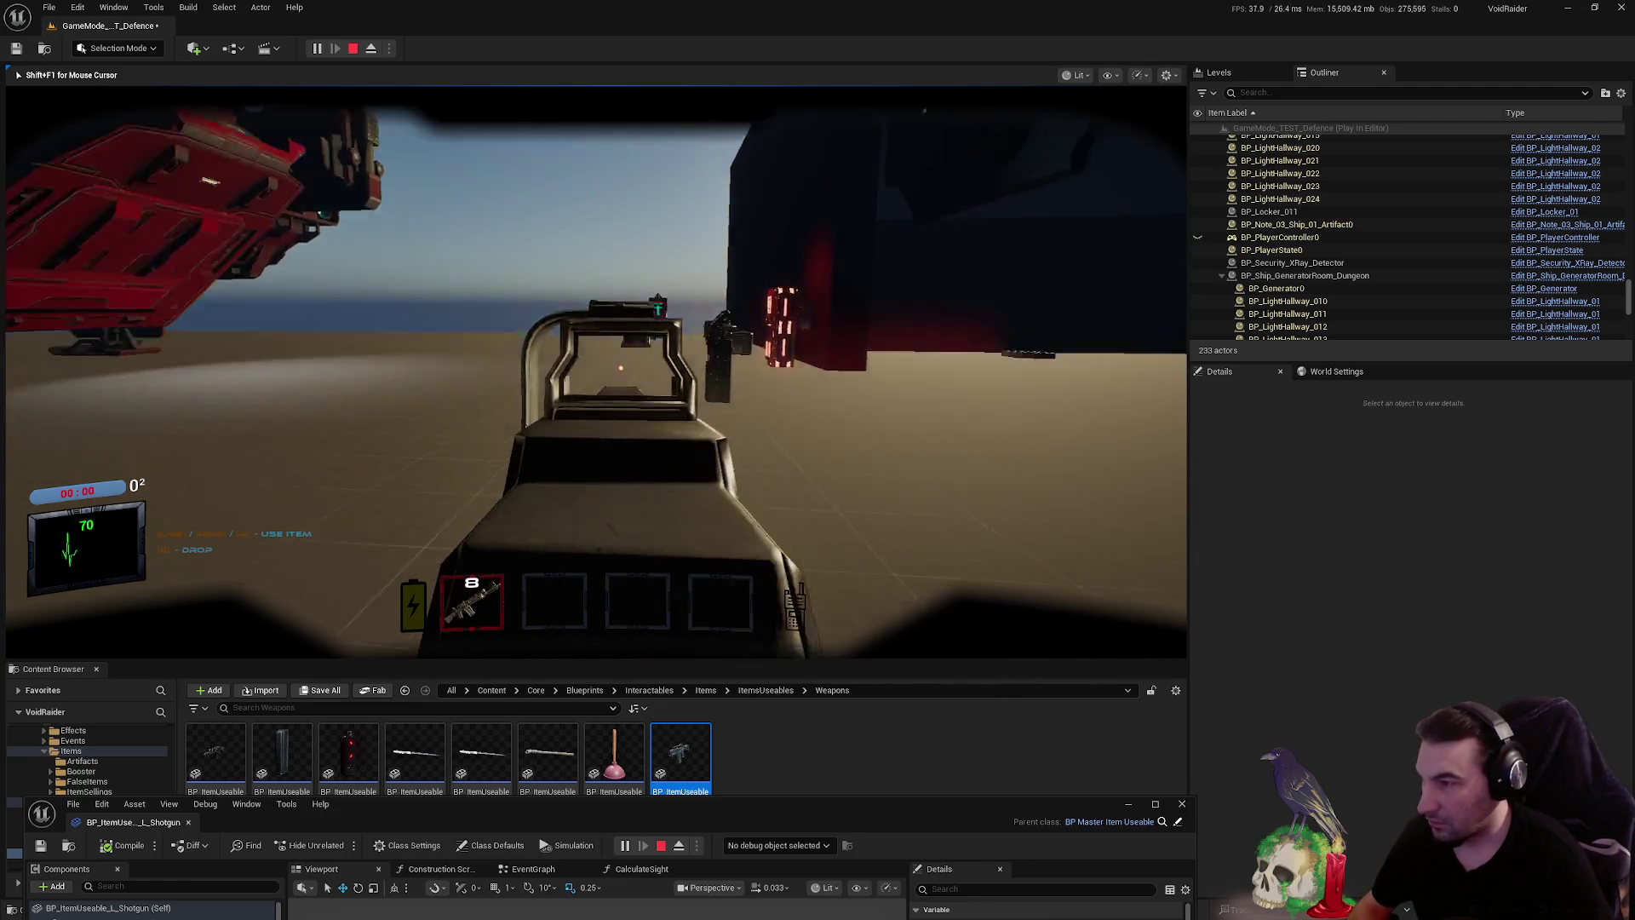
key(w)
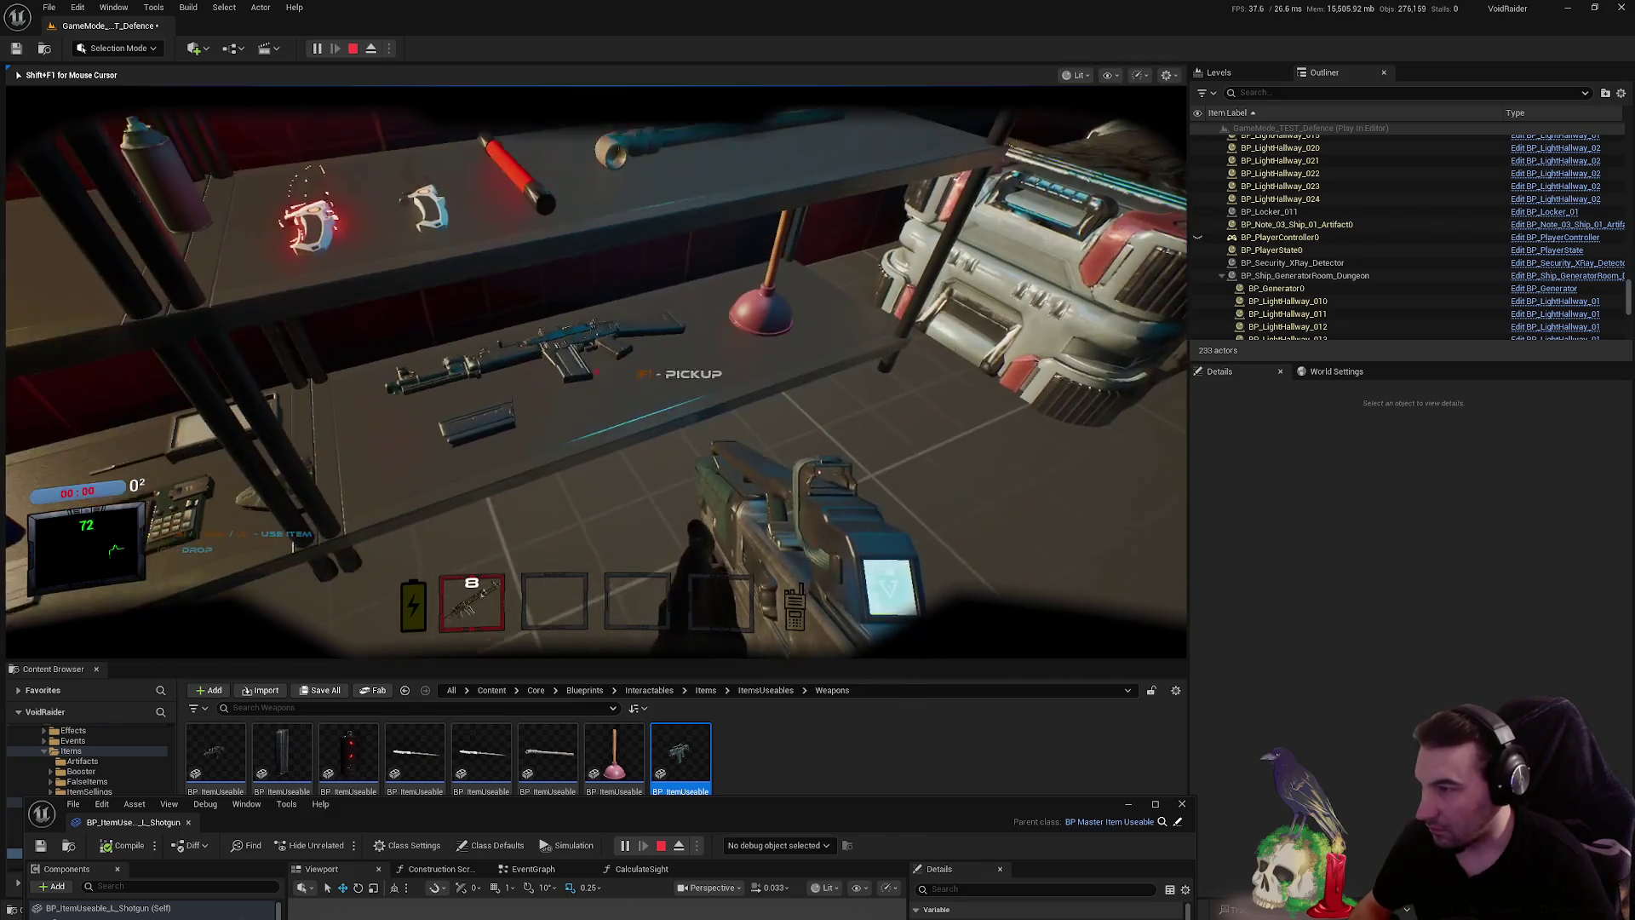
key(f)
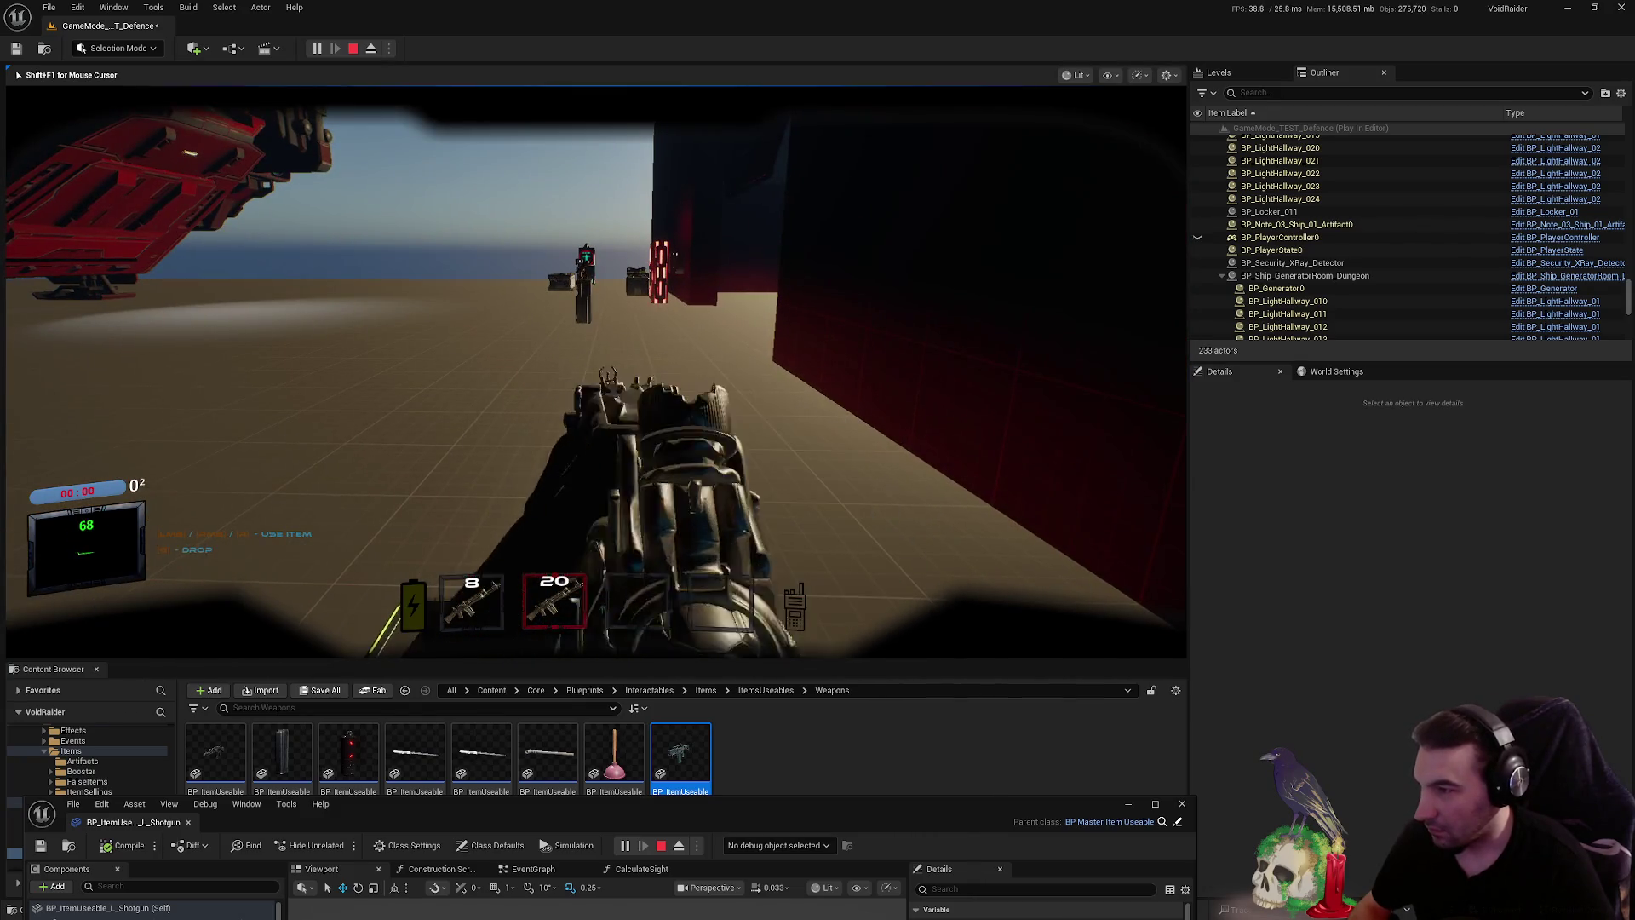
- Toggle aiming down sights repeatedly with the held weapon, then lower it
mouse_move(596, 374)
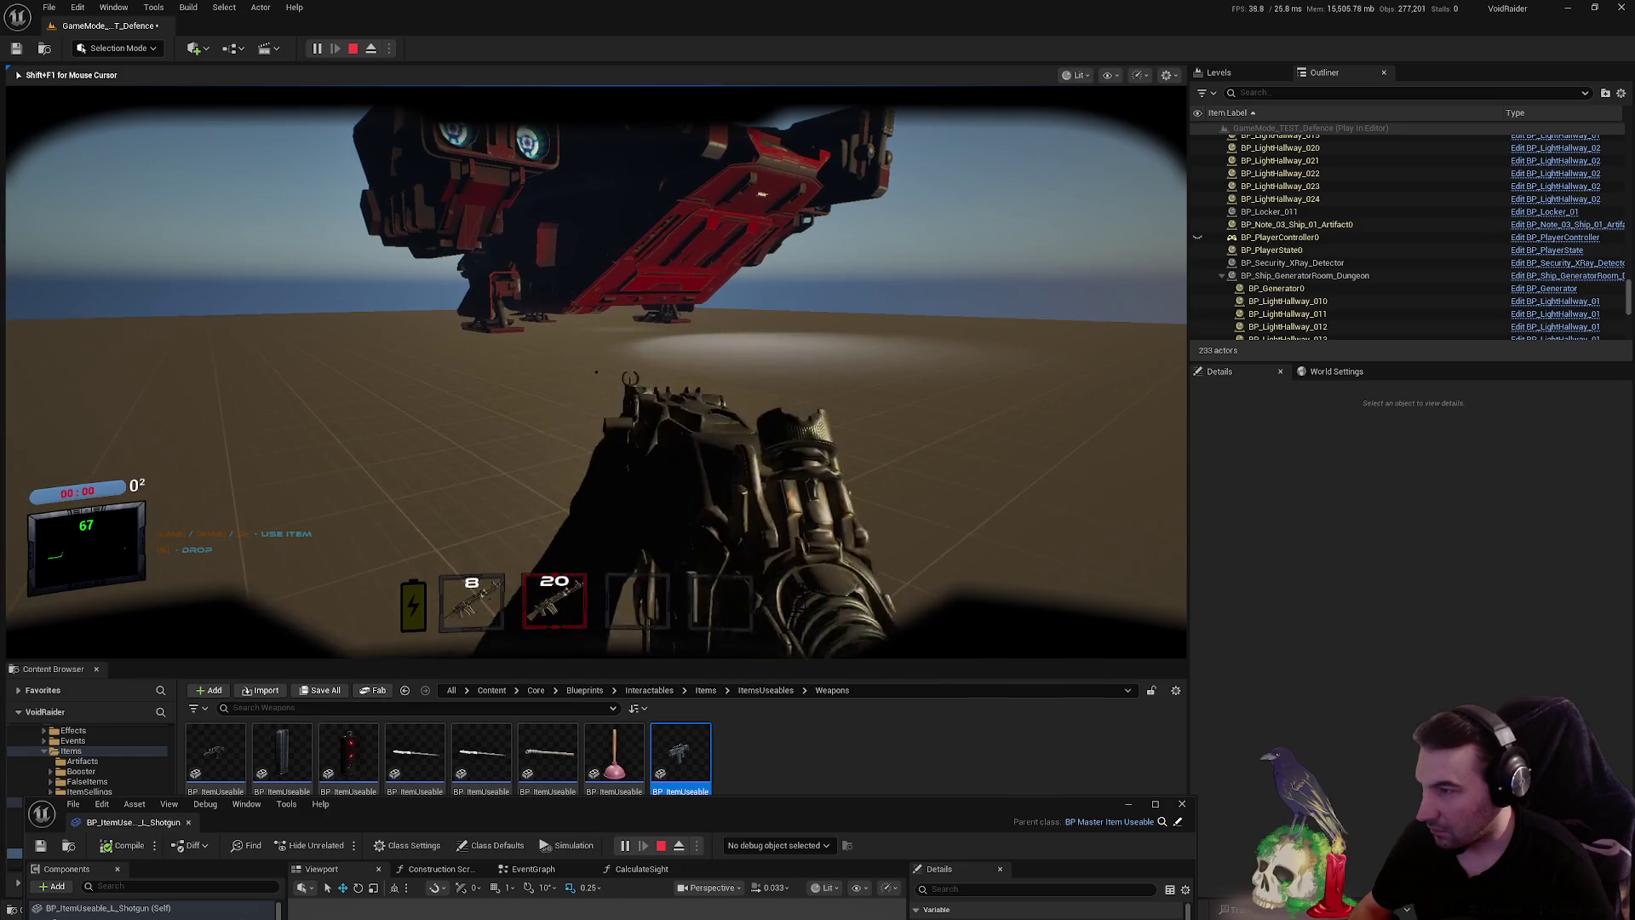
right_click(596, 375)
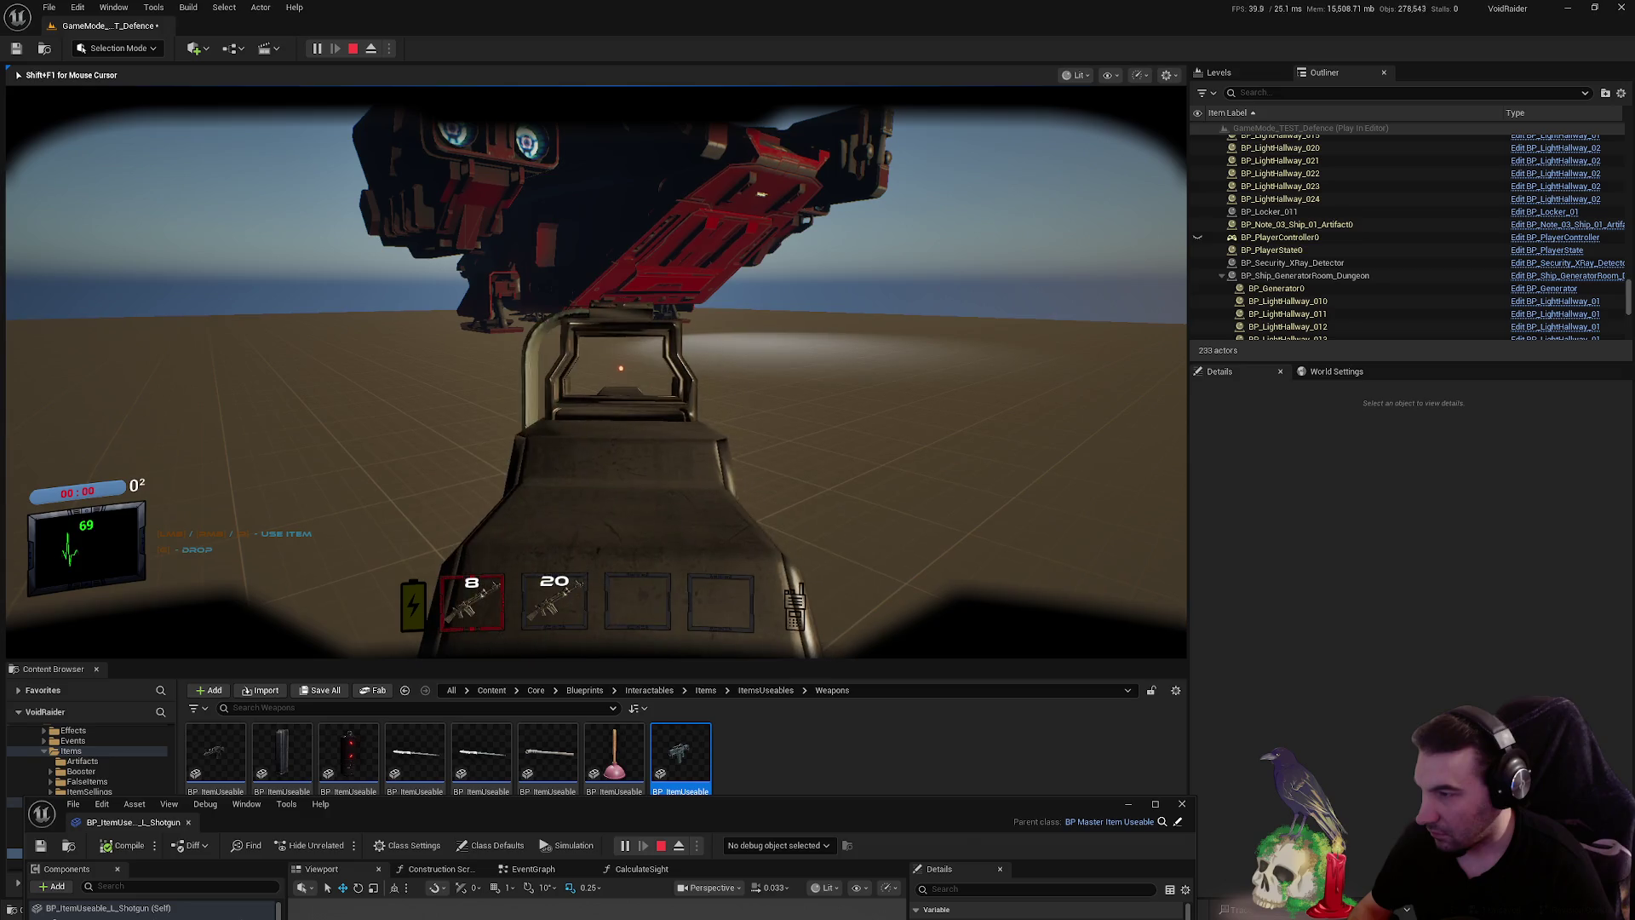
right_click(597, 374)
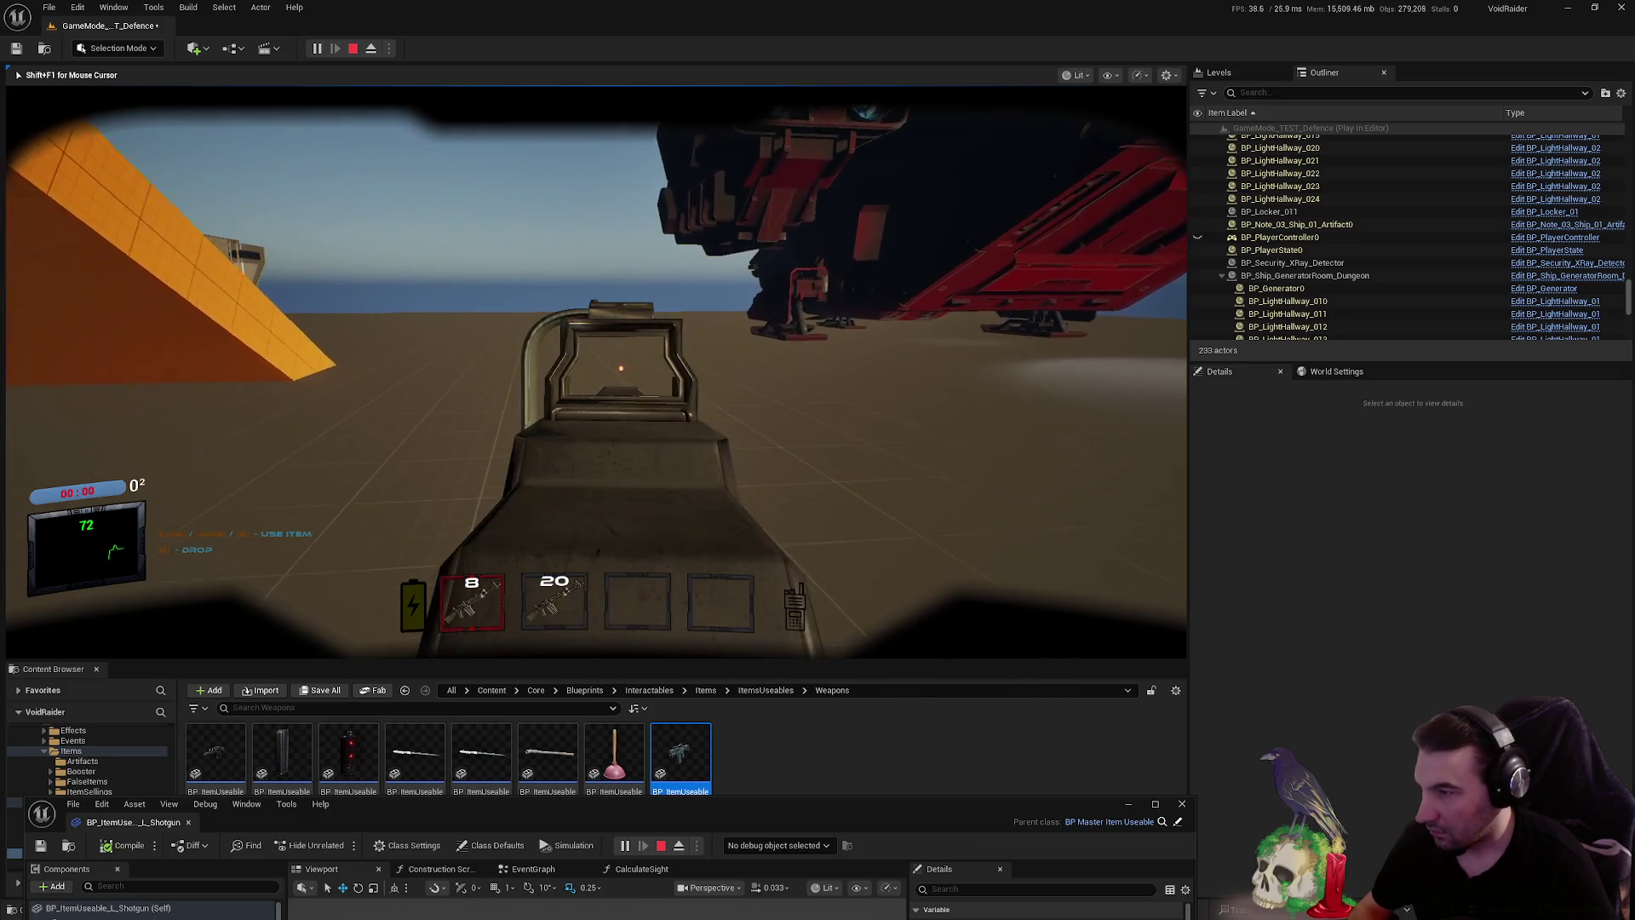
right_click(596, 374)
right_click(596, 375)
right_click(596, 375)
right_click(596, 374)
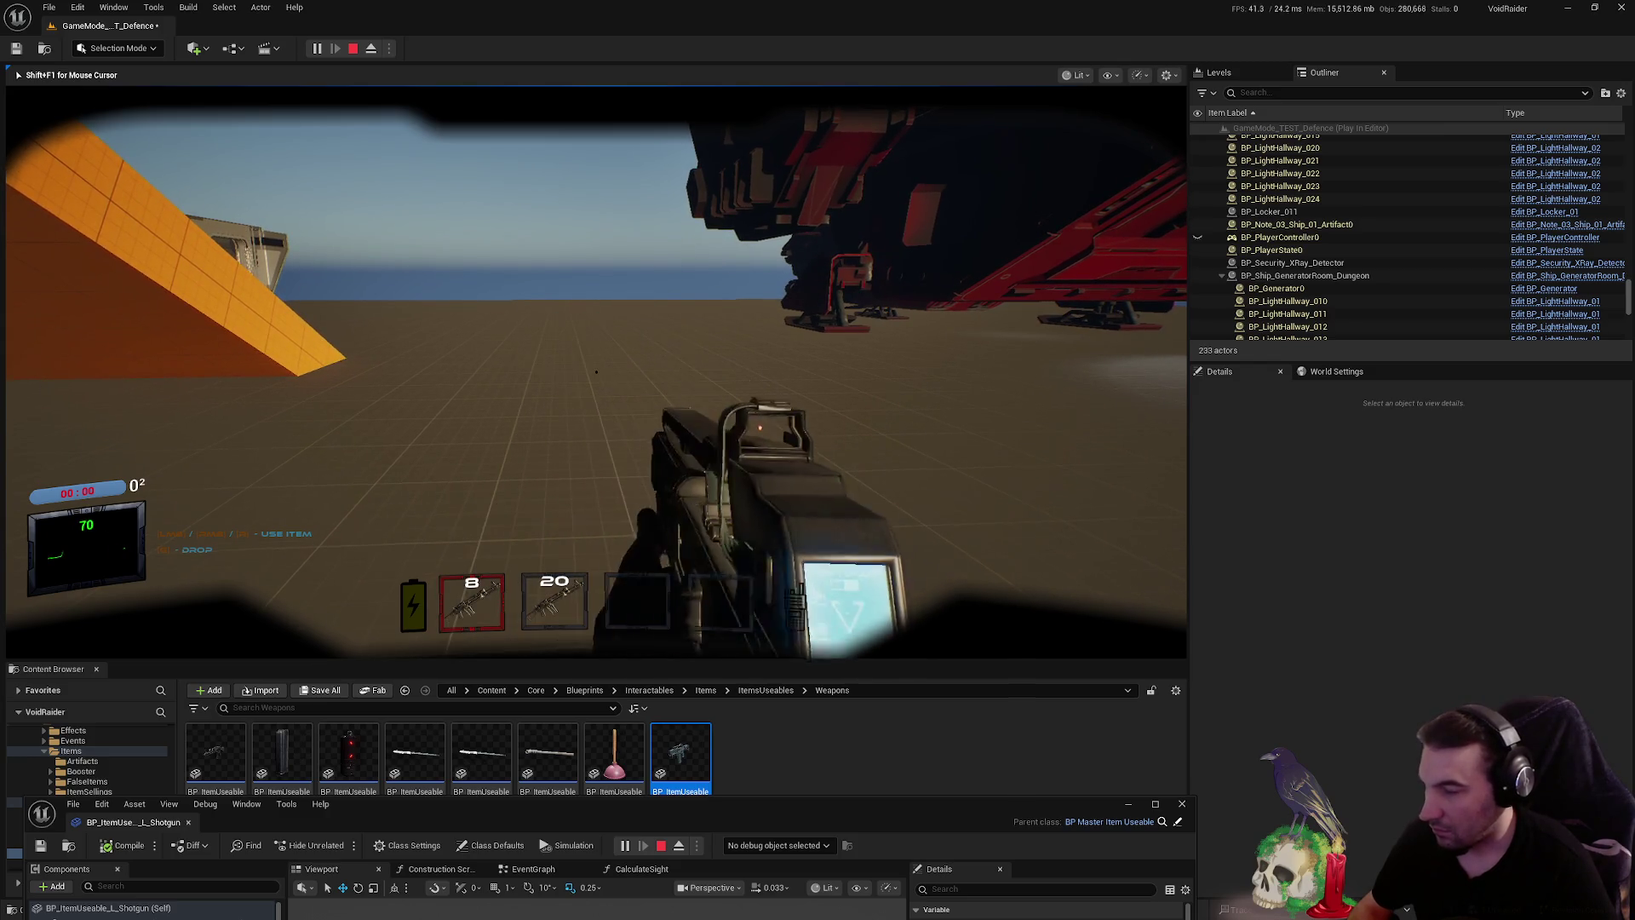
right_click(596, 375)
right_click(596, 375)
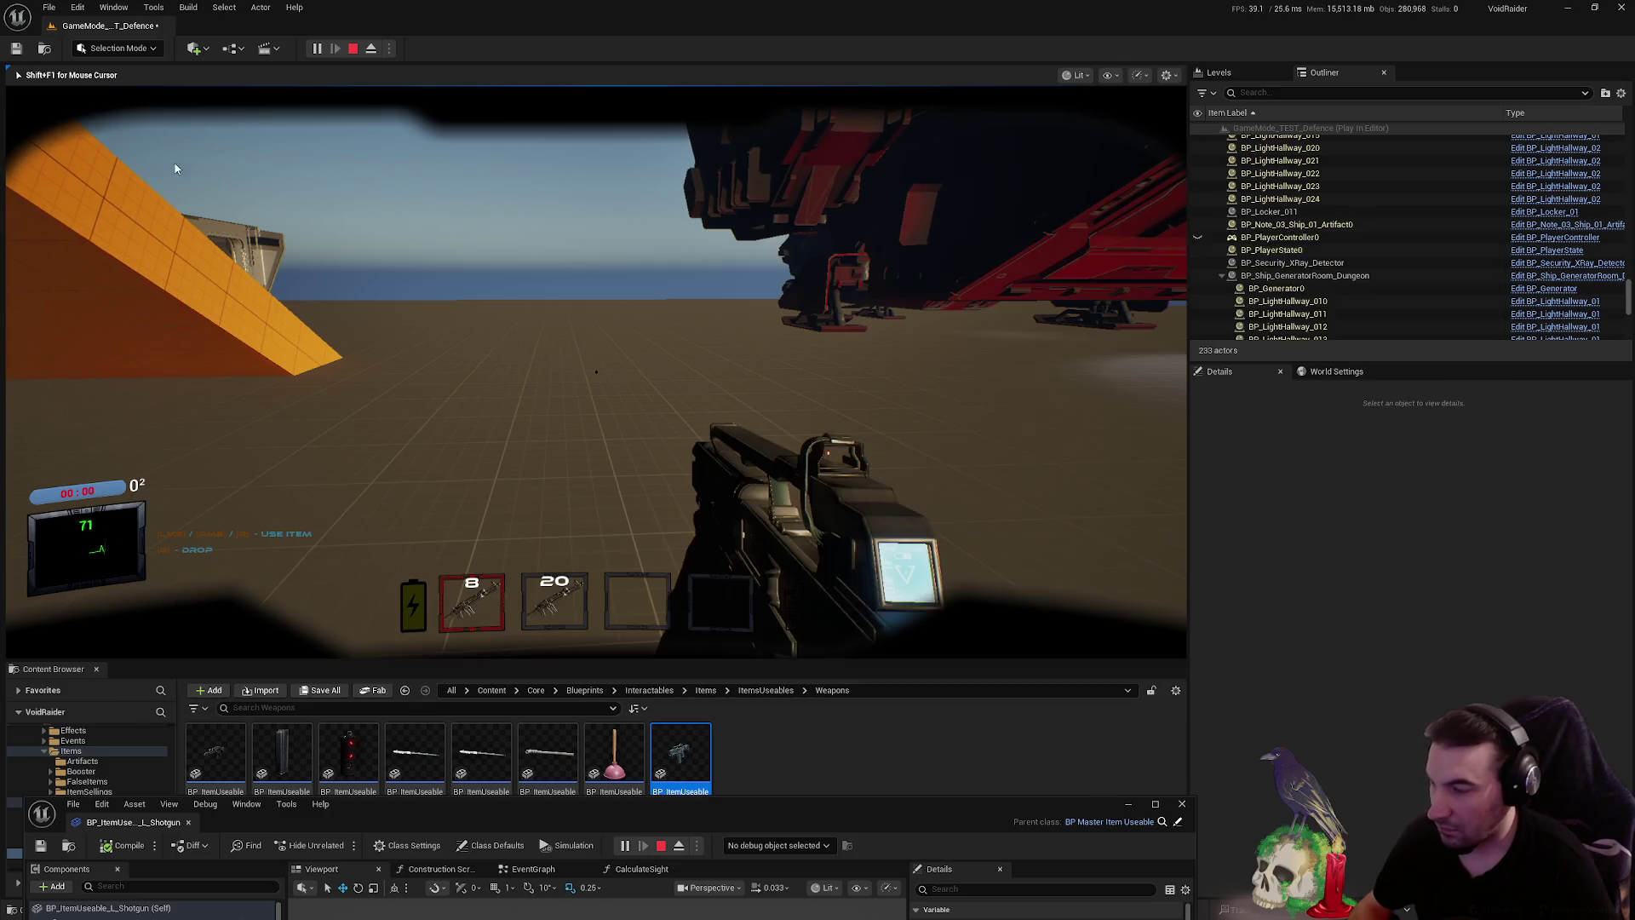
- Stop the play session and maximize the shotgun blueprint editor again
key(shift+F1)
key(Escape)
drag(963, 830, 911, 271)
double_click(911, 271)
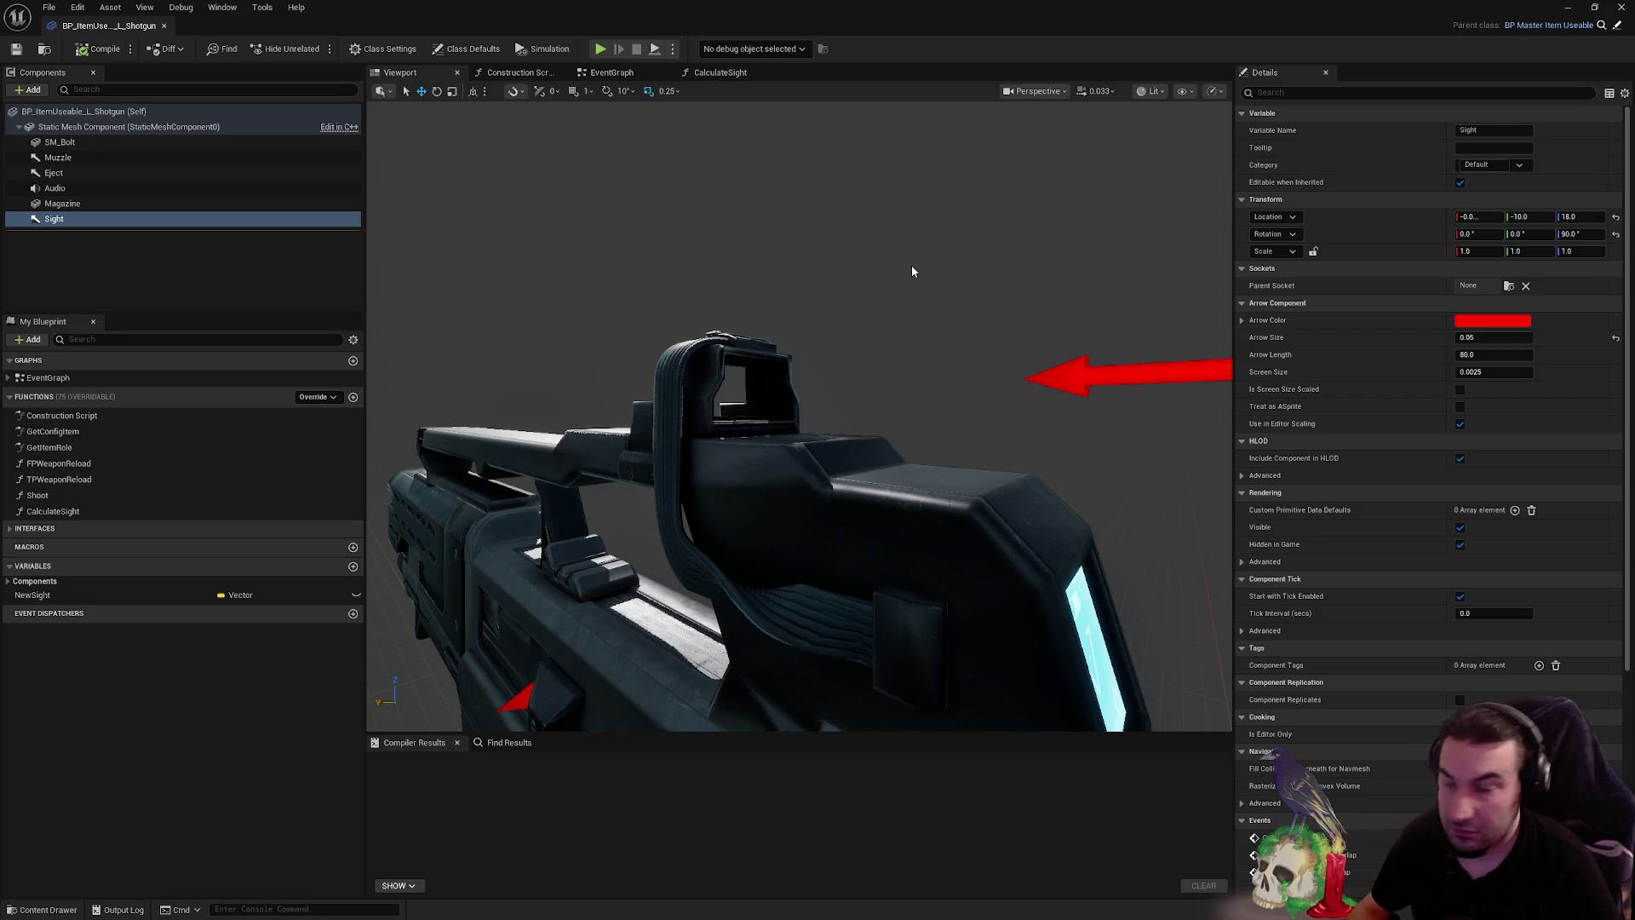
- Orbit to a side view of the sight, then move the window aside and face the red wall
mouse_move(892, 320)
mouse_down()
mouse_move(1073, 341)
mouse_move(1009, 339)
mouse_up()
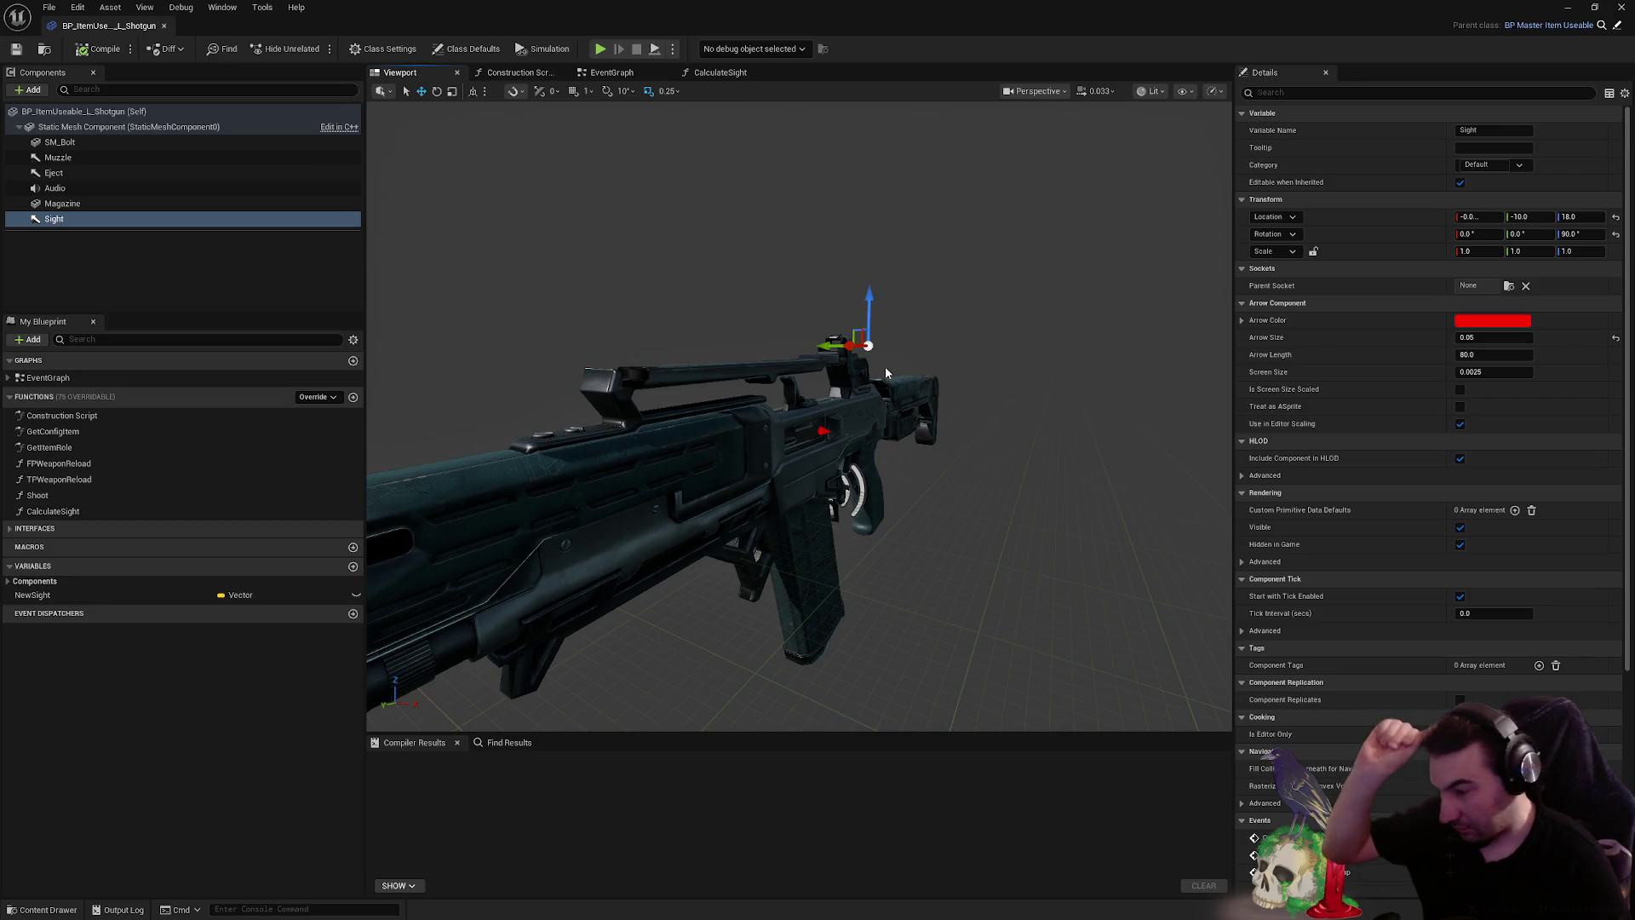
mouse_move(647, 26)
mouse_down()
mouse_move(771, 409)
mouse_move(738, 896)
mouse_up()
drag(596, 384, 456, 387)
- Browse to Characters > PlayerRogue > Animations > FirstPerson > Men > Grab
scroll(92, 777, up, 3)
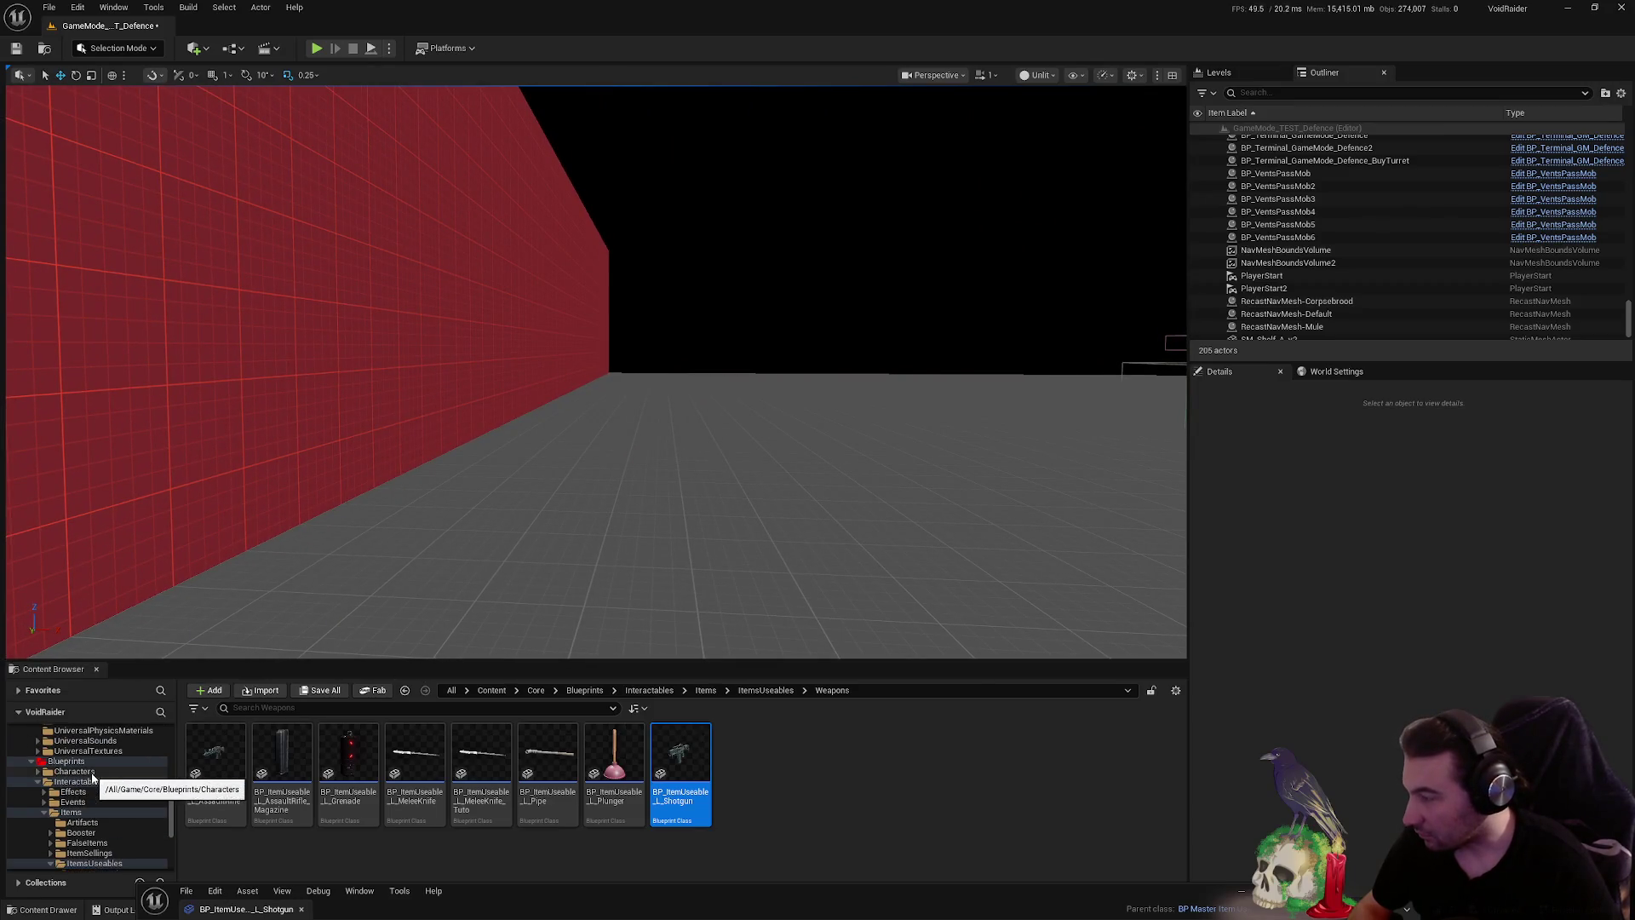
click(75, 772)
scroll(111, 784, up, 4)
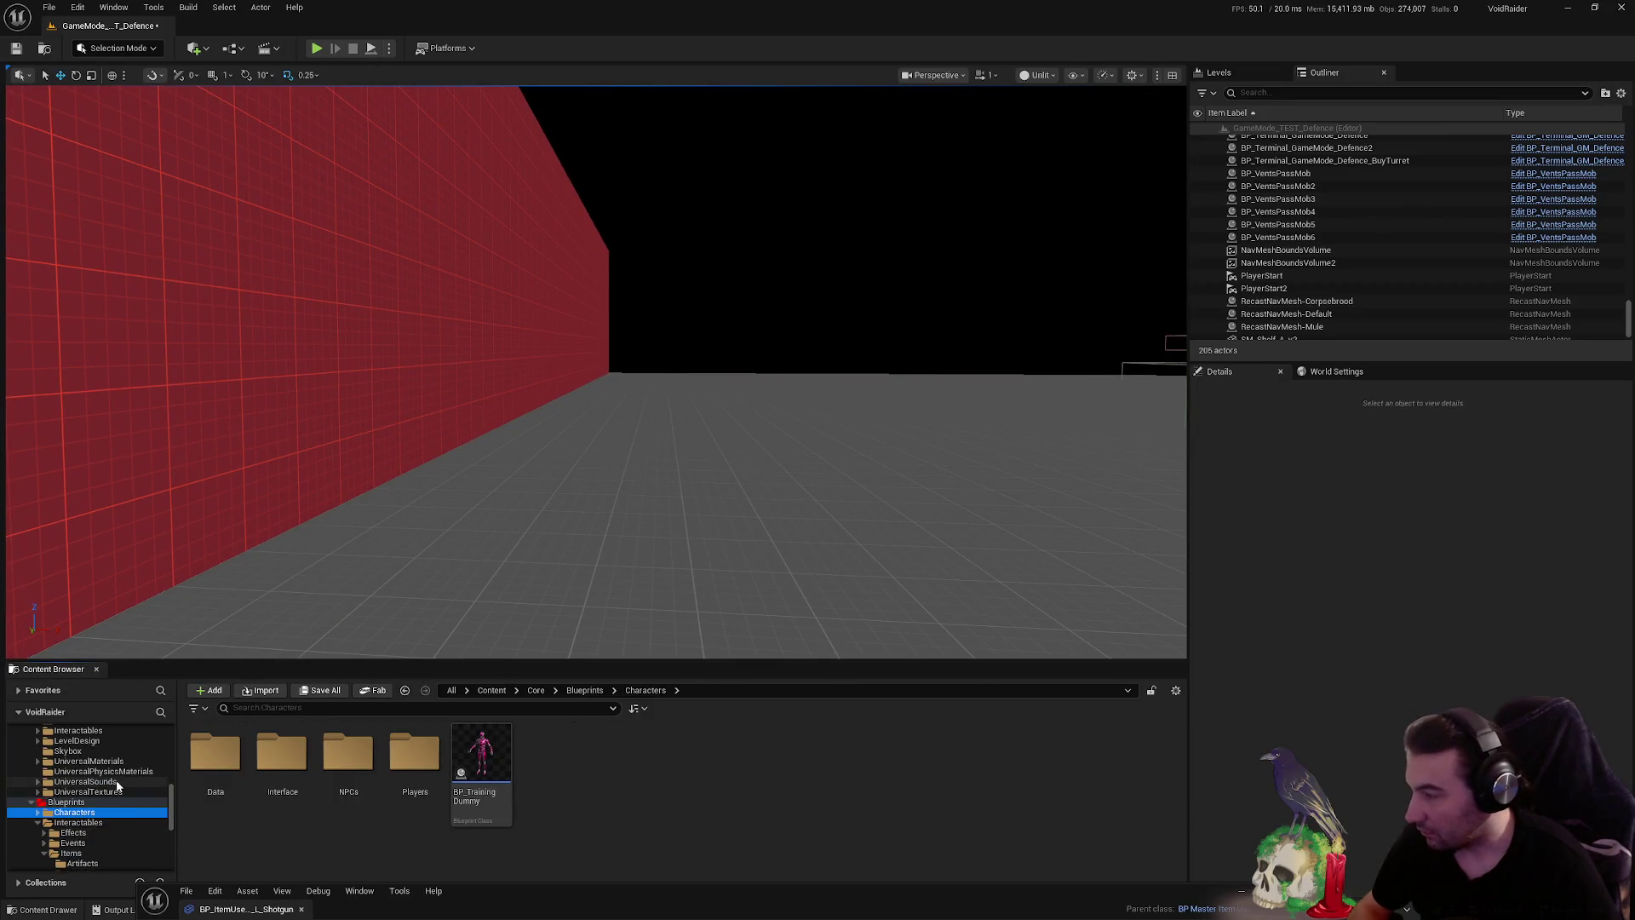
scroll(104, 779, up, 5)
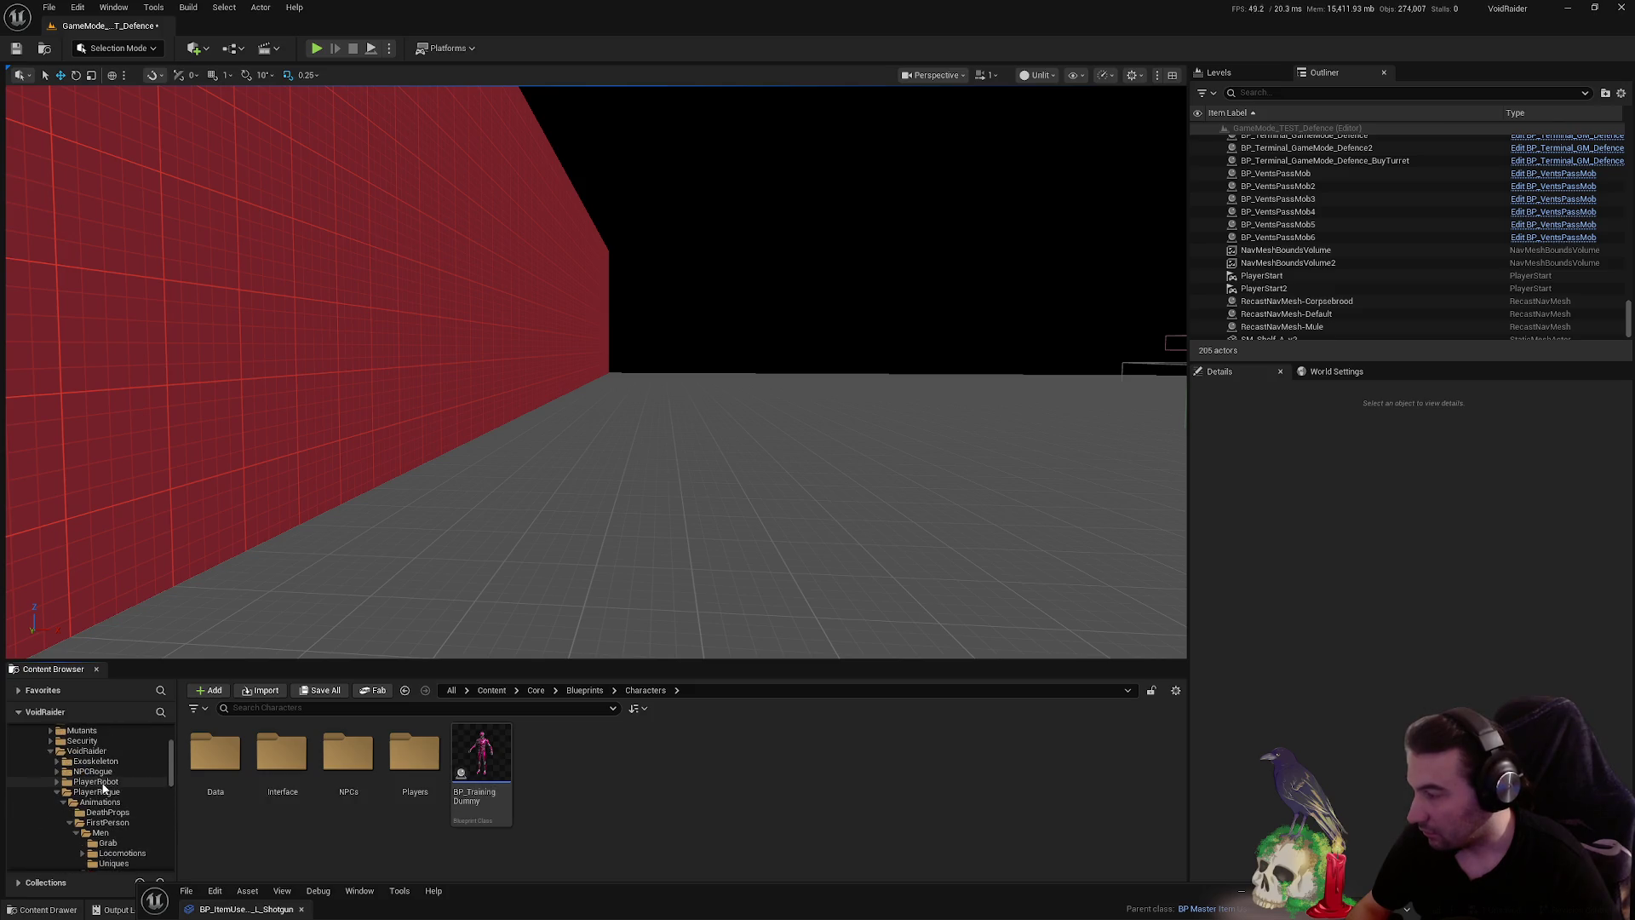
click(120, 792)
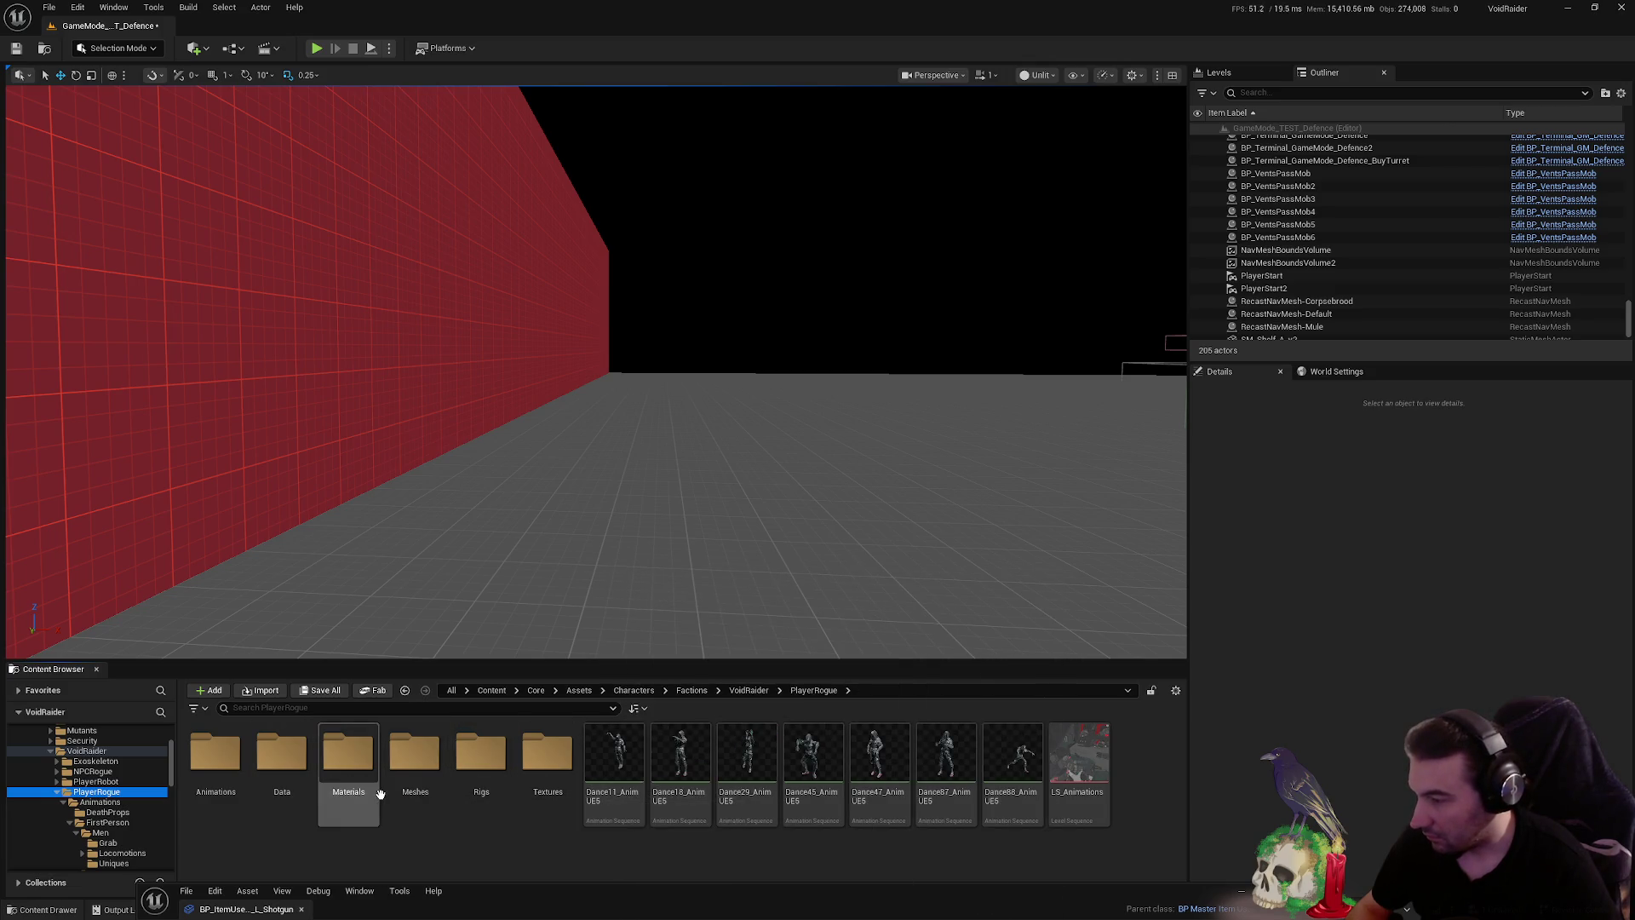
double_click(216, 767)
click(286, 775)
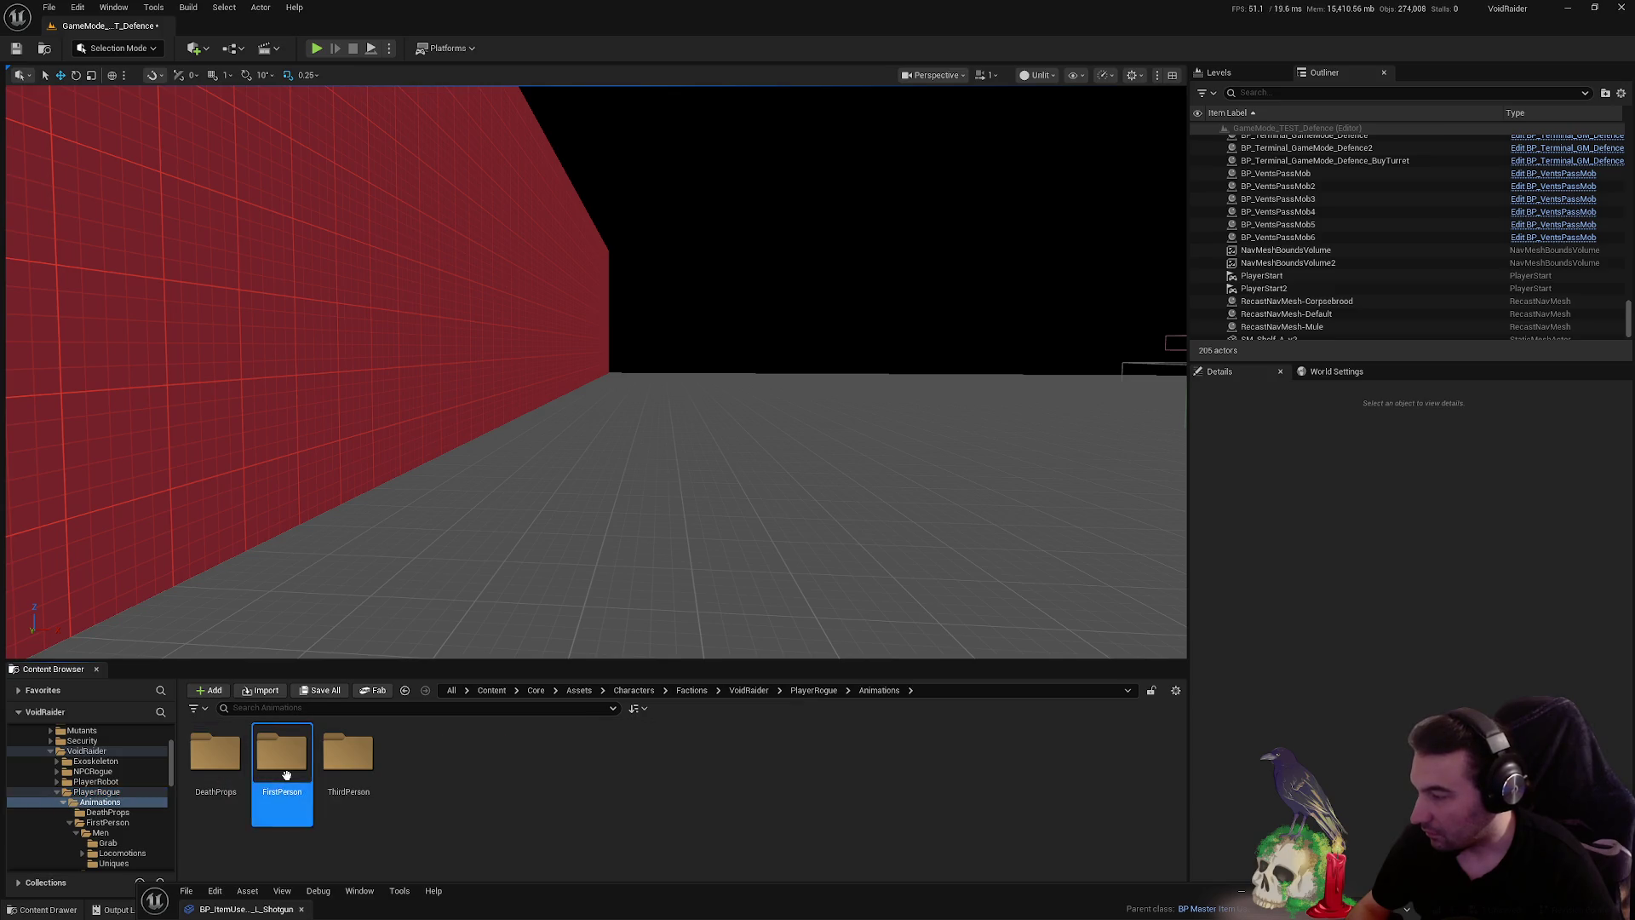
double_click(286, 775)
double_click(215, 758)
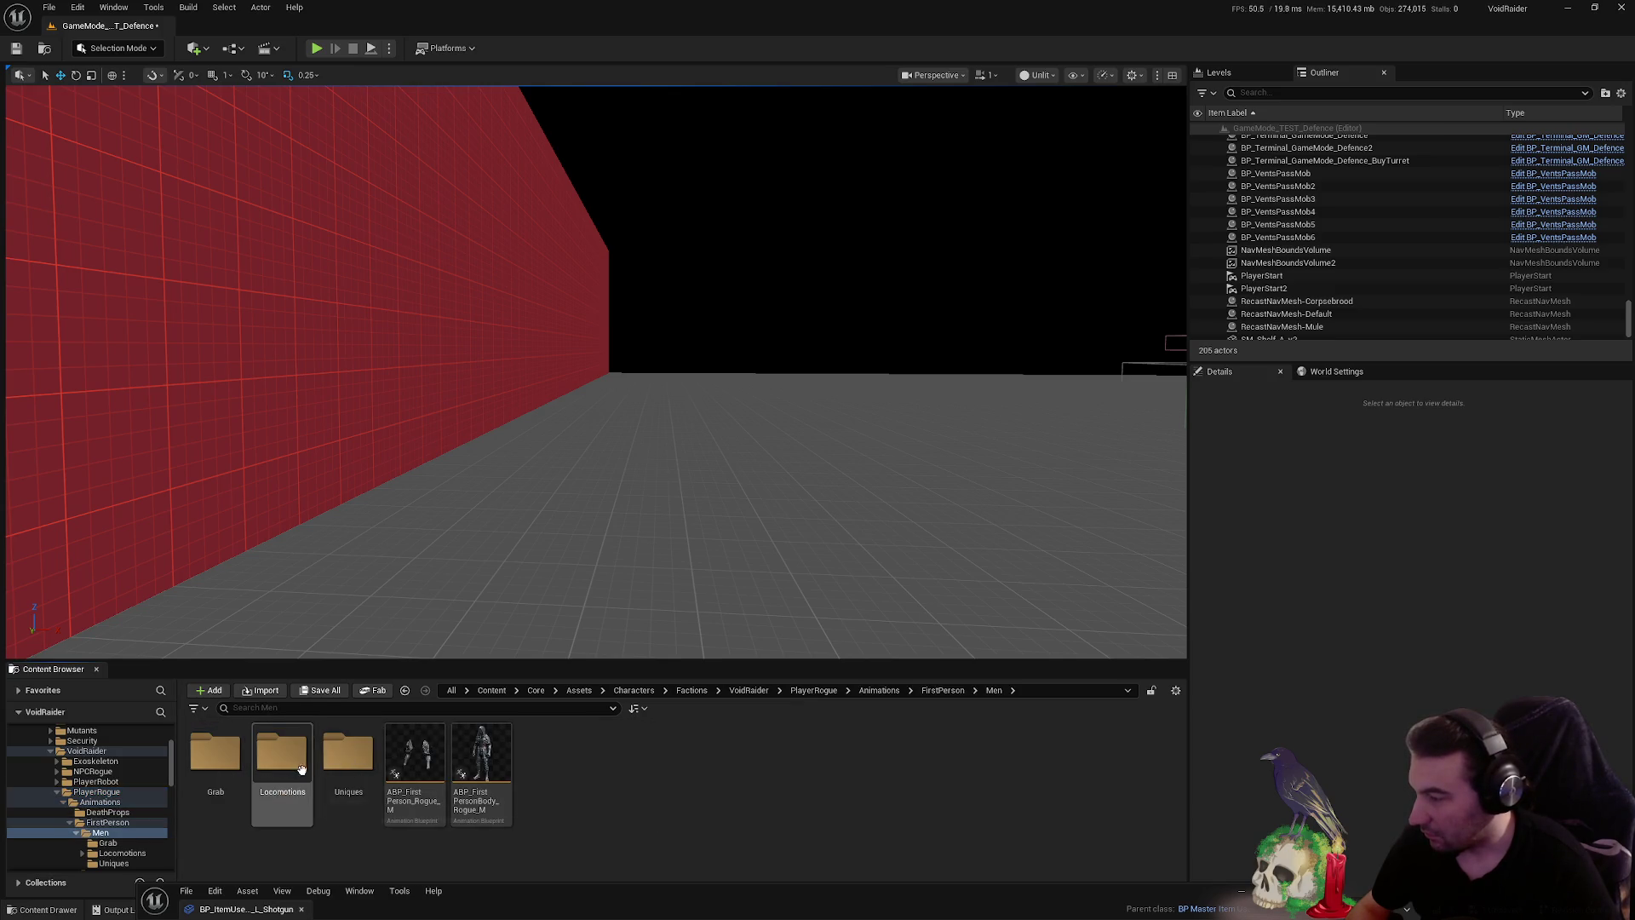
double_click(215, 754)
- Drop A_GrabItem_Firearm_01_FP_M onto the level floor and frame it with F
drag(283, 739, 549, 610)
drag(670, 591, 669, 549)
key(f)
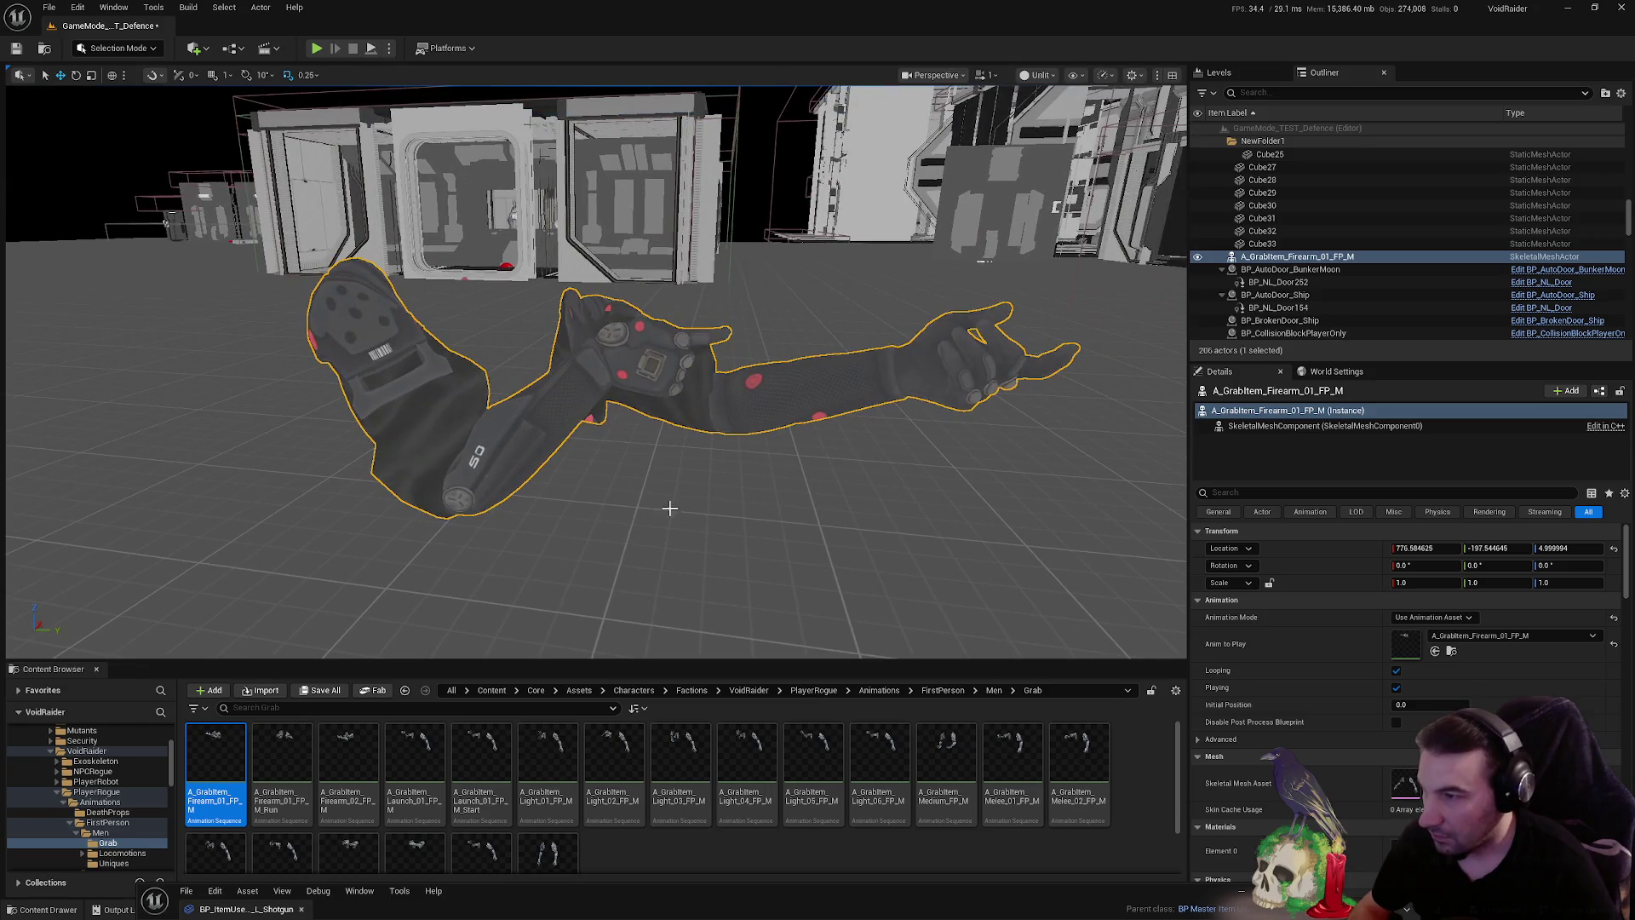
right_click(1320, 259)
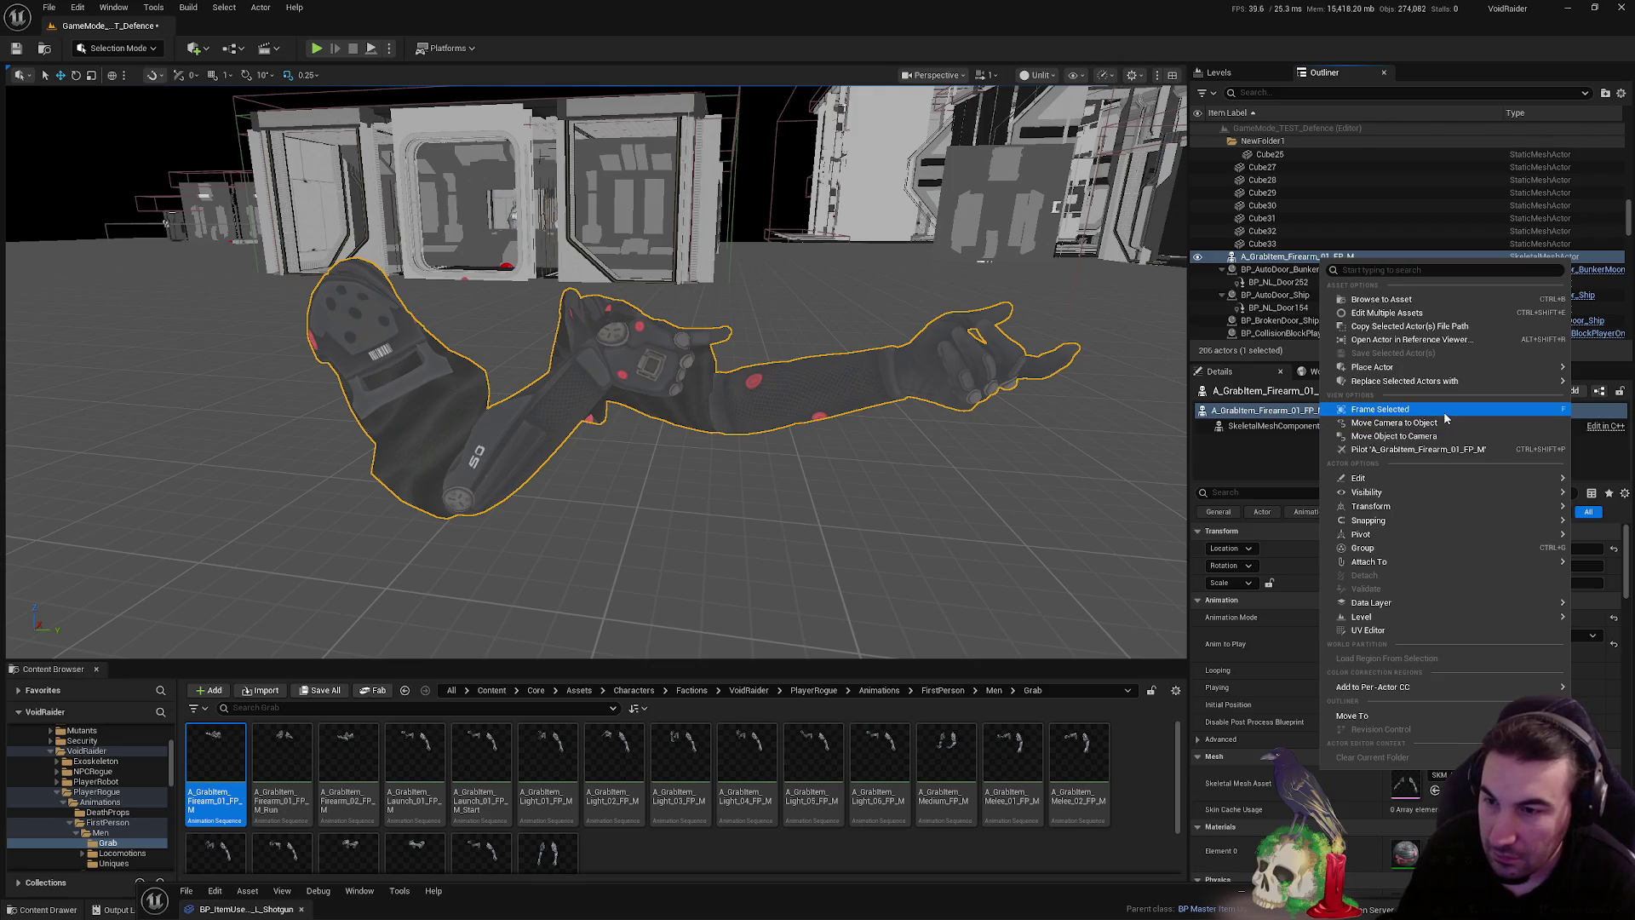
mouse_move(1436, 506)
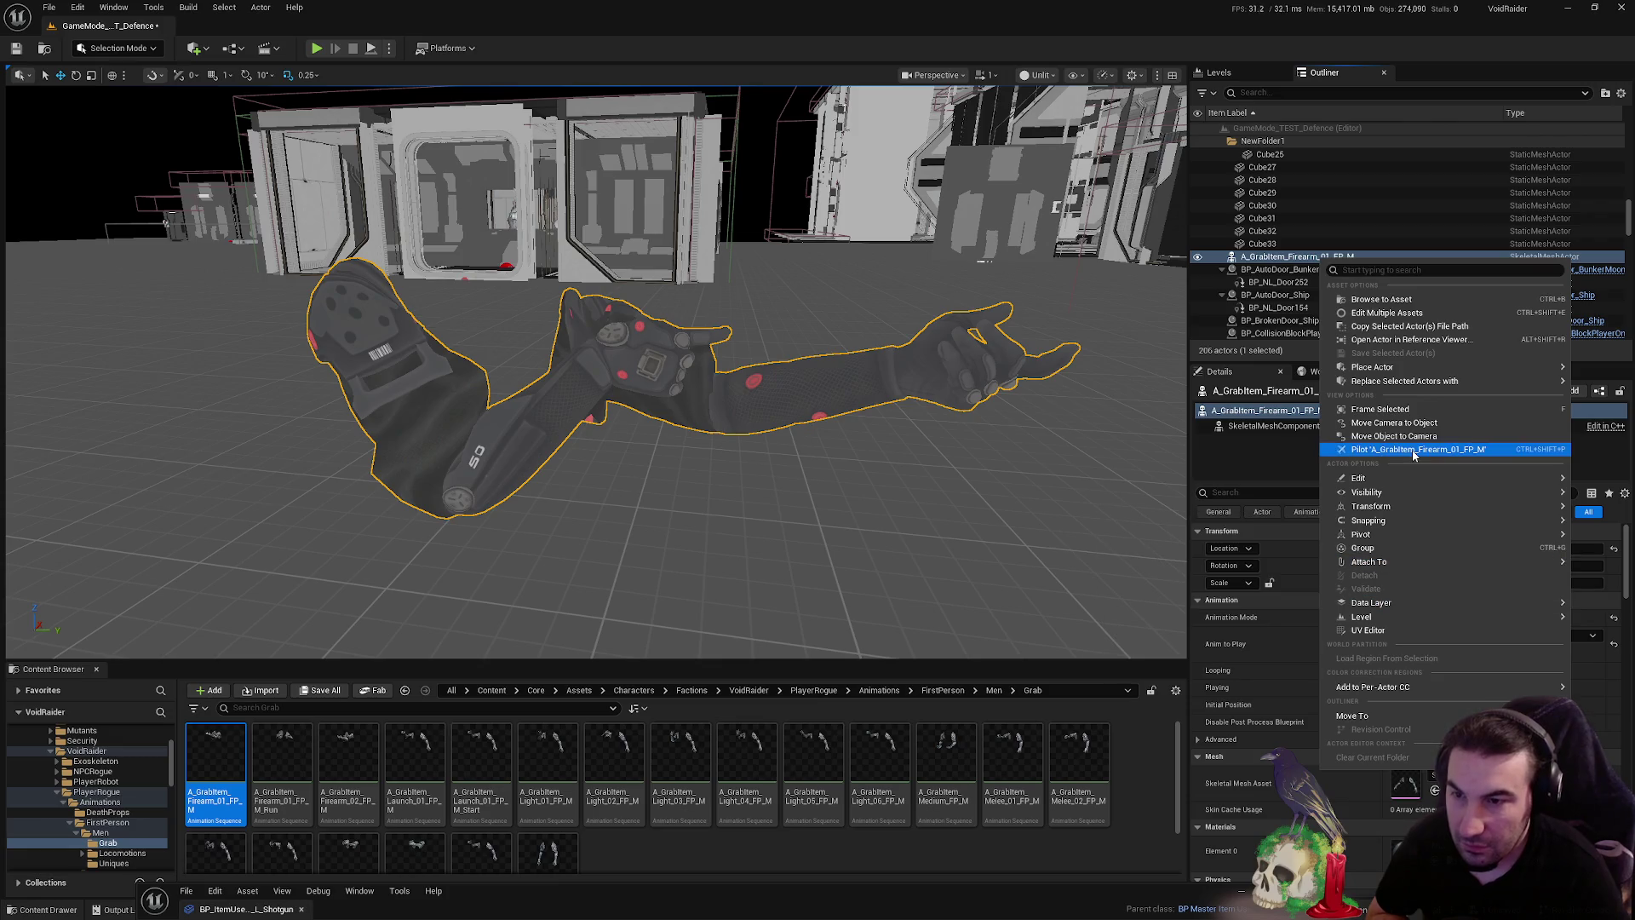
mouse_move(1388, 524)
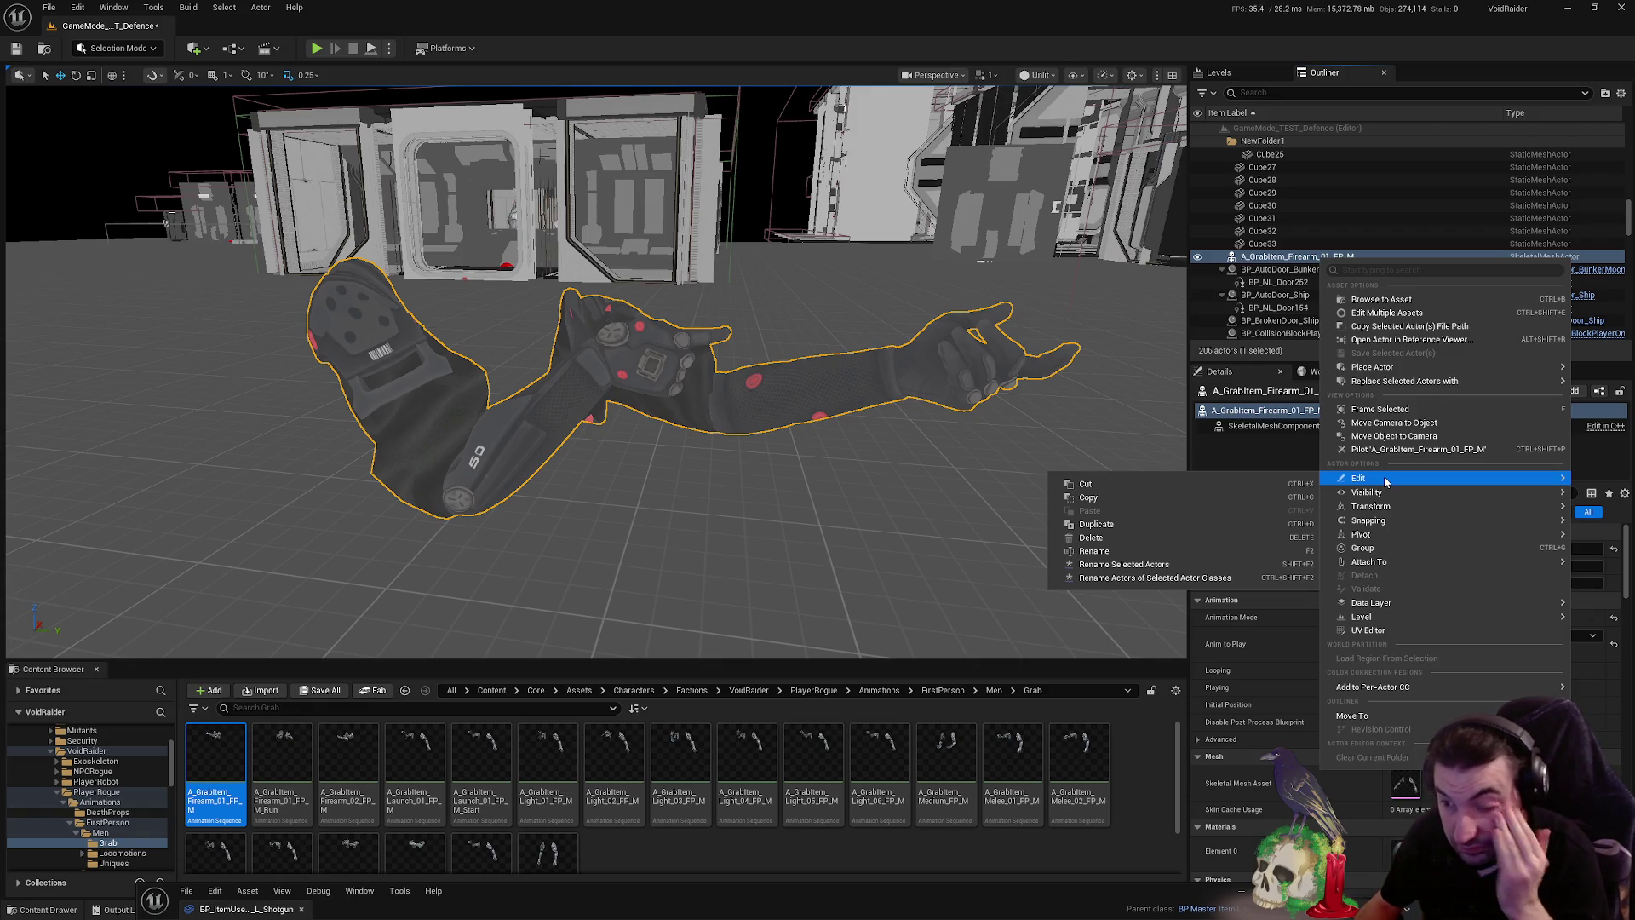
mouse_move(1385, 619)
mouse_move(1384, 565)
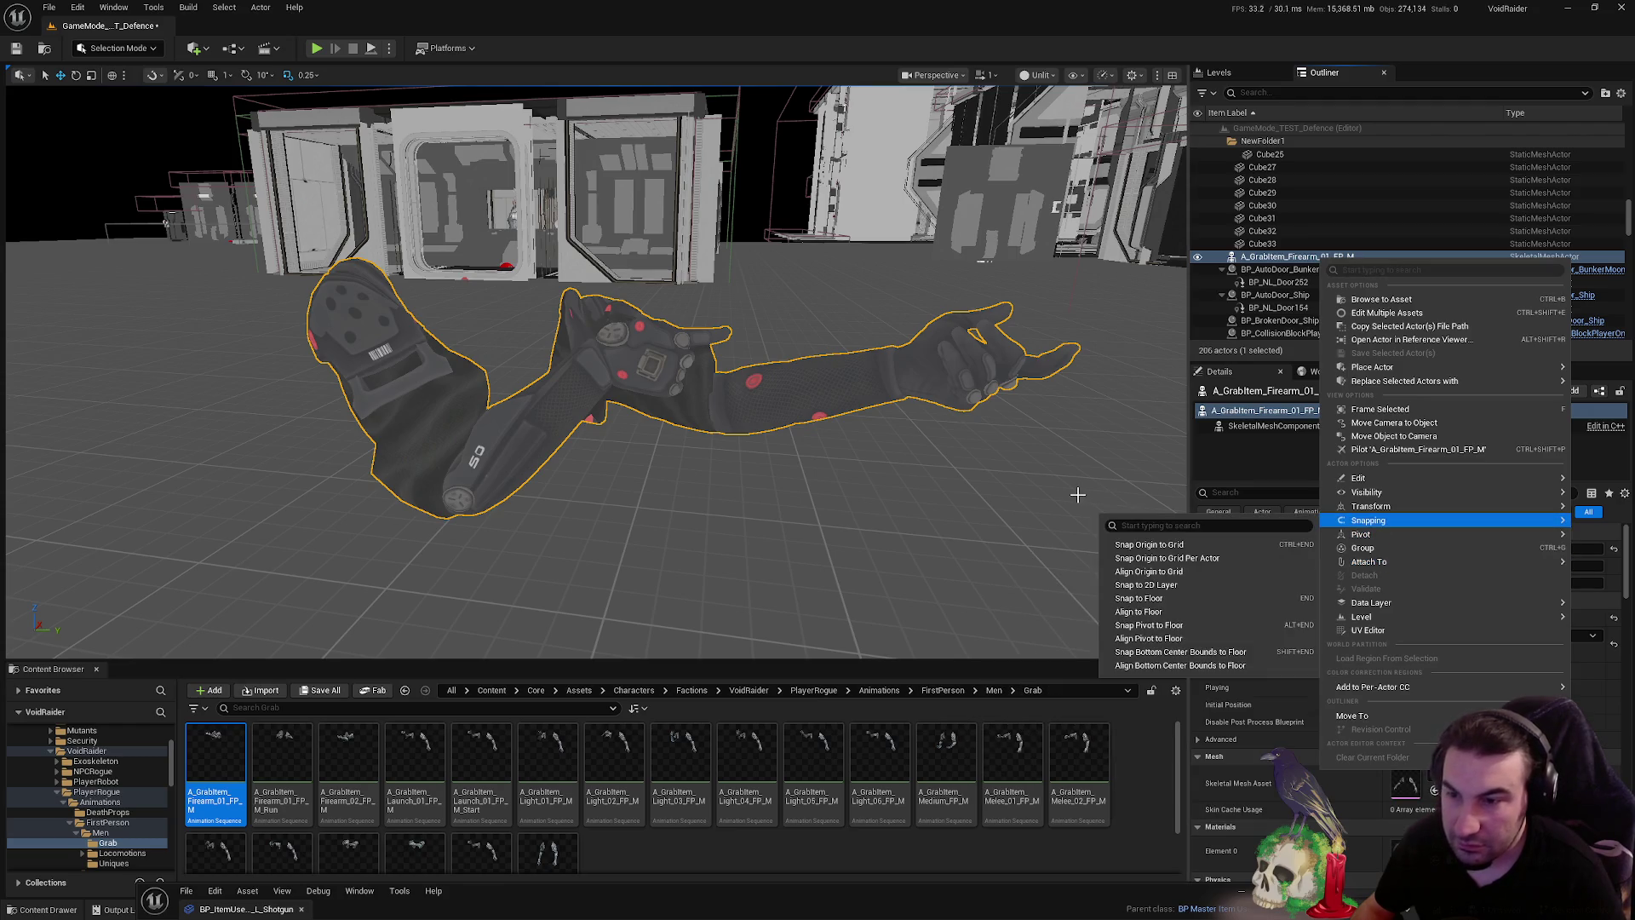
mouse_move(988, 471)
mouse_down()
mouse_move(860, 571)
mouse_move(860, 519)
mouse_move(852, 588)
mouse_move(835, 537)
mouse_move(809, 596)
mouse_move(788, 511)
mouse_move(779, 570)
mouse_move(771, 494)
mouse_move(1001, 456)
mouse_up()
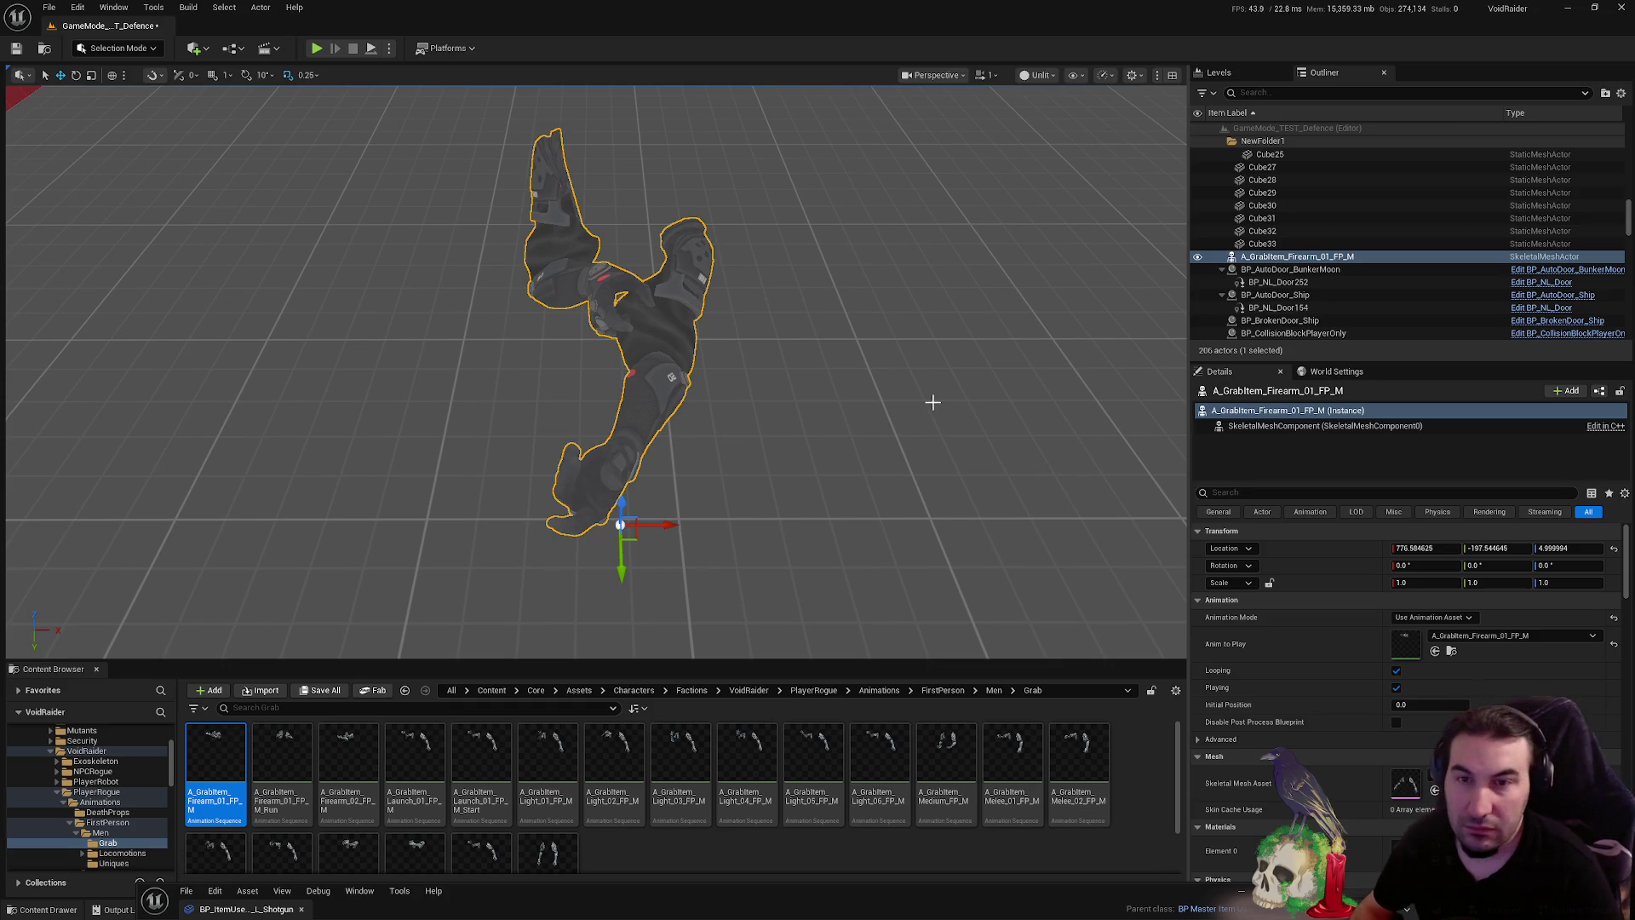
mouse_move(726, 349)
mouse_down()
mouse_move(852, 342)
mouse_move(852, 298)
mouse_move(877, 290)
mouse_move(937, 306)
mouse_move(937, 341)
mouse_move(937, 289)
mouse_move(933, 362)
mouse_up()
drag(678, 376, 669, 356)
scroll(122, 769, up, 5)
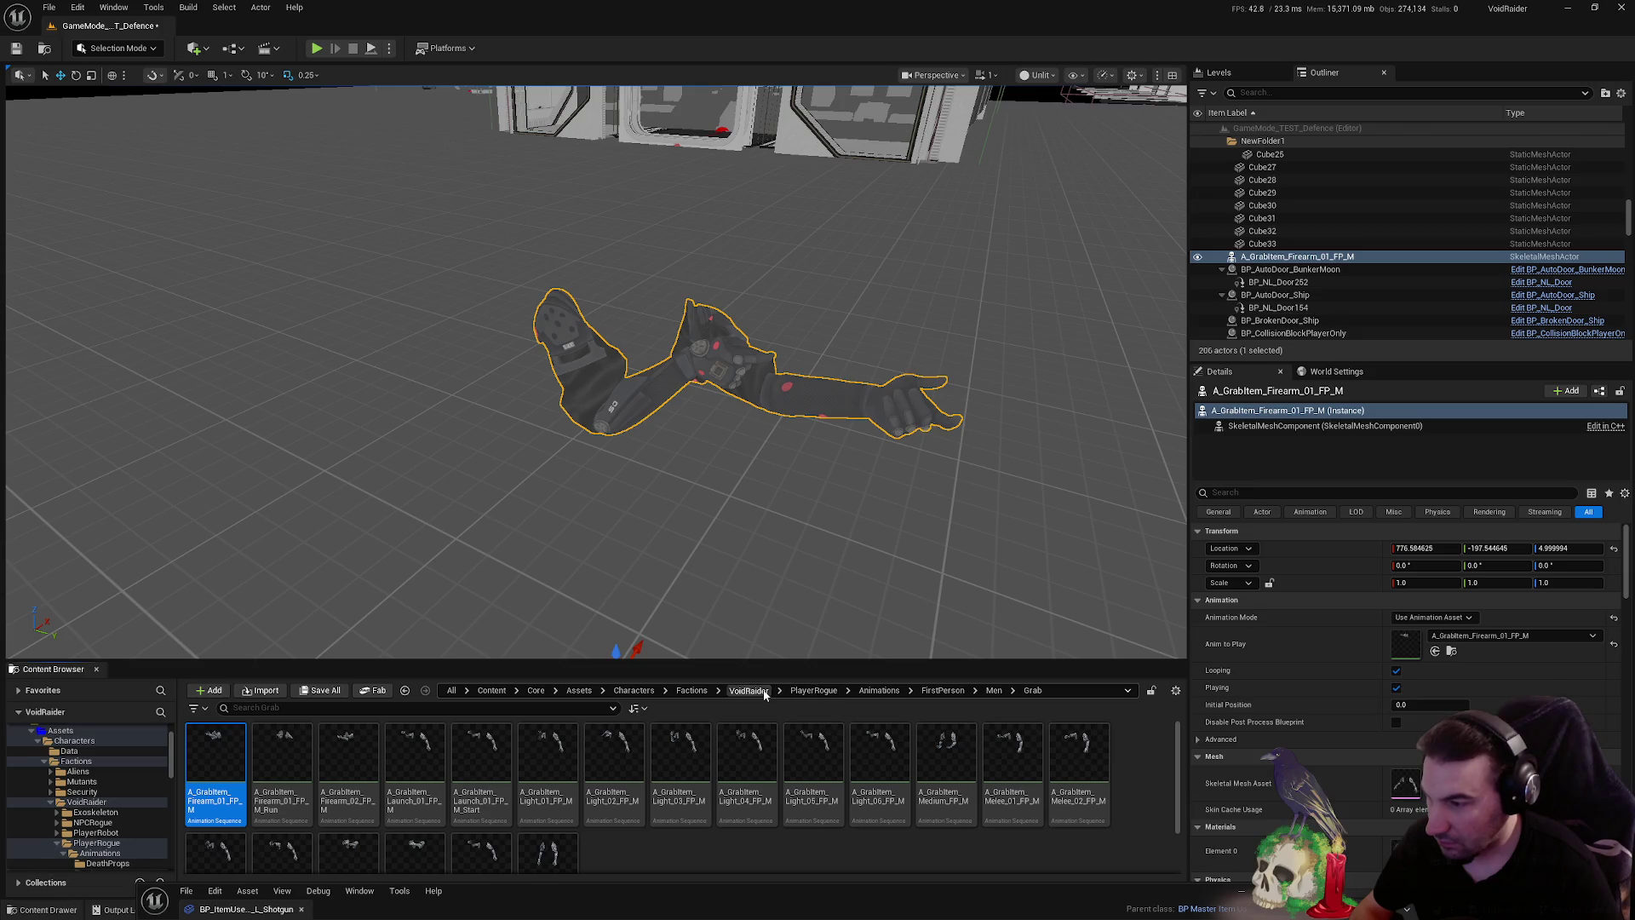
- In VoidRaider > PlayerRogue, duplicate LS_Animations as LS_Animations2
click(706, 696)
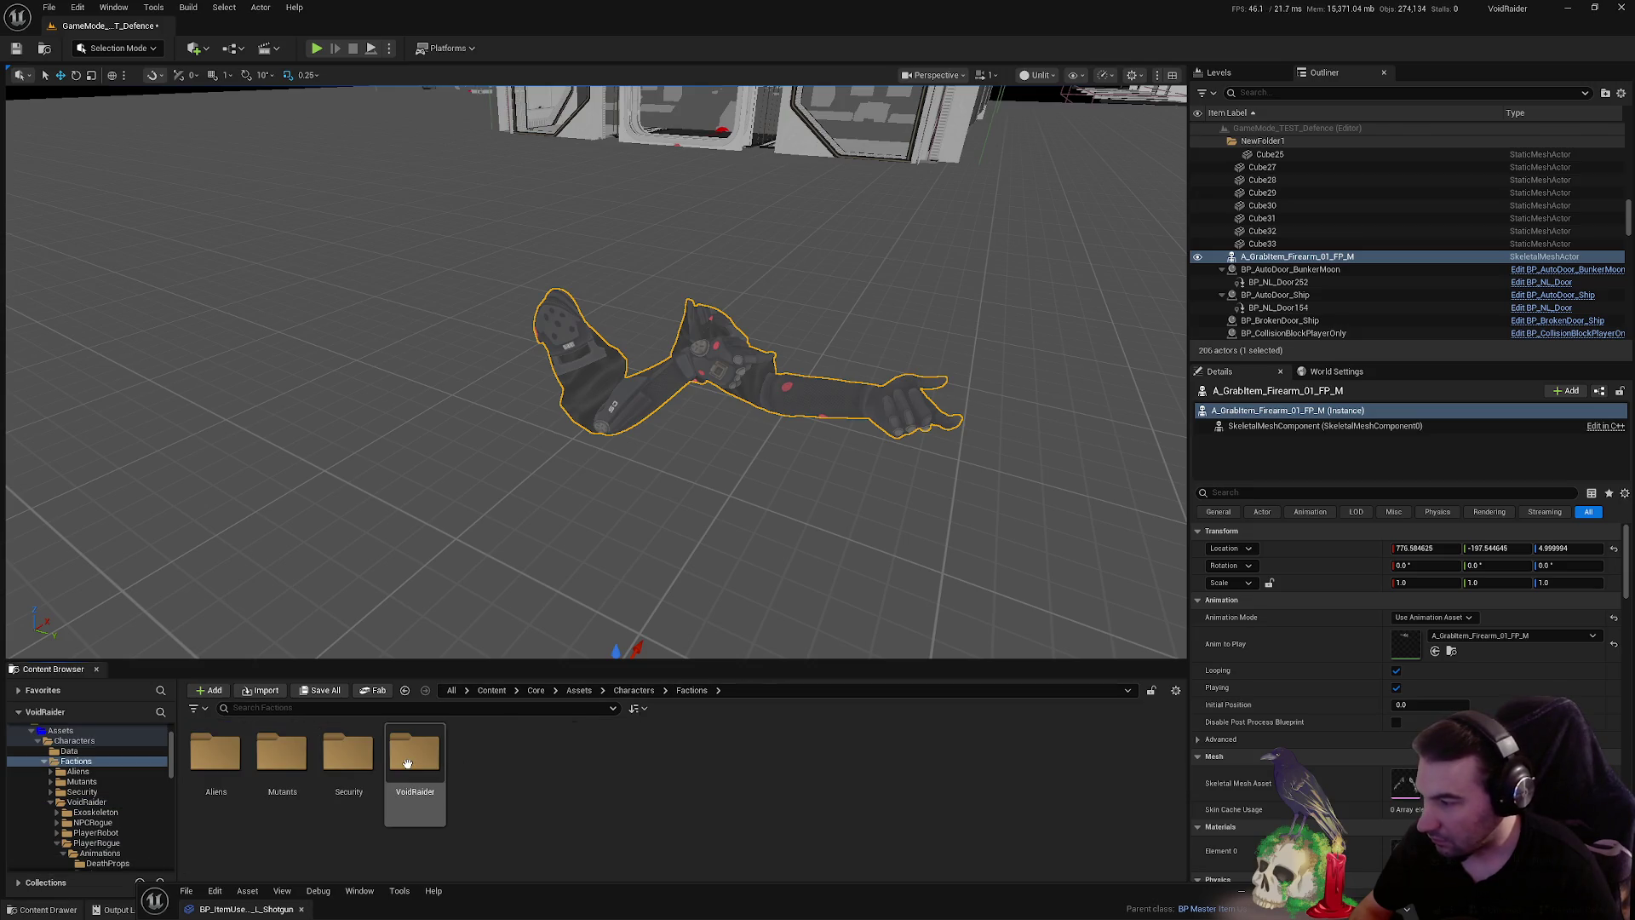
double_click(407, 758)
double_click(413, 754)
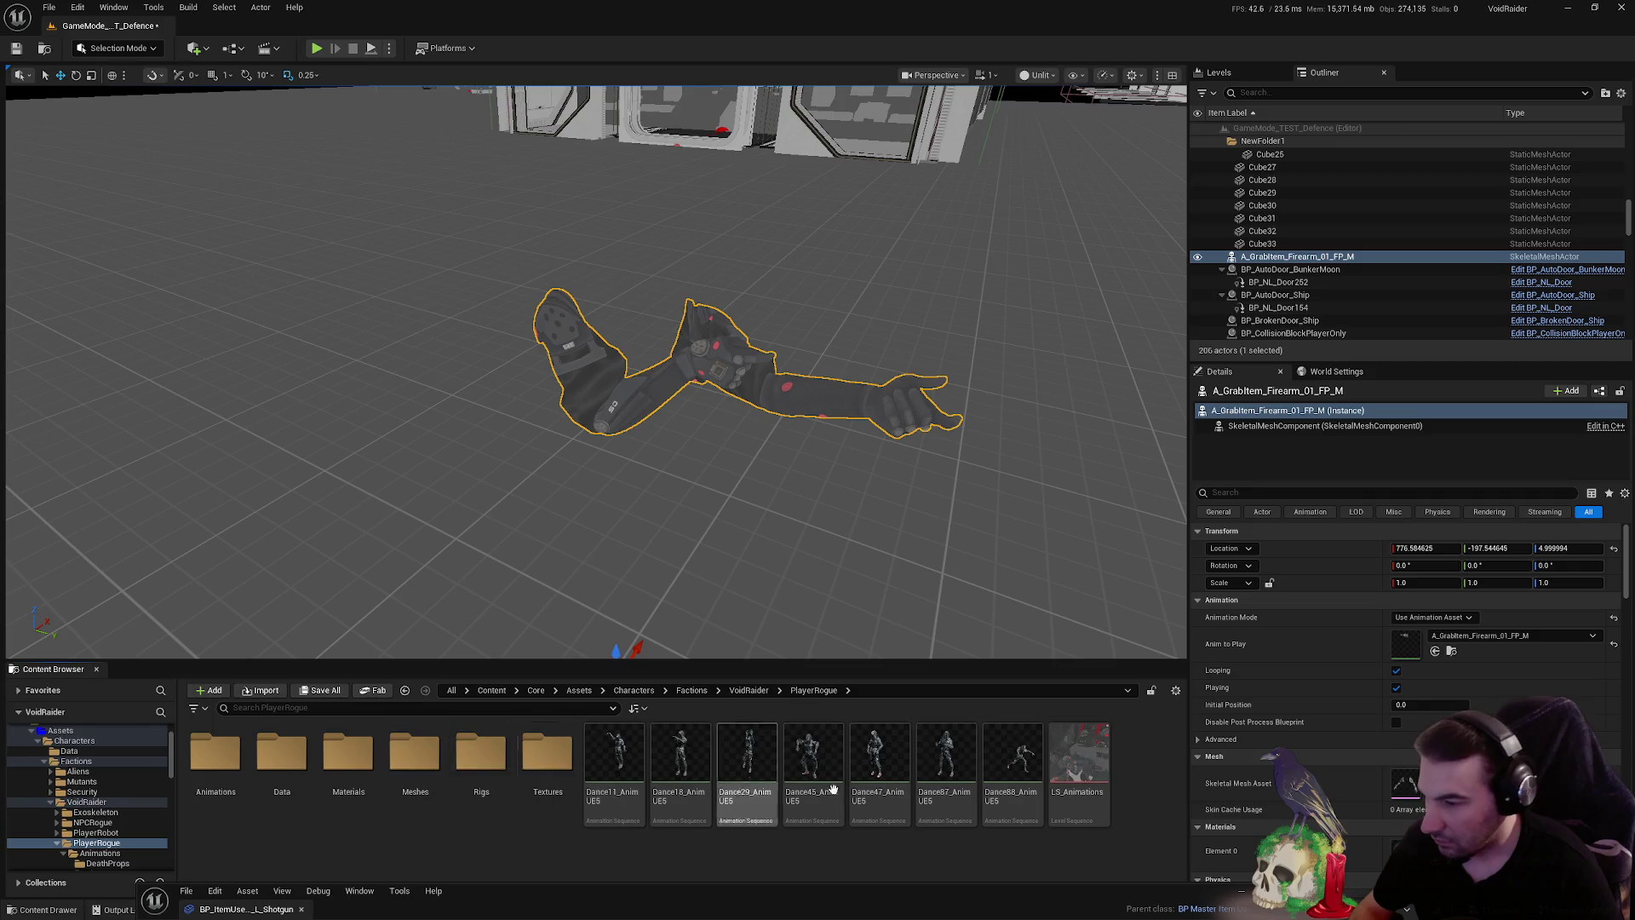
click(1058, 771)
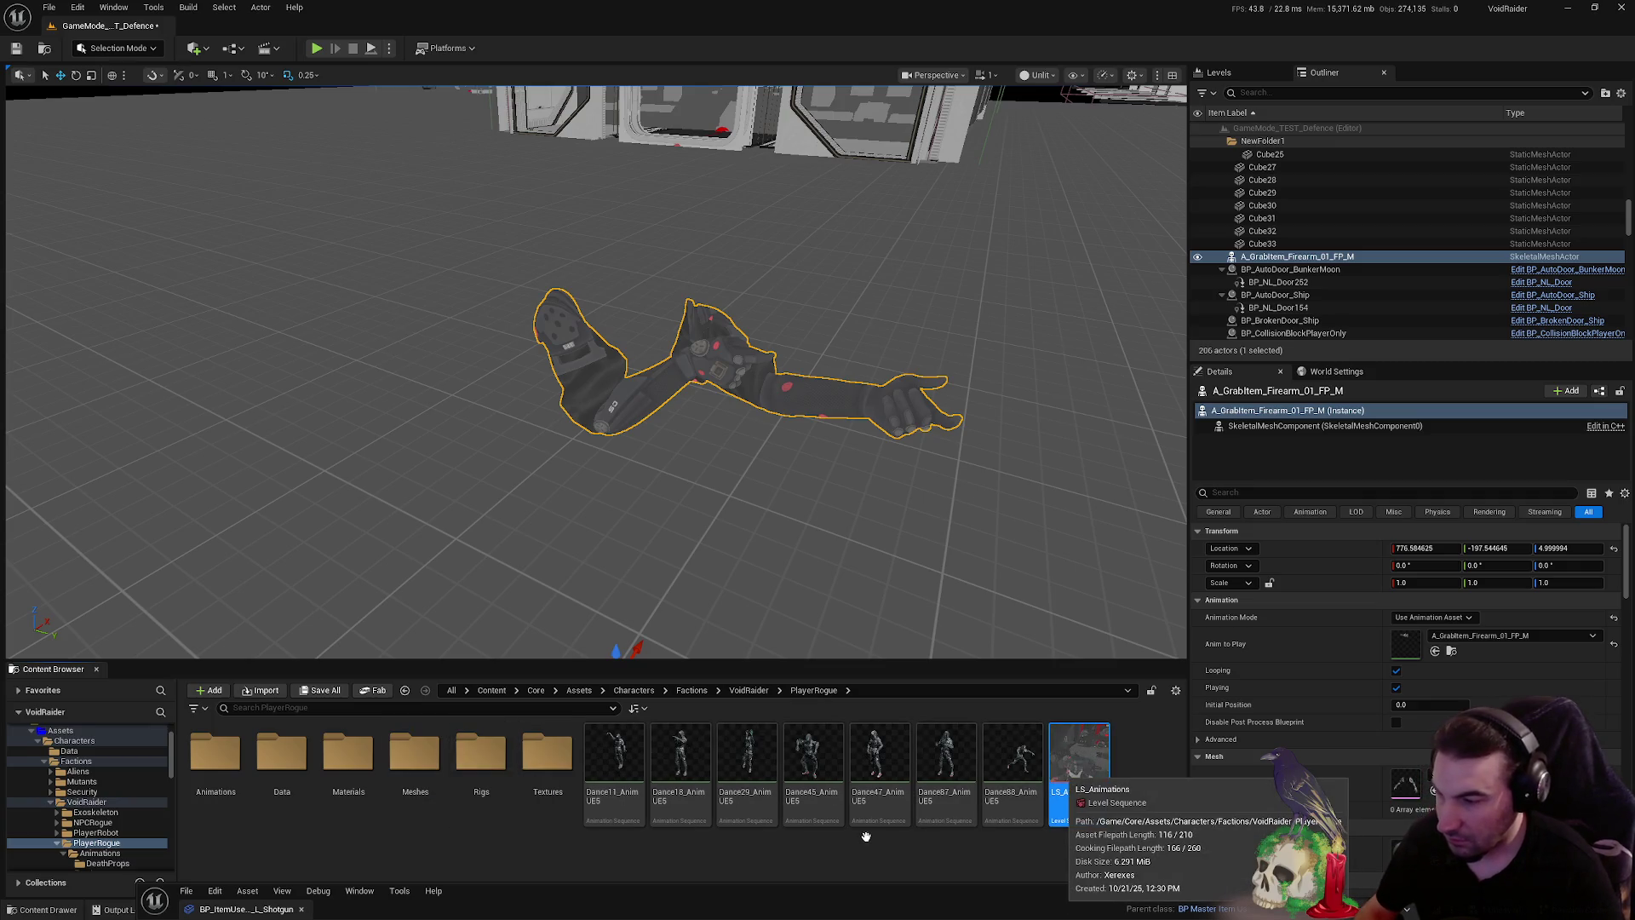
key(ctrl+d)
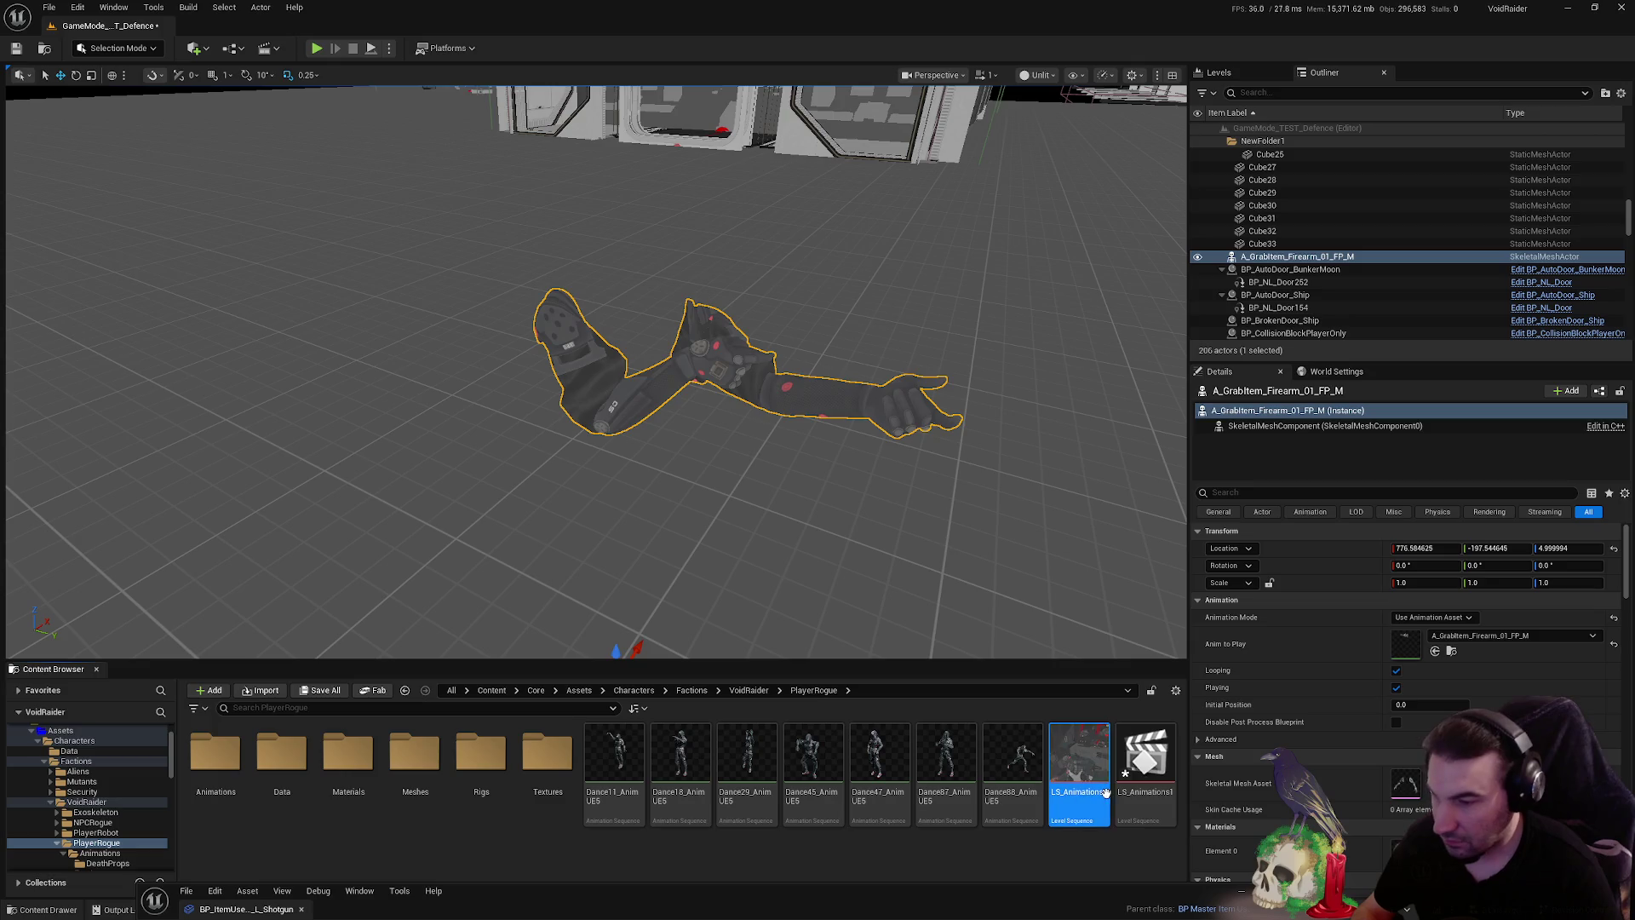
key(Return)
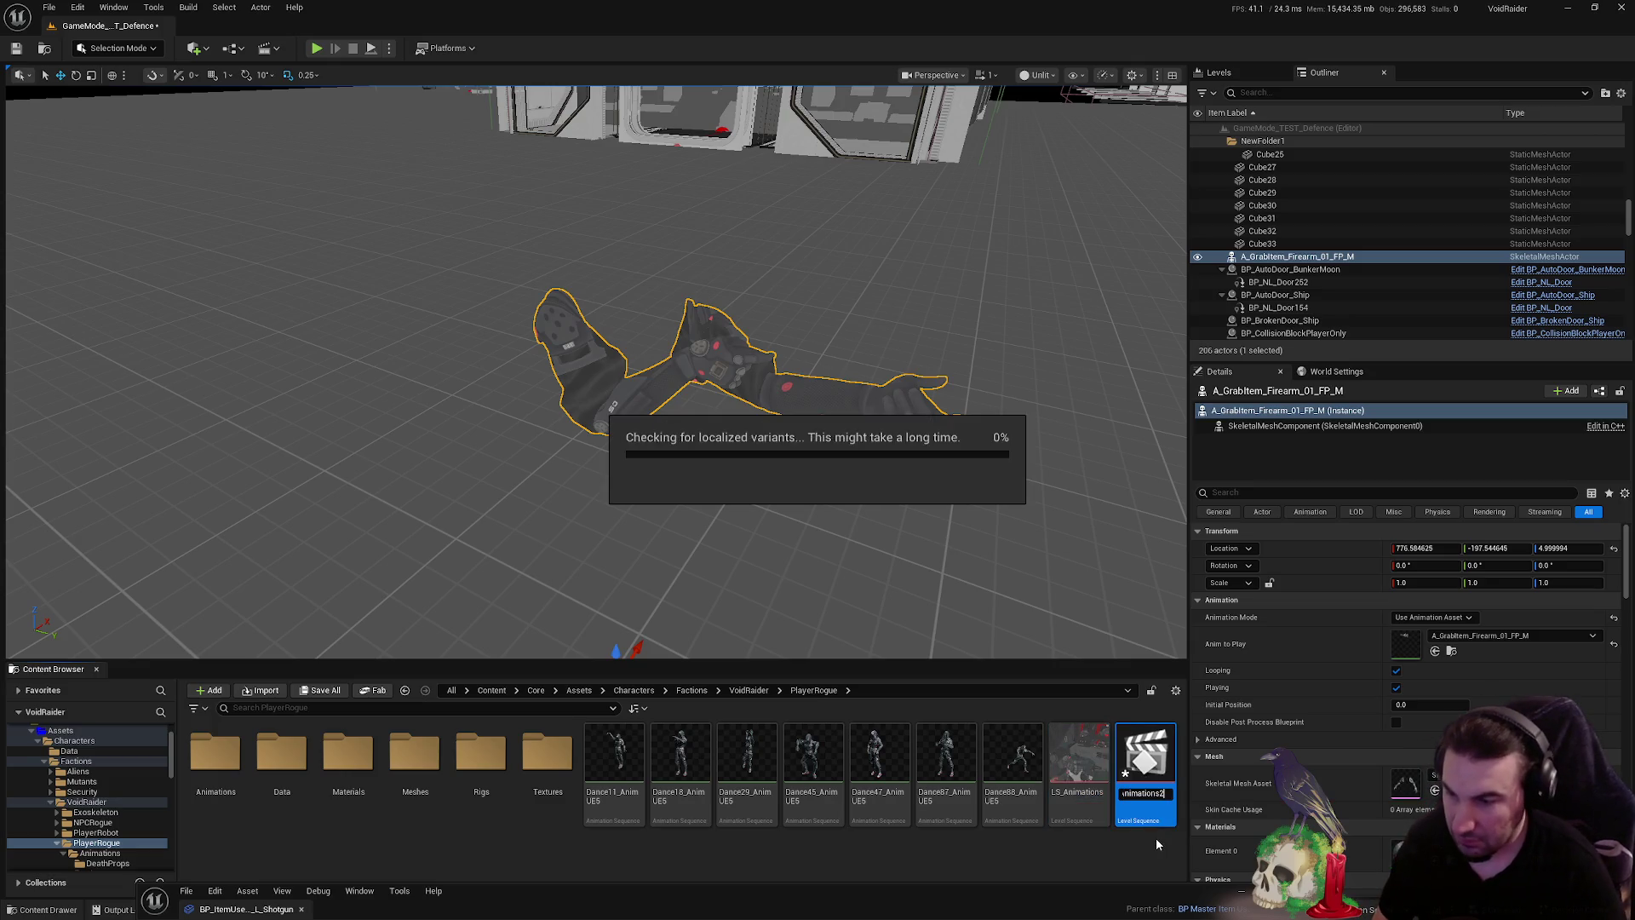
- Open LS_Animations2 in Sequencer and delete all its broken, missing-binding tracks
scroll(232, 821, down, 1)
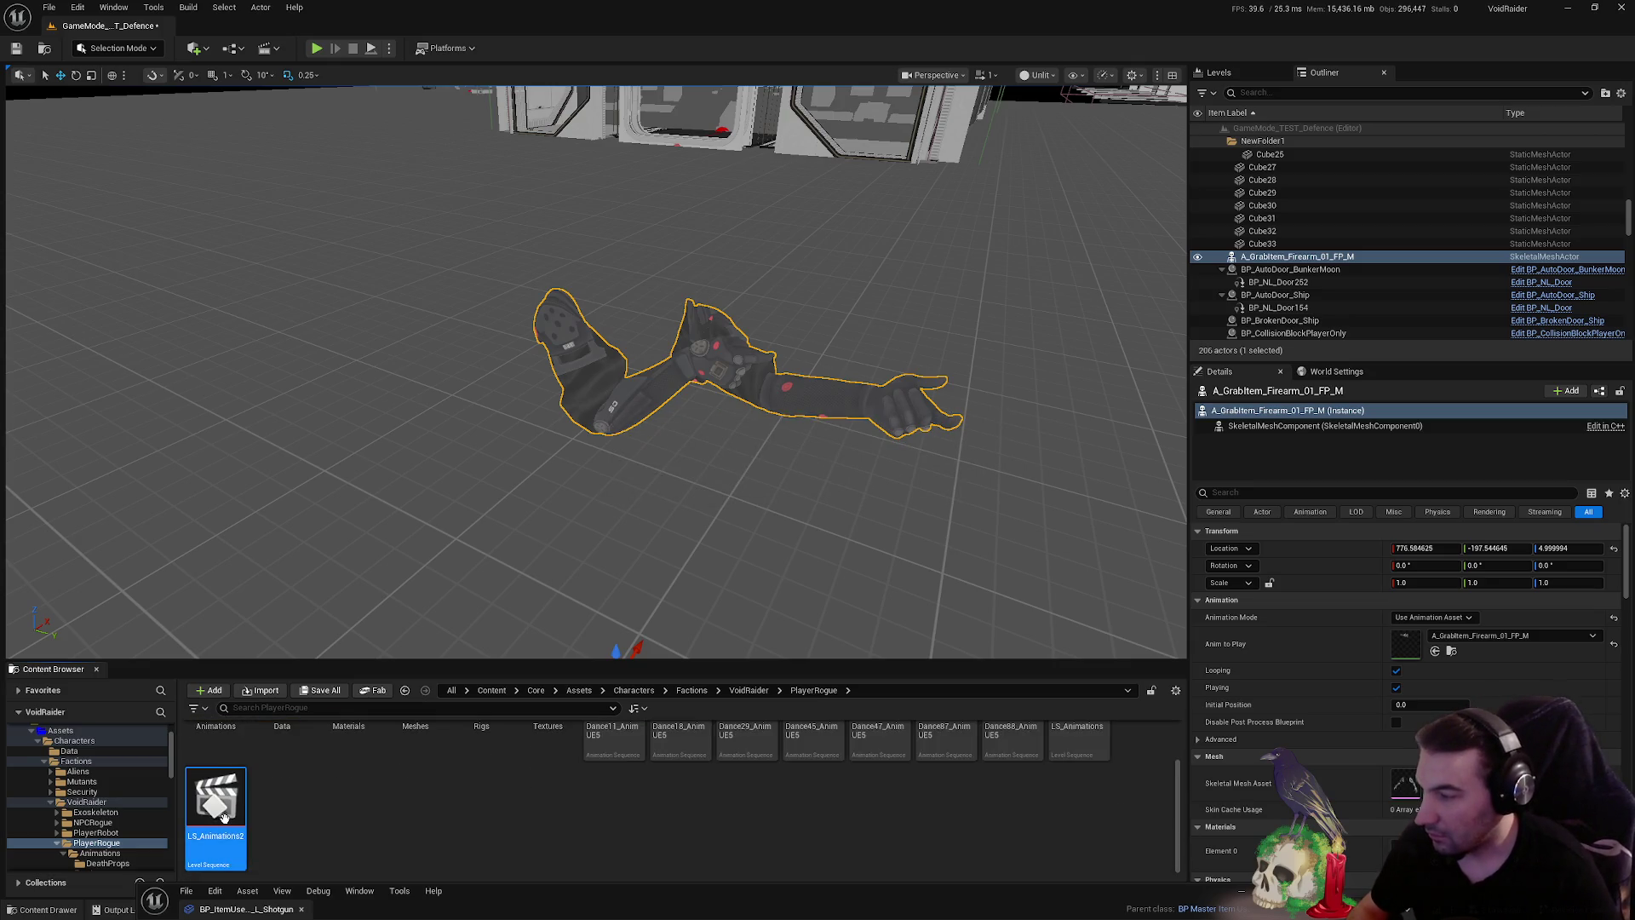
double_click(239, 813)
click(165, 732)
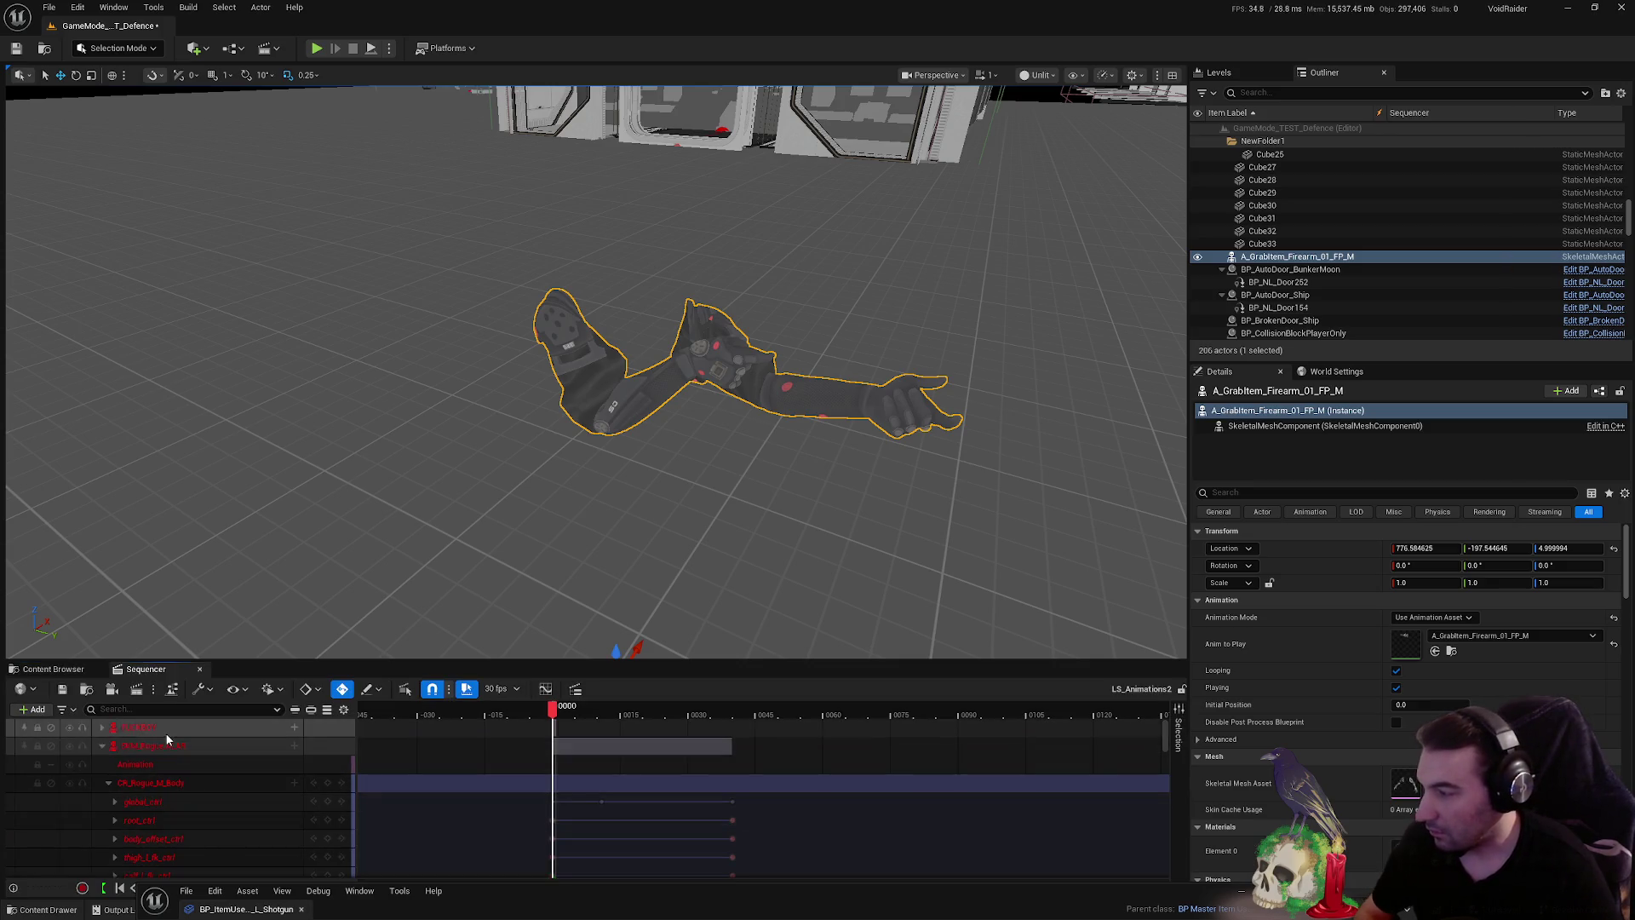
click(171, 728)
key(Delete)
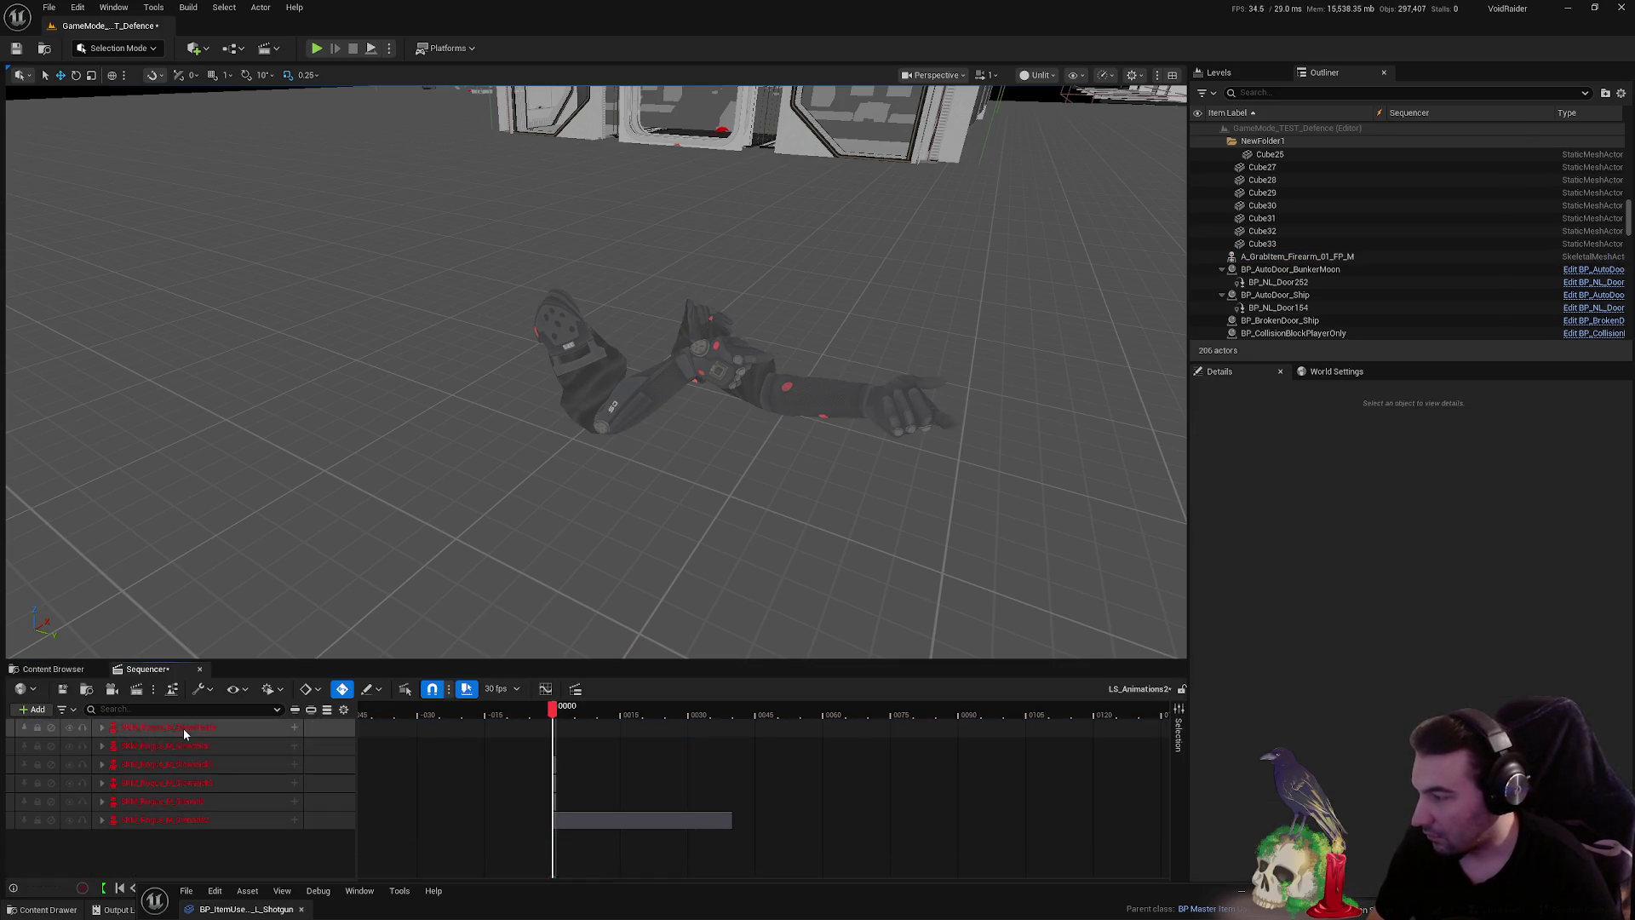
click(182, 728)
key(Delete)
click(190, 728)
key(Delete)
click(213, 729)
key(Delete)
key(Delete)
click(207, 724)
key(Delete)
click(222, 728)
key(Delete)
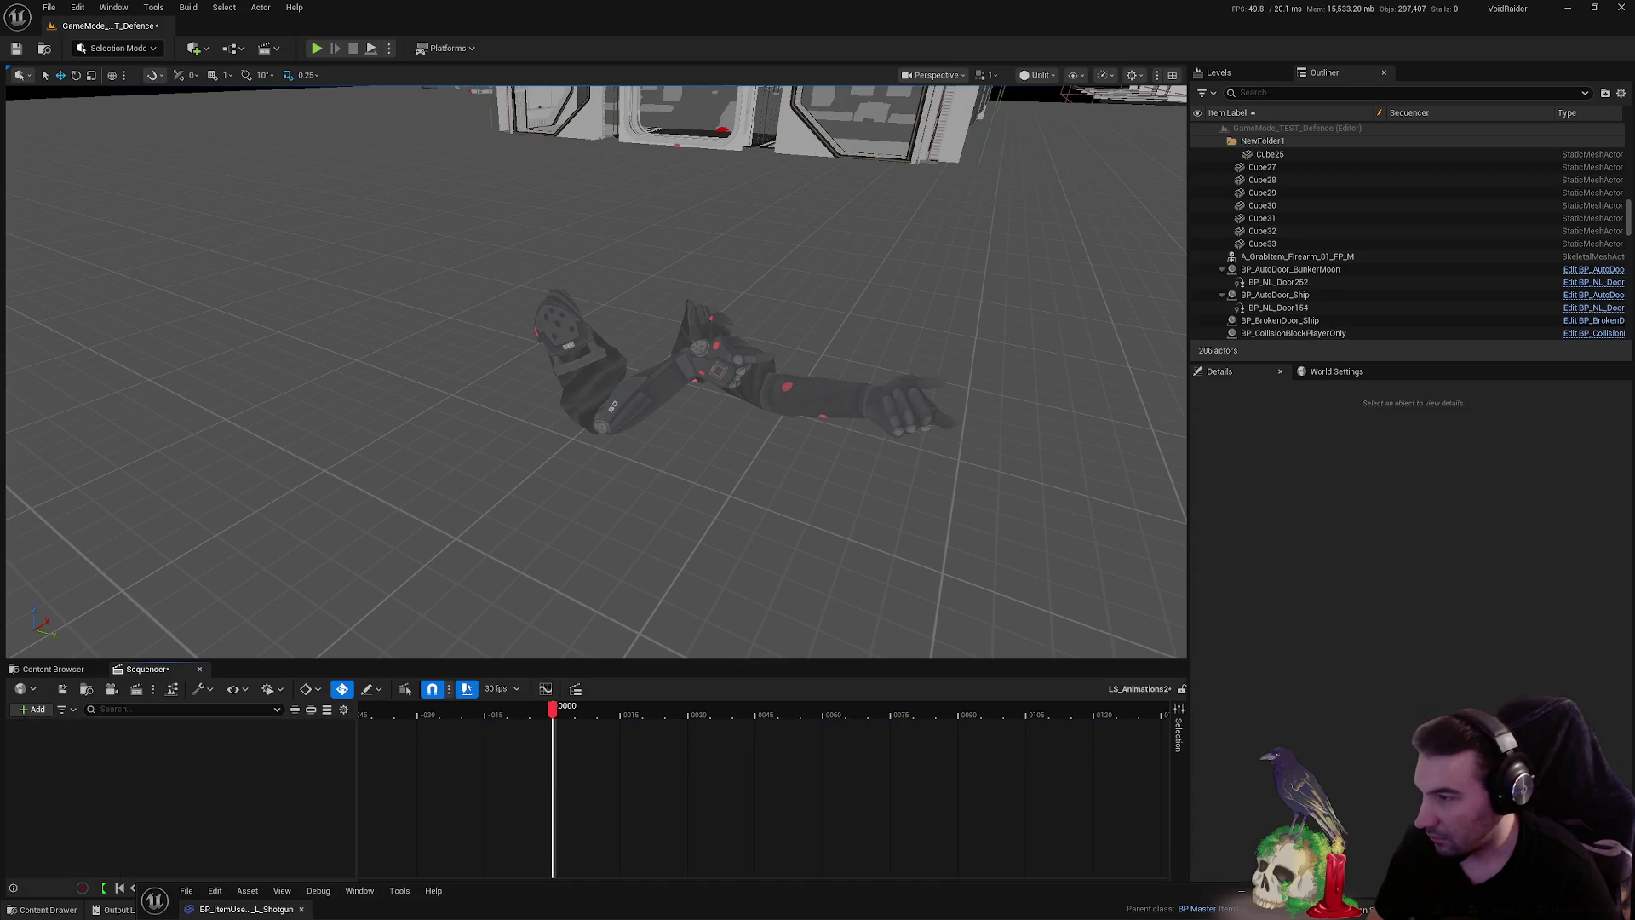
- Add the grab-arm actor to the sequence and bake its animation to a Control Rig
click(599, 414)
click(1268, 258)
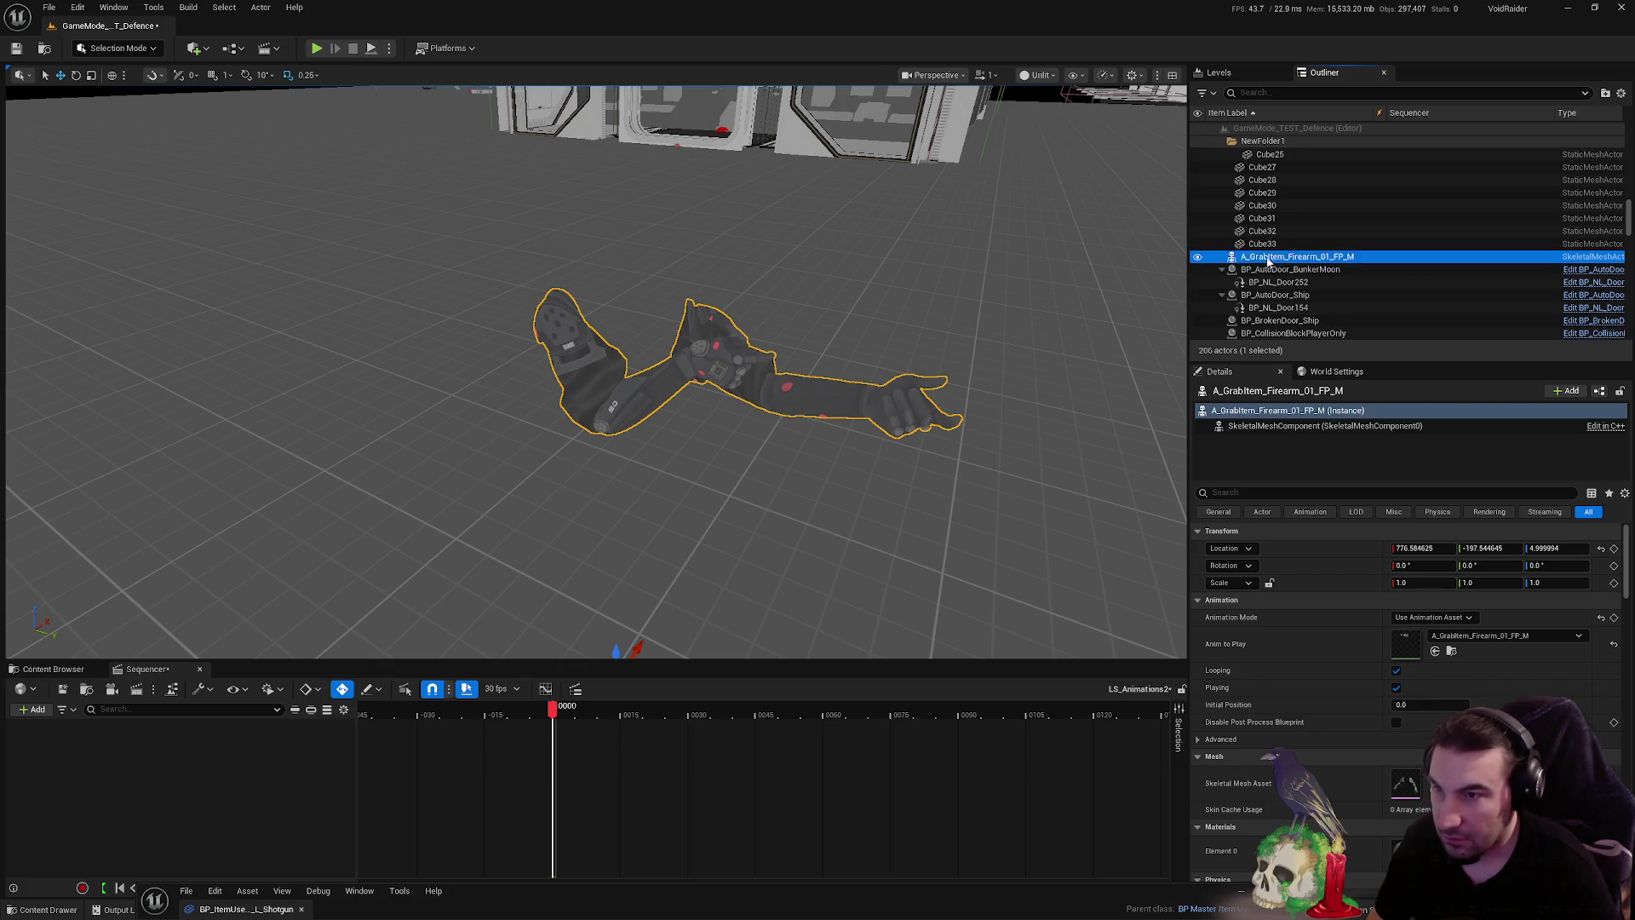
drag(228, 812, 217, 798)
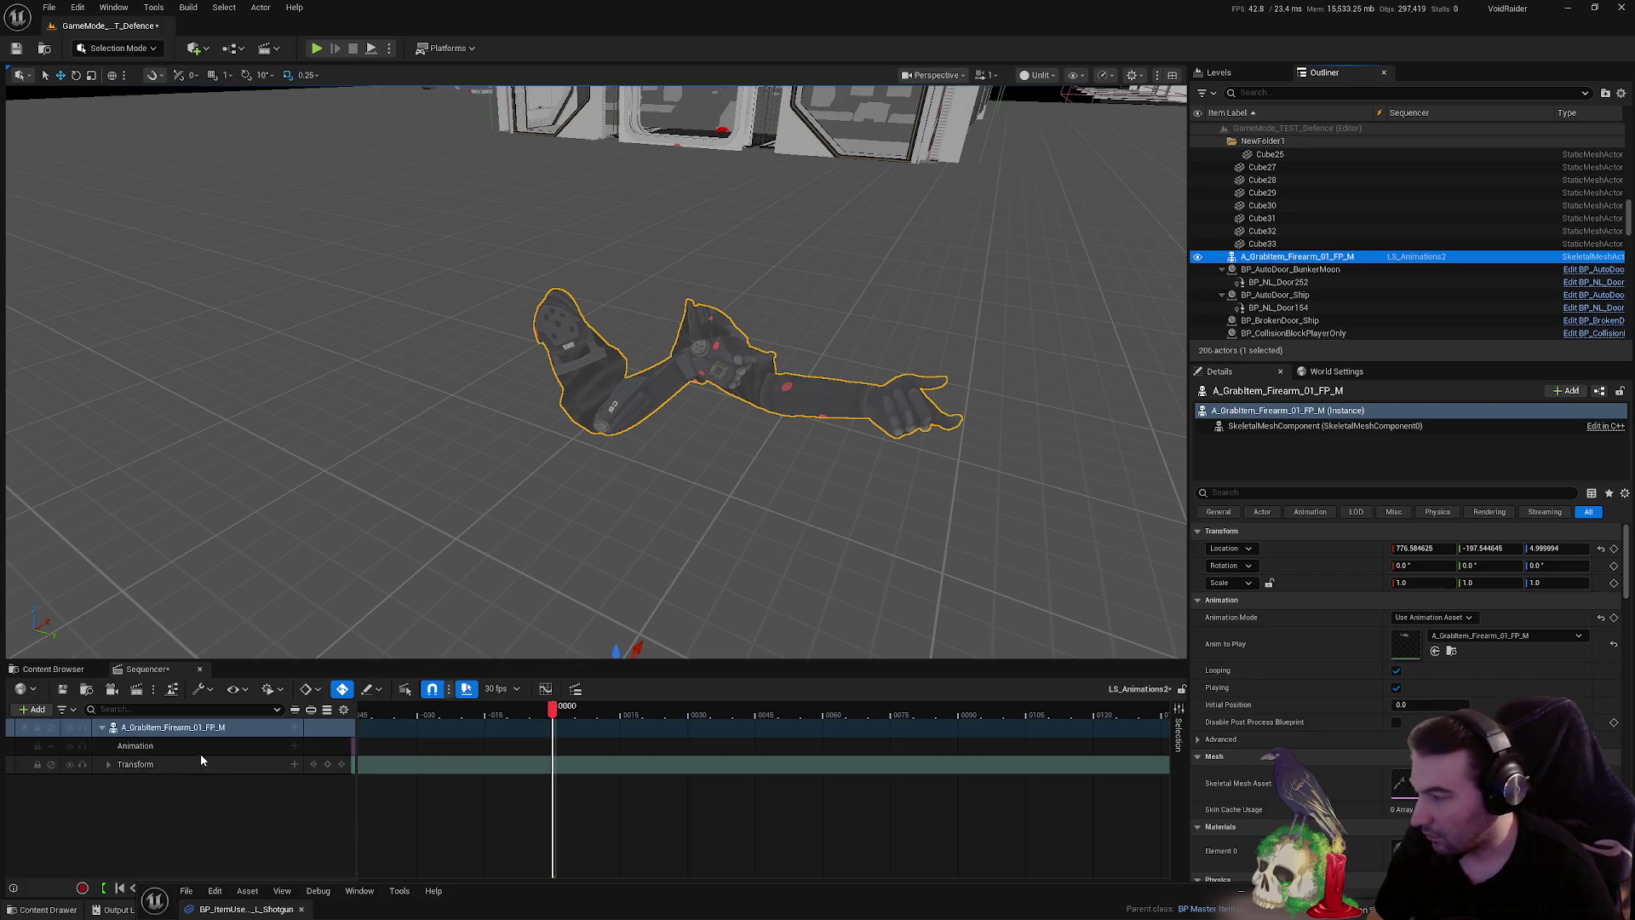
right_click(165, 730)
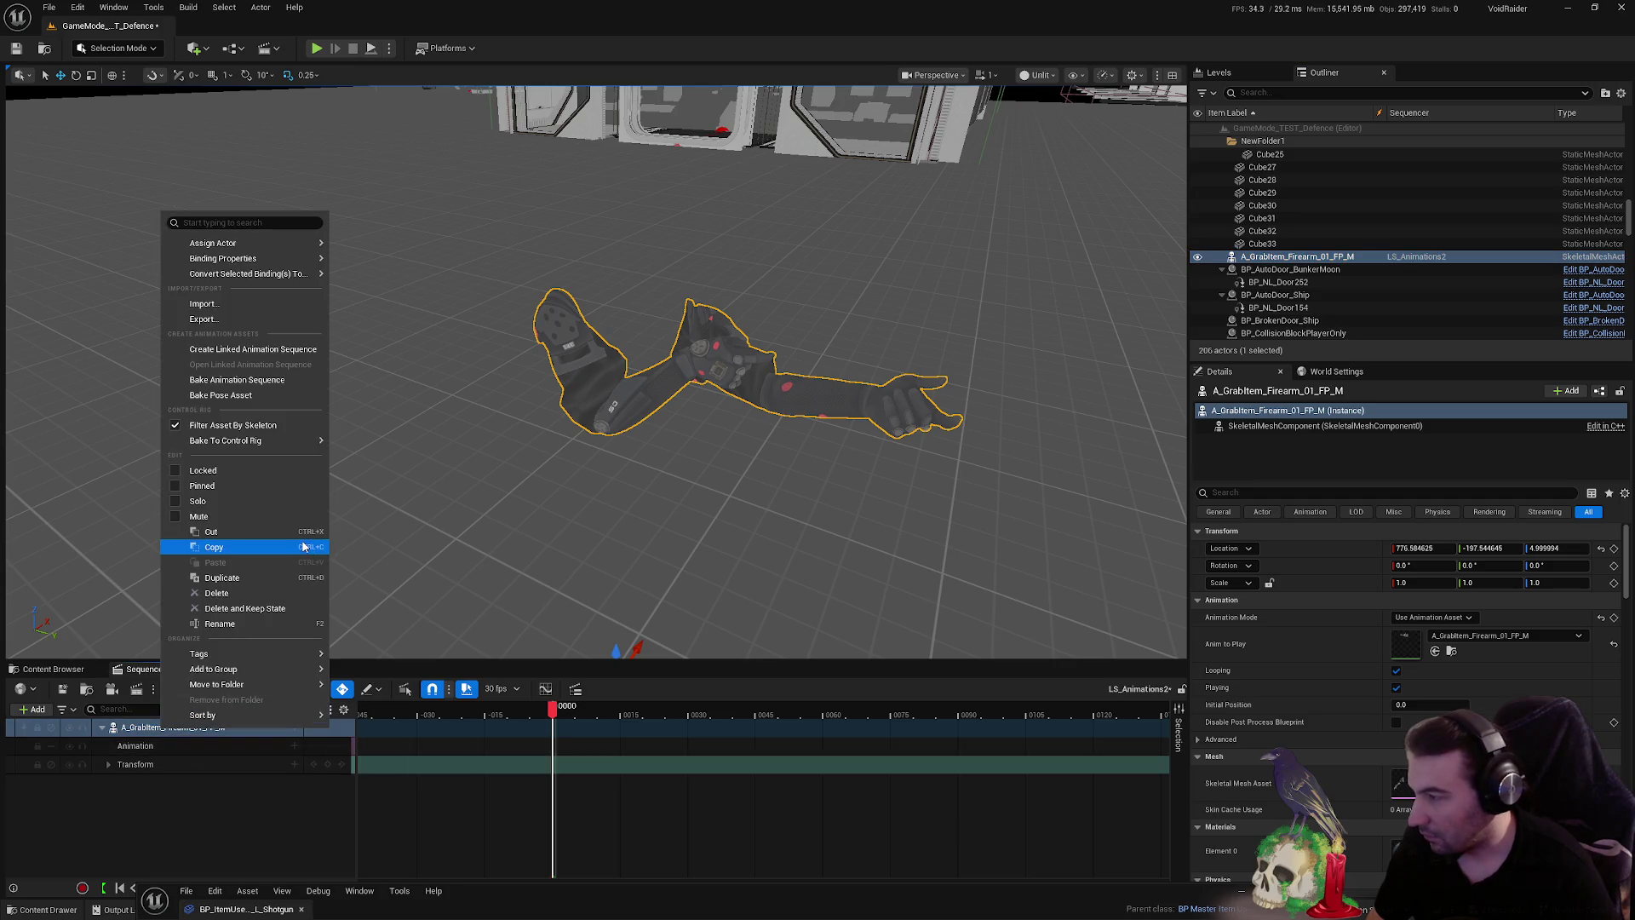
click(392, 471)
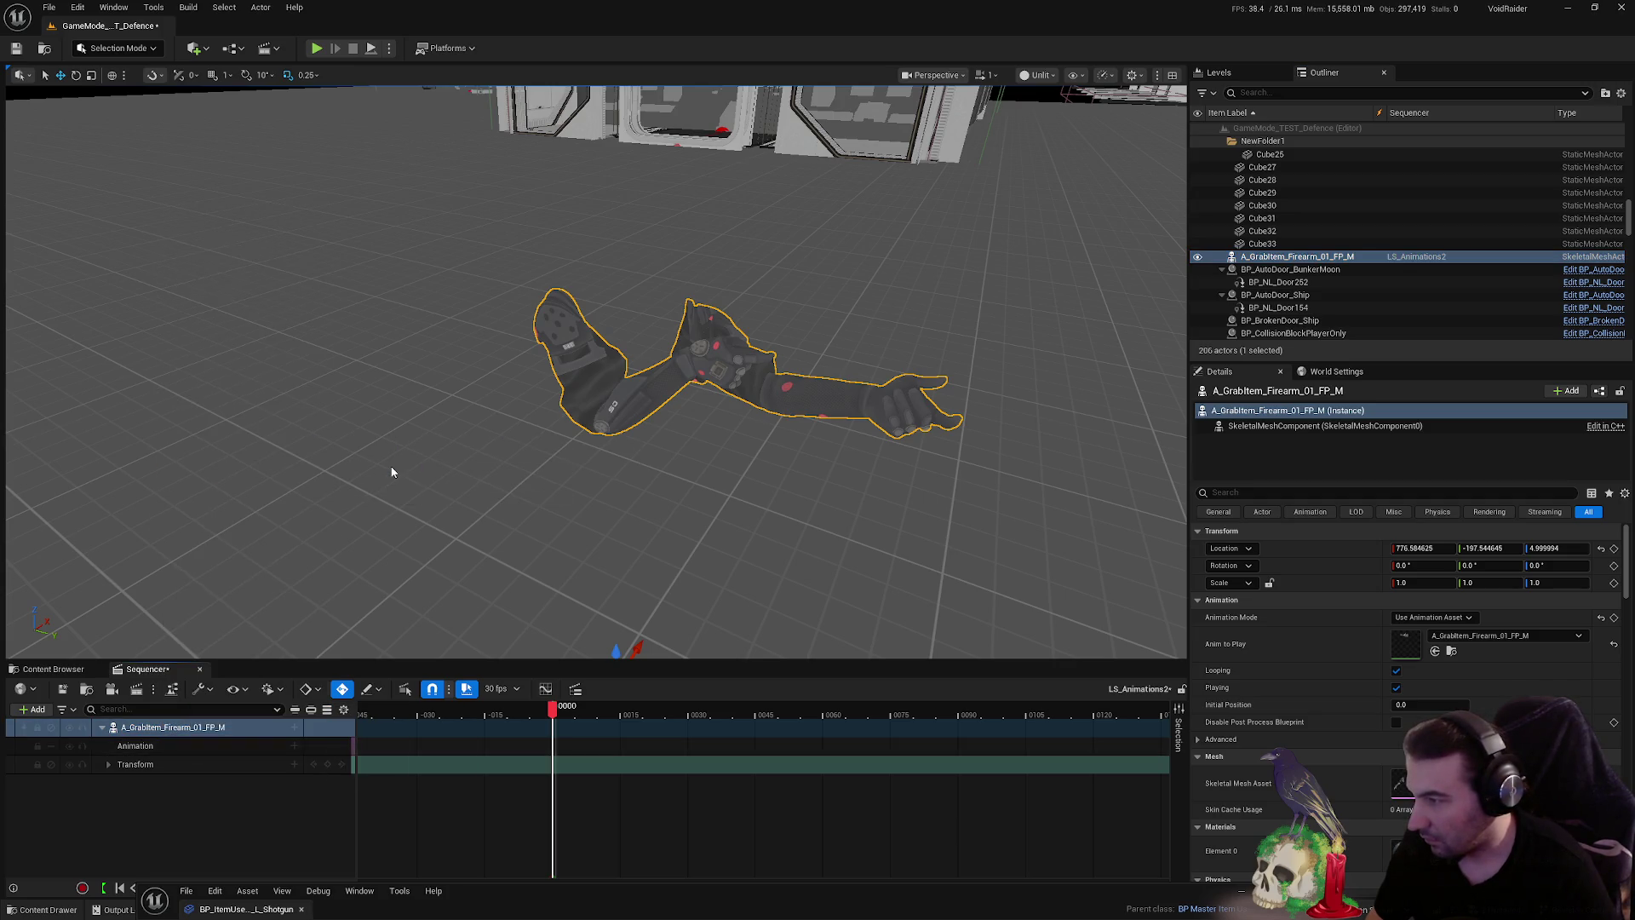
click(904, 603)
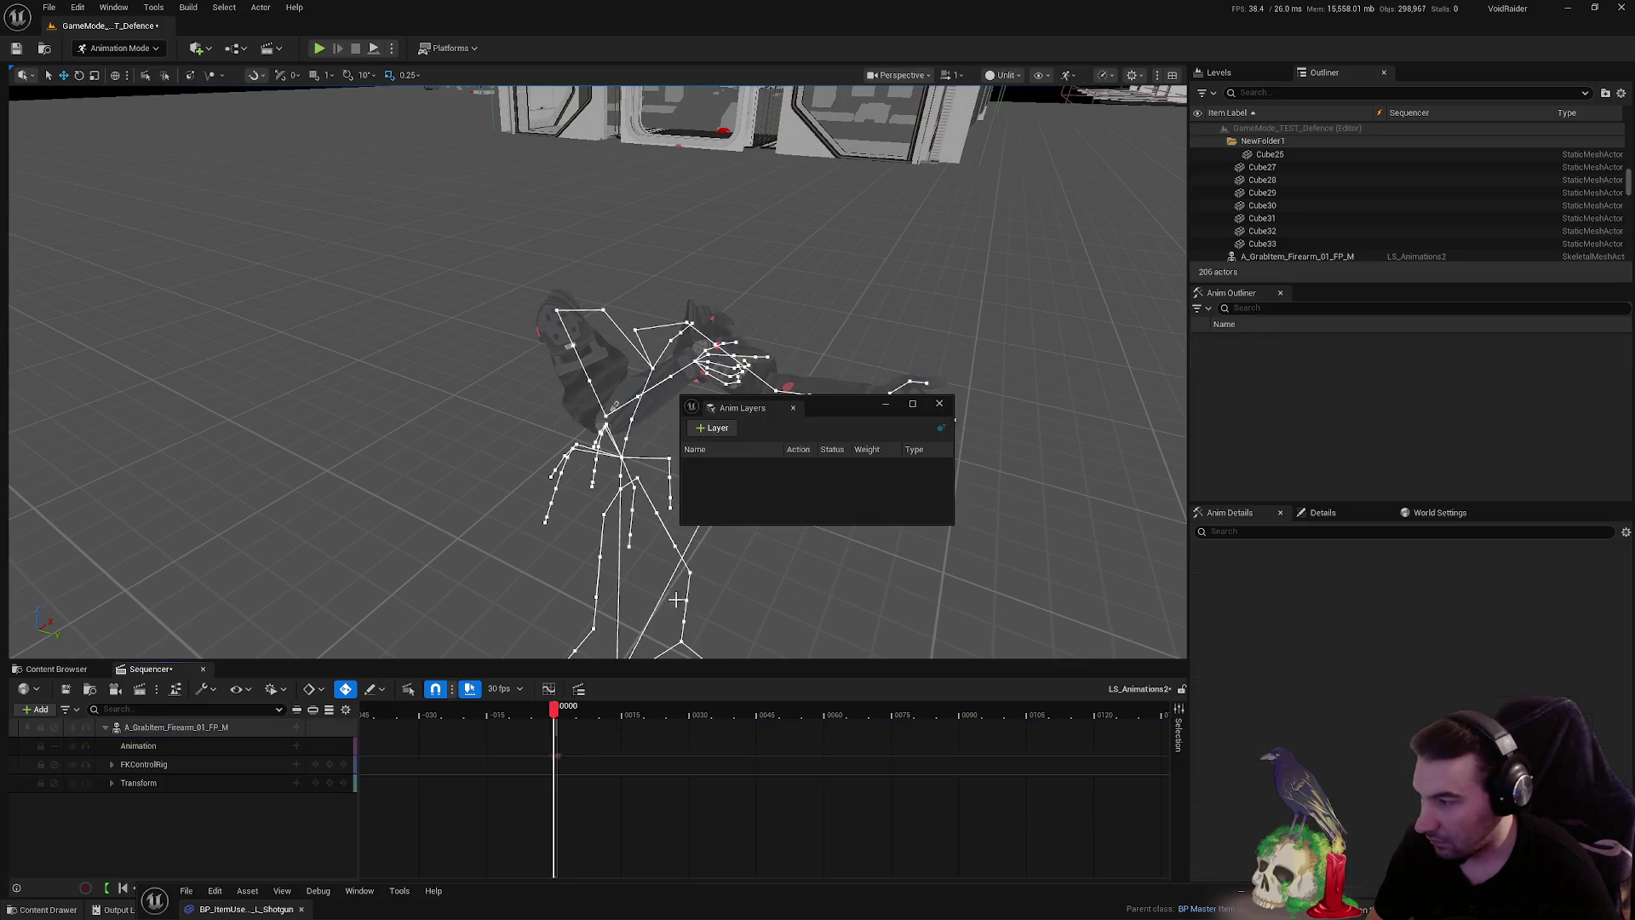
click(940, 405)
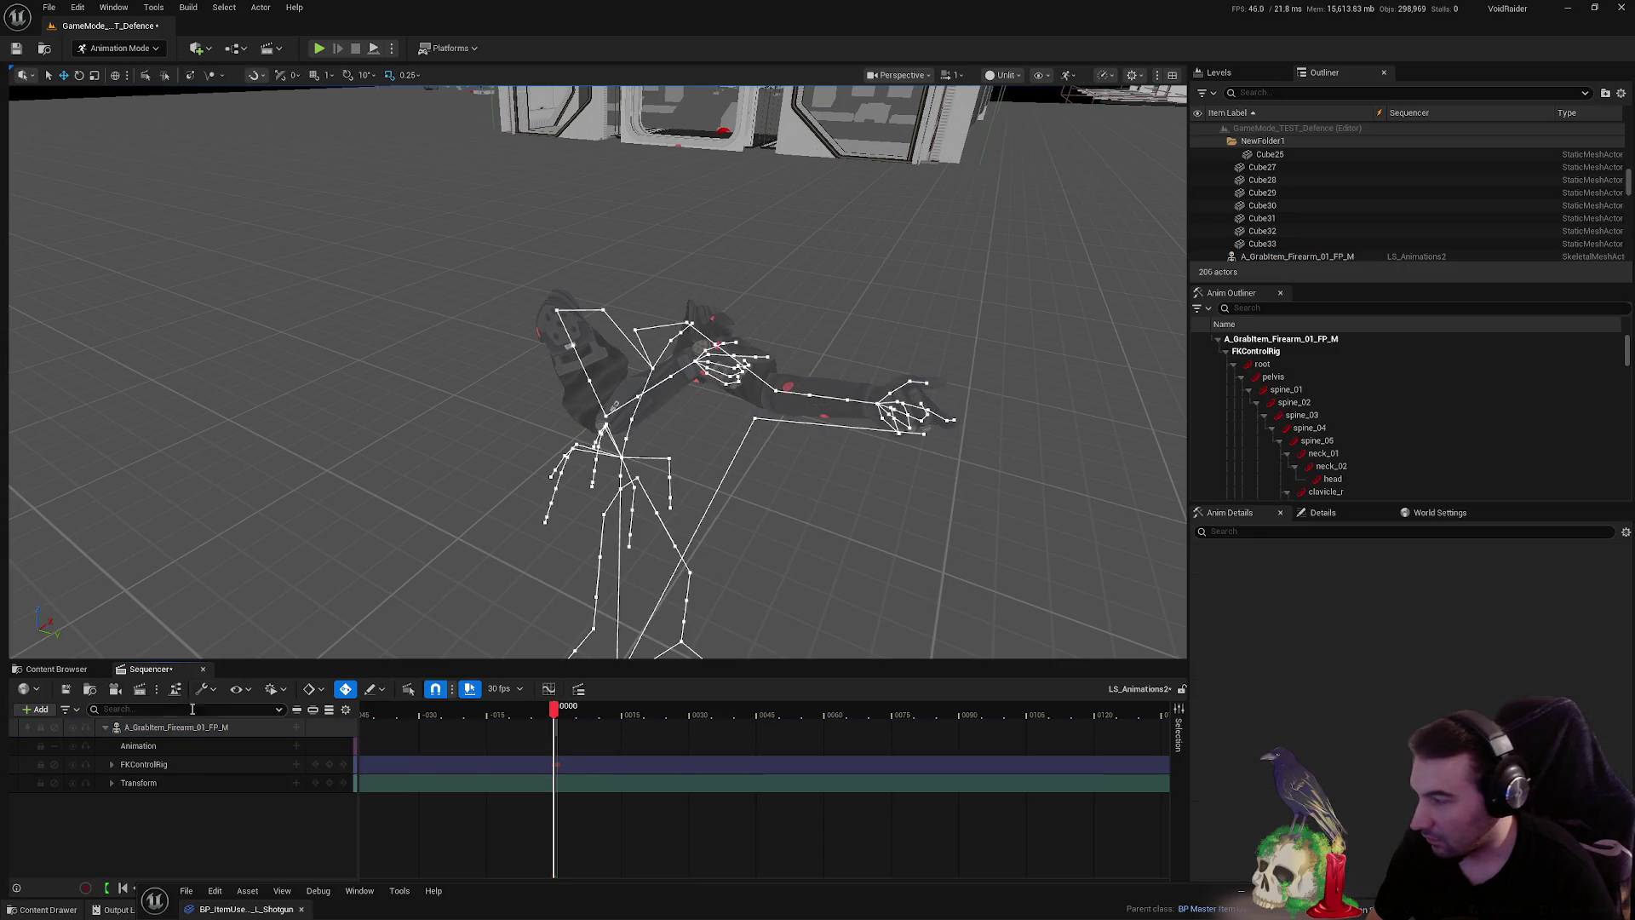
- Look through the rig's bones such as neck_02 and pinky_03_r, then delete the FKControlRig track
click(180, 765)
click(111, 764)
click(162, 800)
scroll(162, 797, down, 1)
click(234, 801)
scroll(239, 800, down, 5)
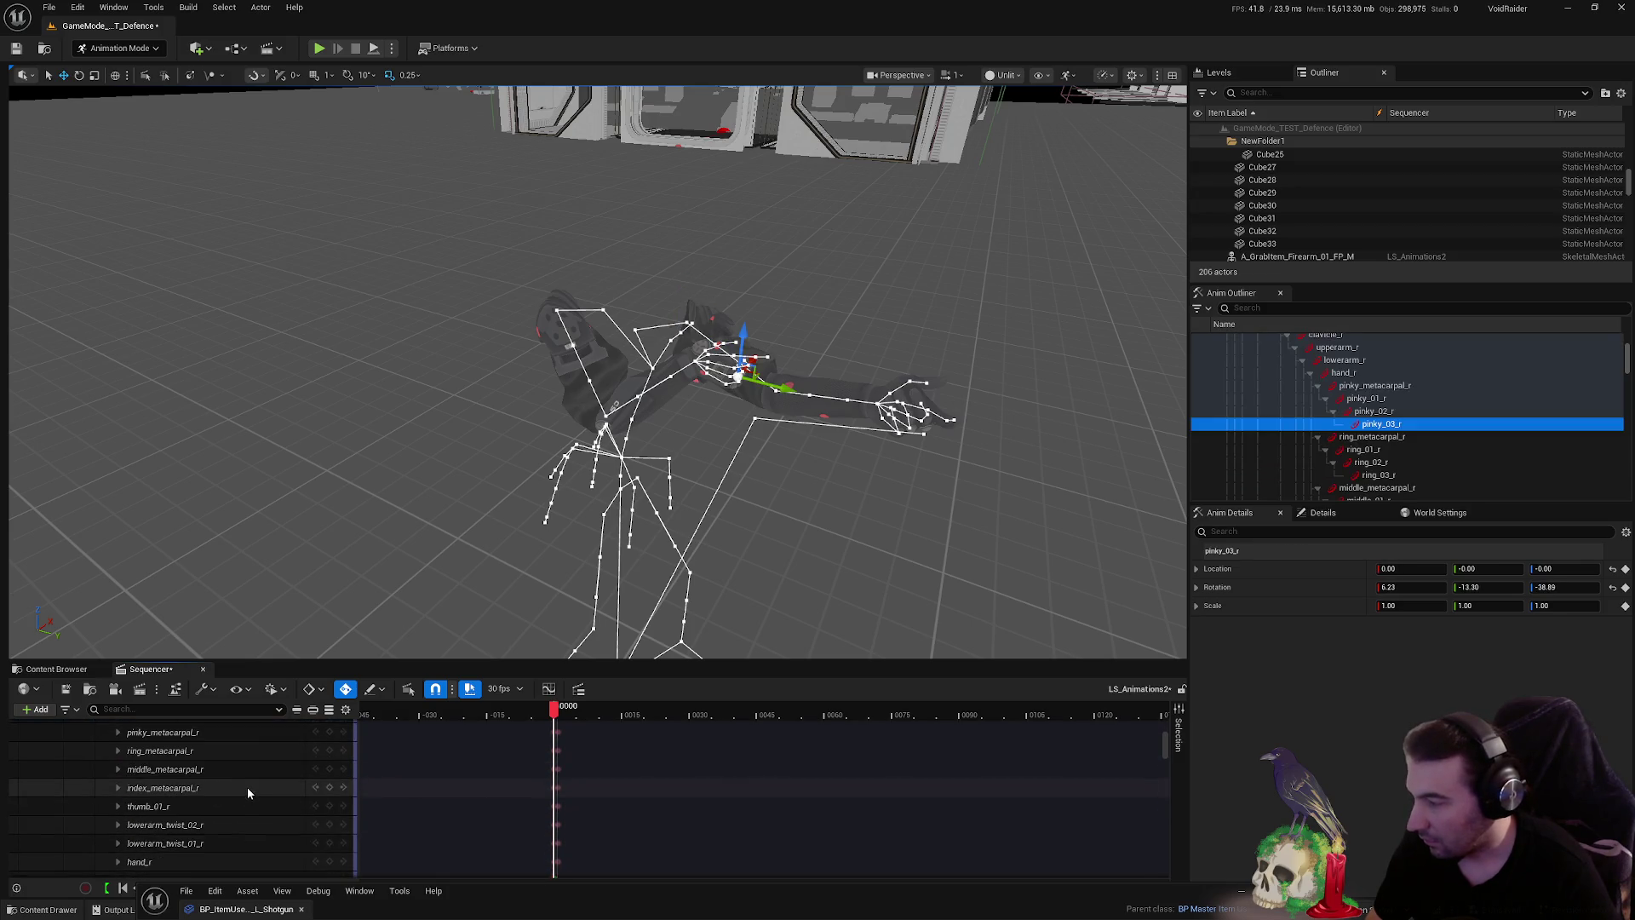
scroll(253, 785, up, 5)
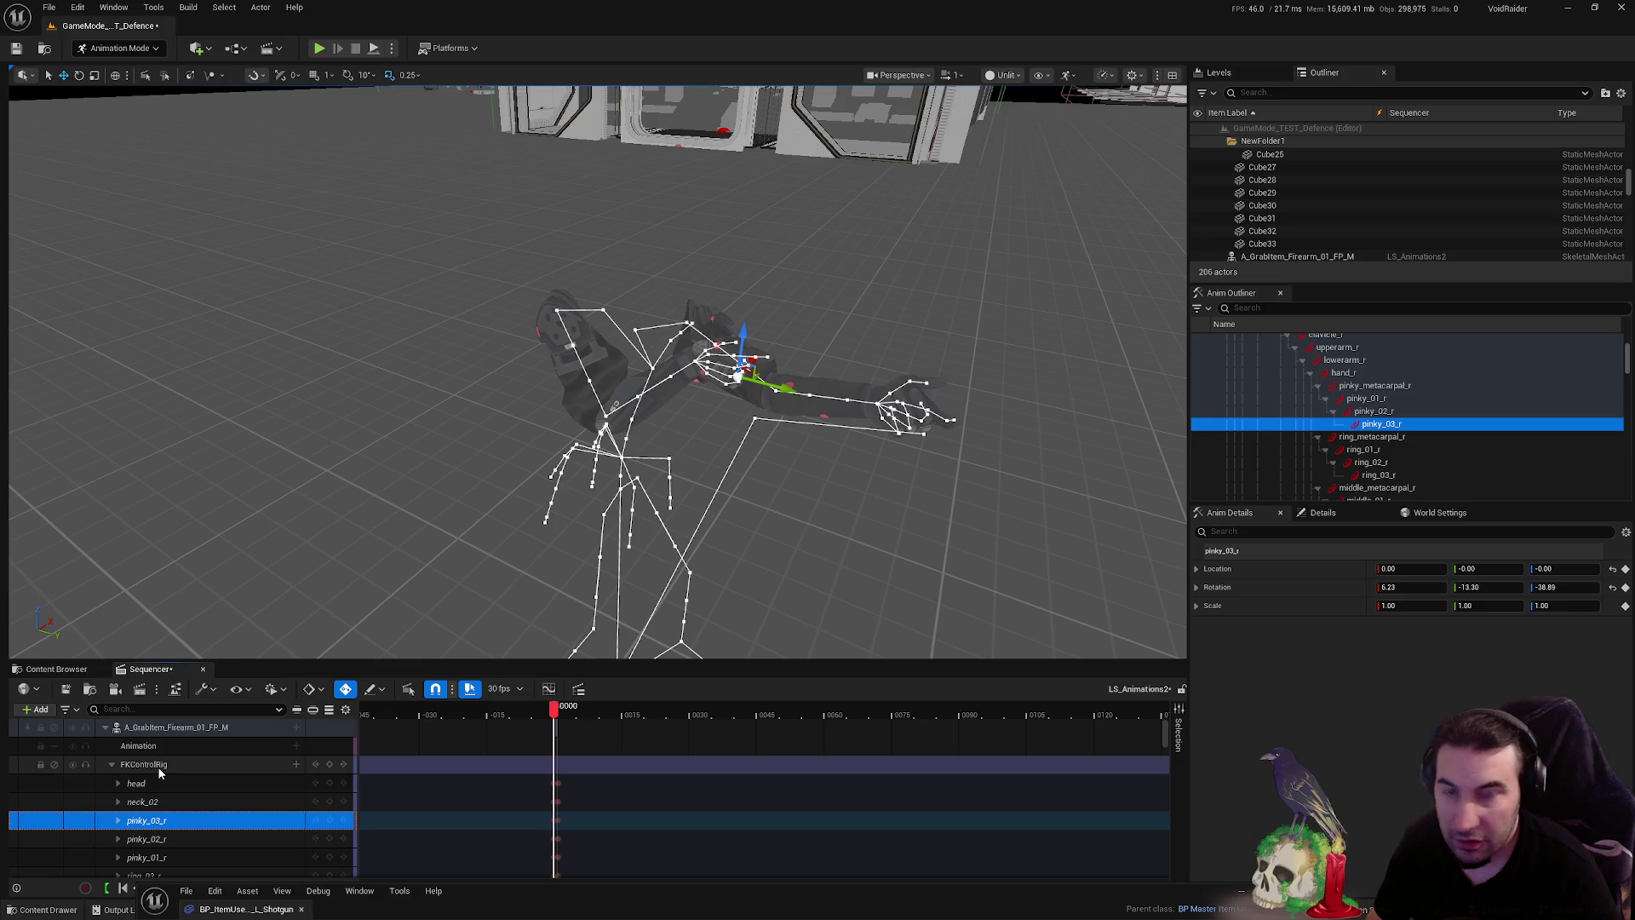
click(158, 767)
key(Delete)
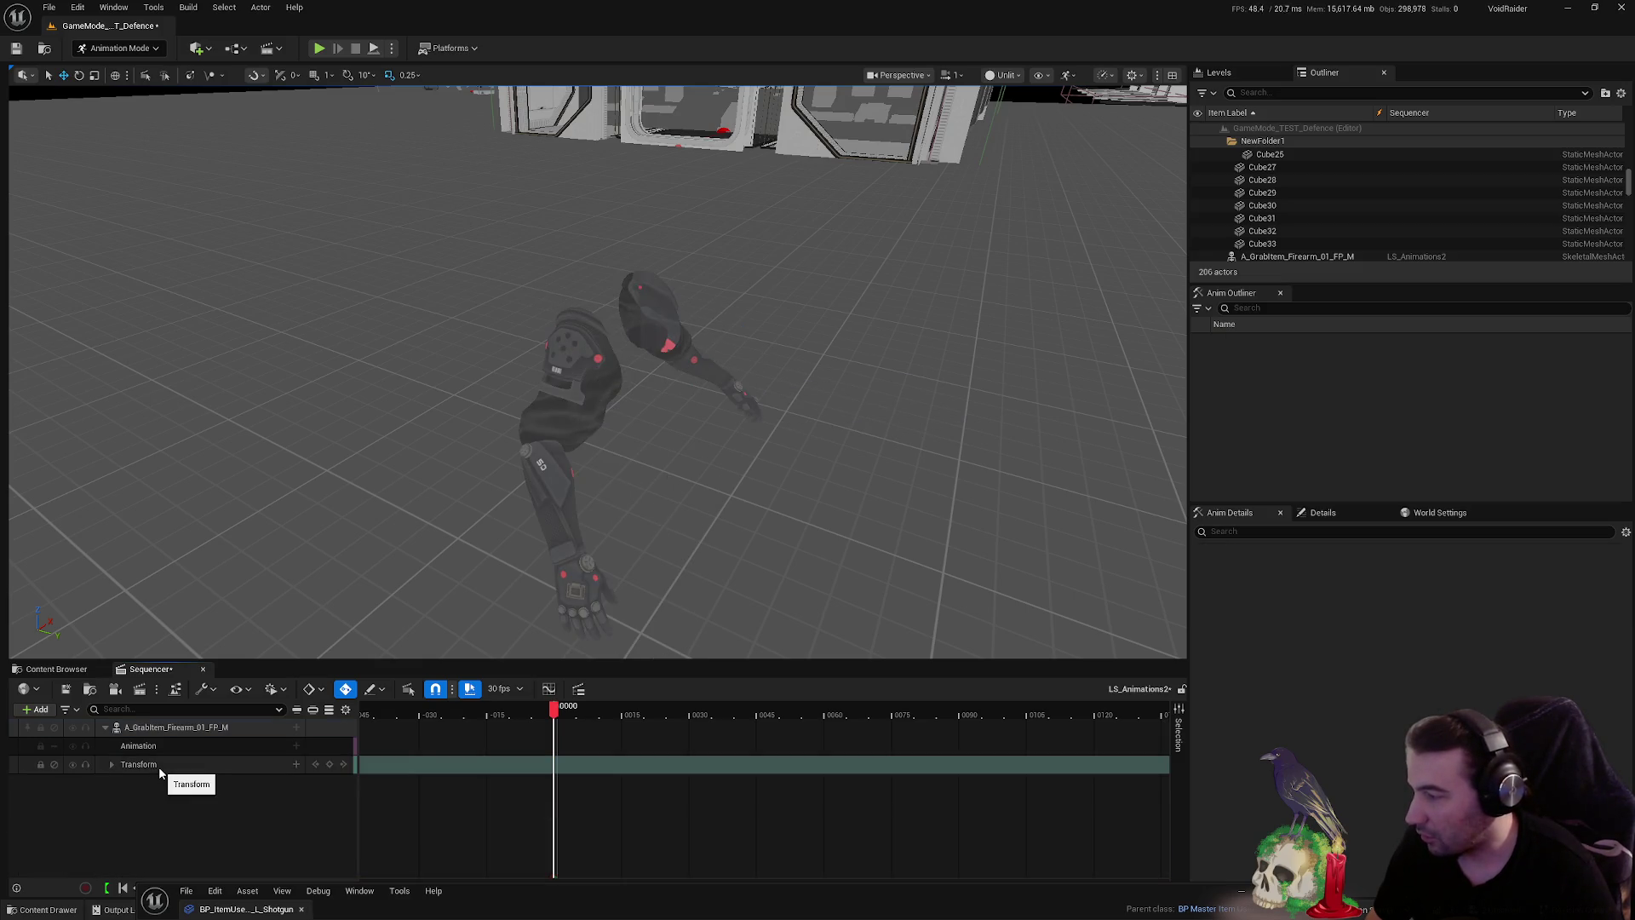
- Remove the arm track and the arm actor, close Sequencer, and save all modified assets
click(204, 730)
key(Delete)
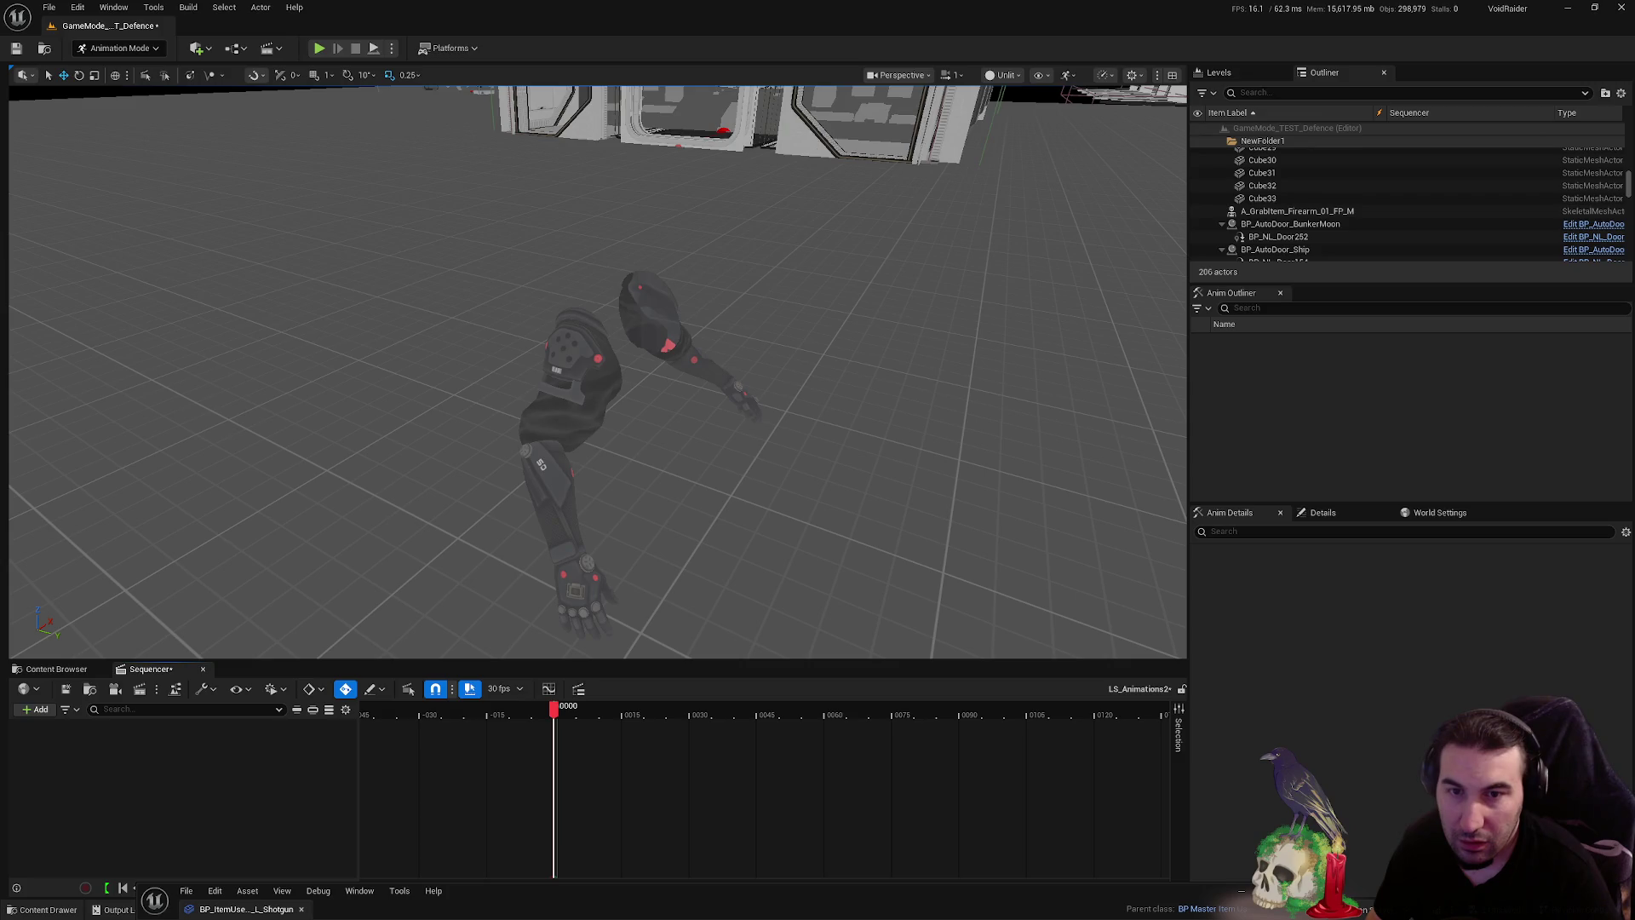
click(665, 349)
key(Delete)
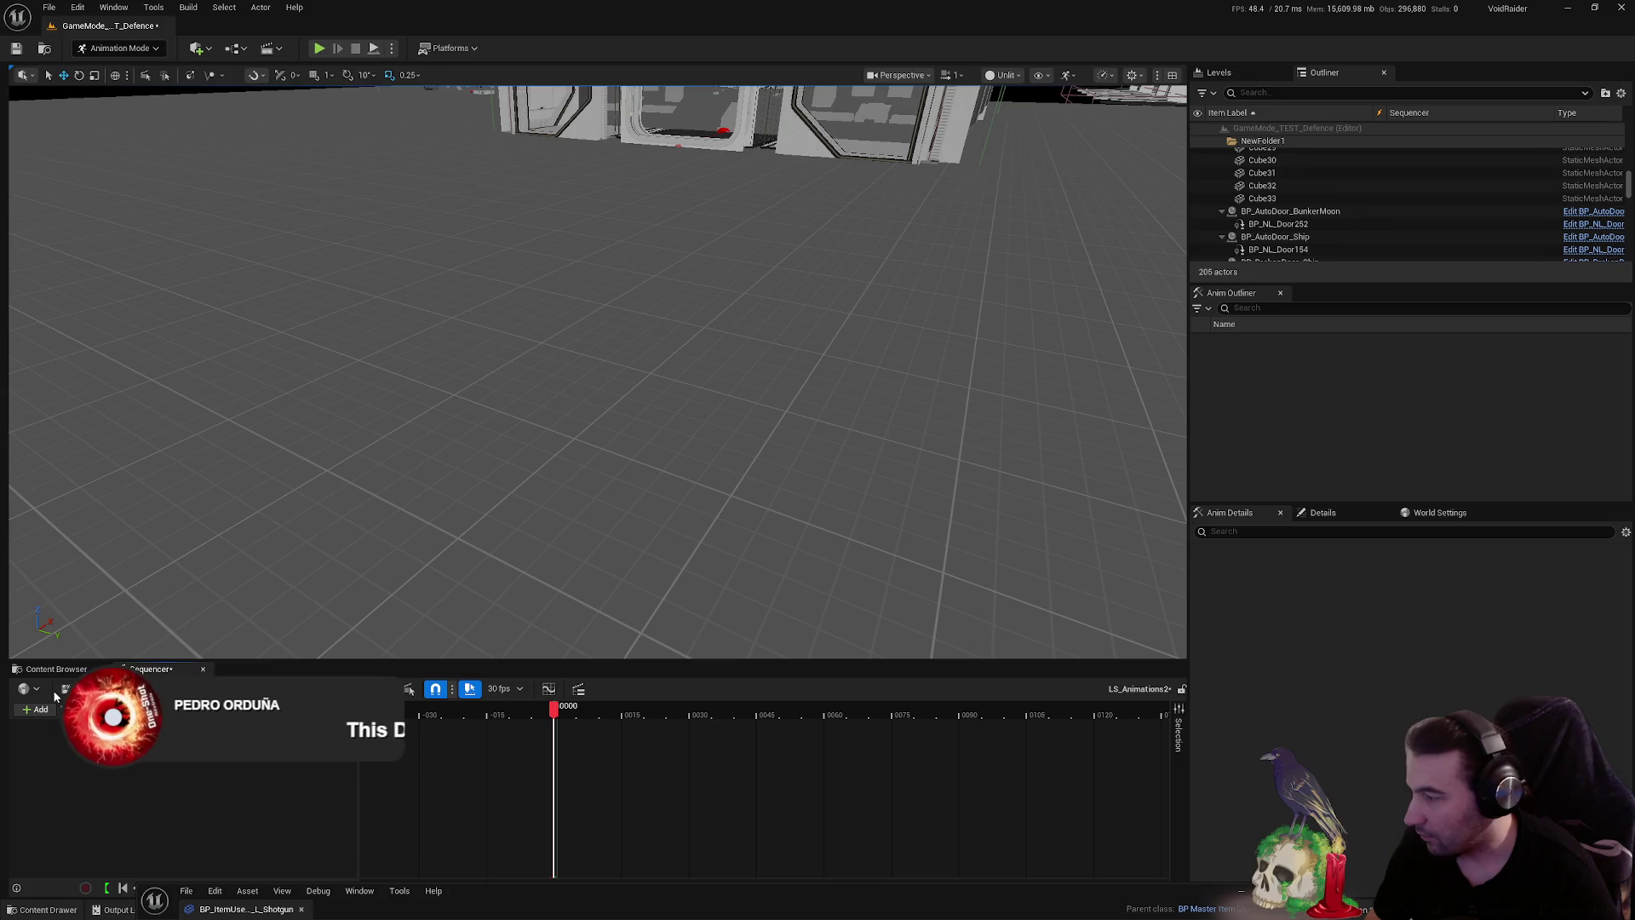
key(shift+1)
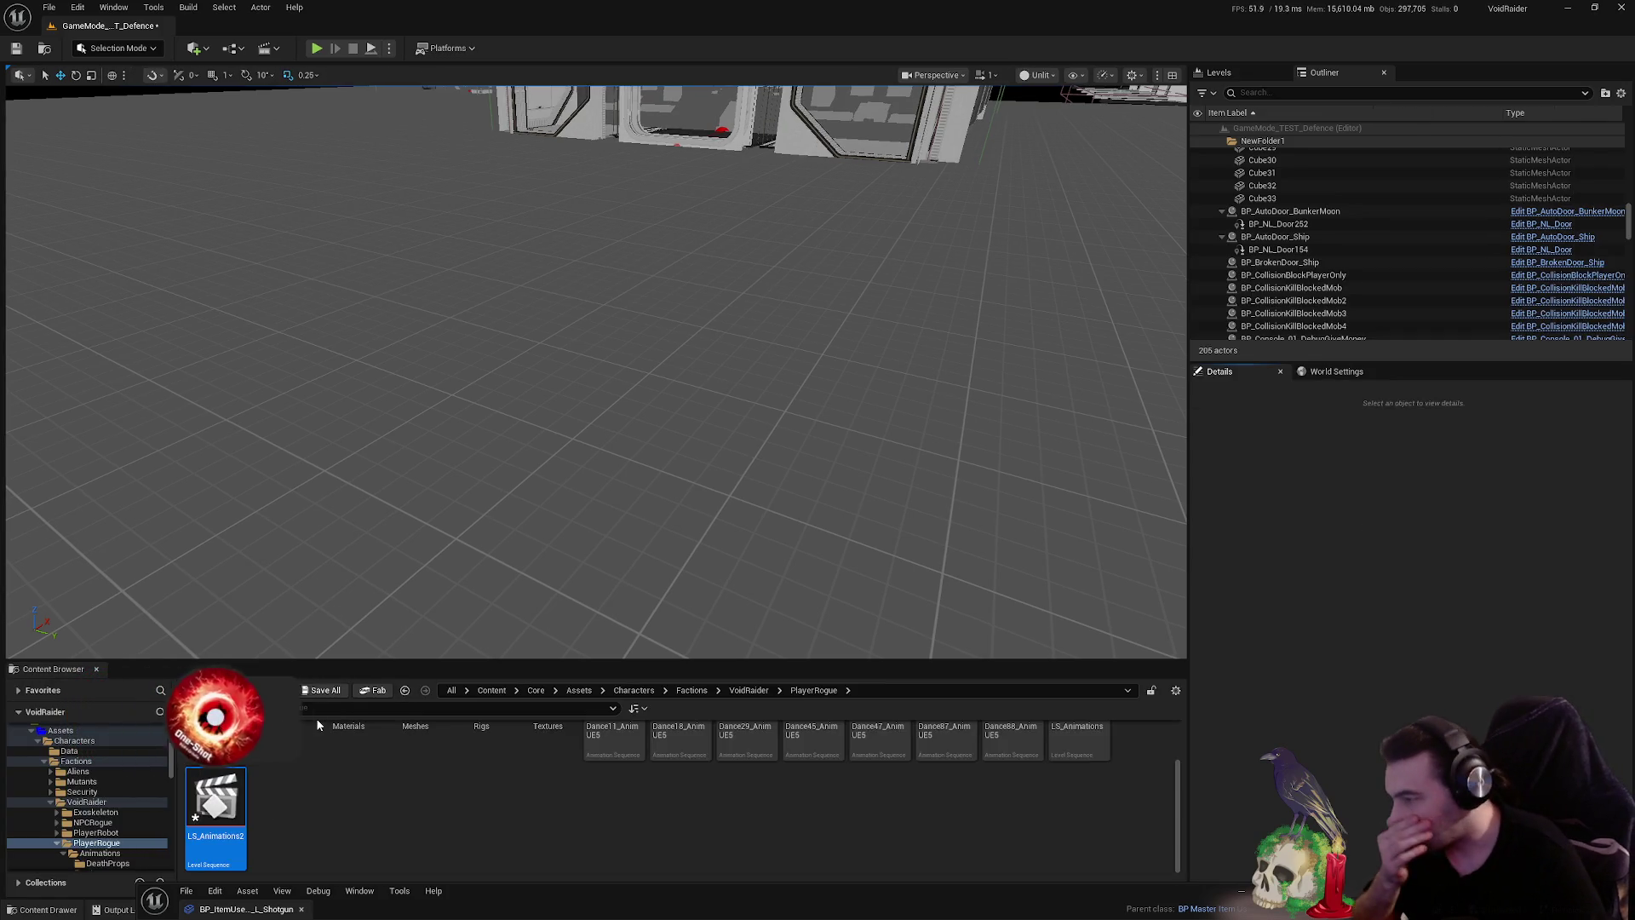
click(325, 690)
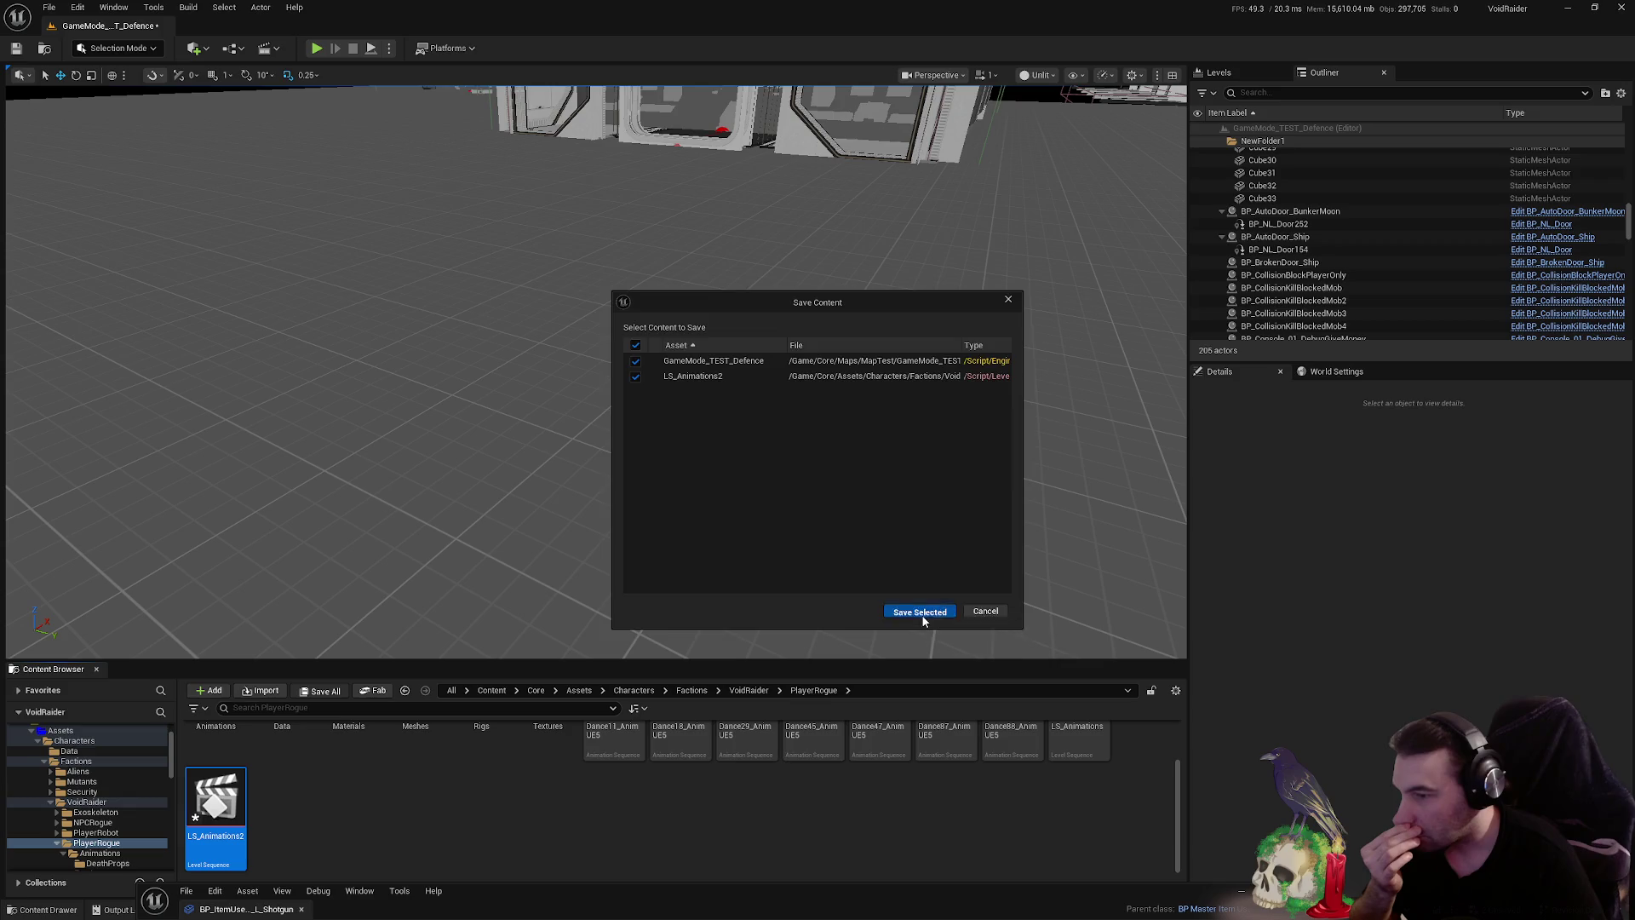
click(922, 612)
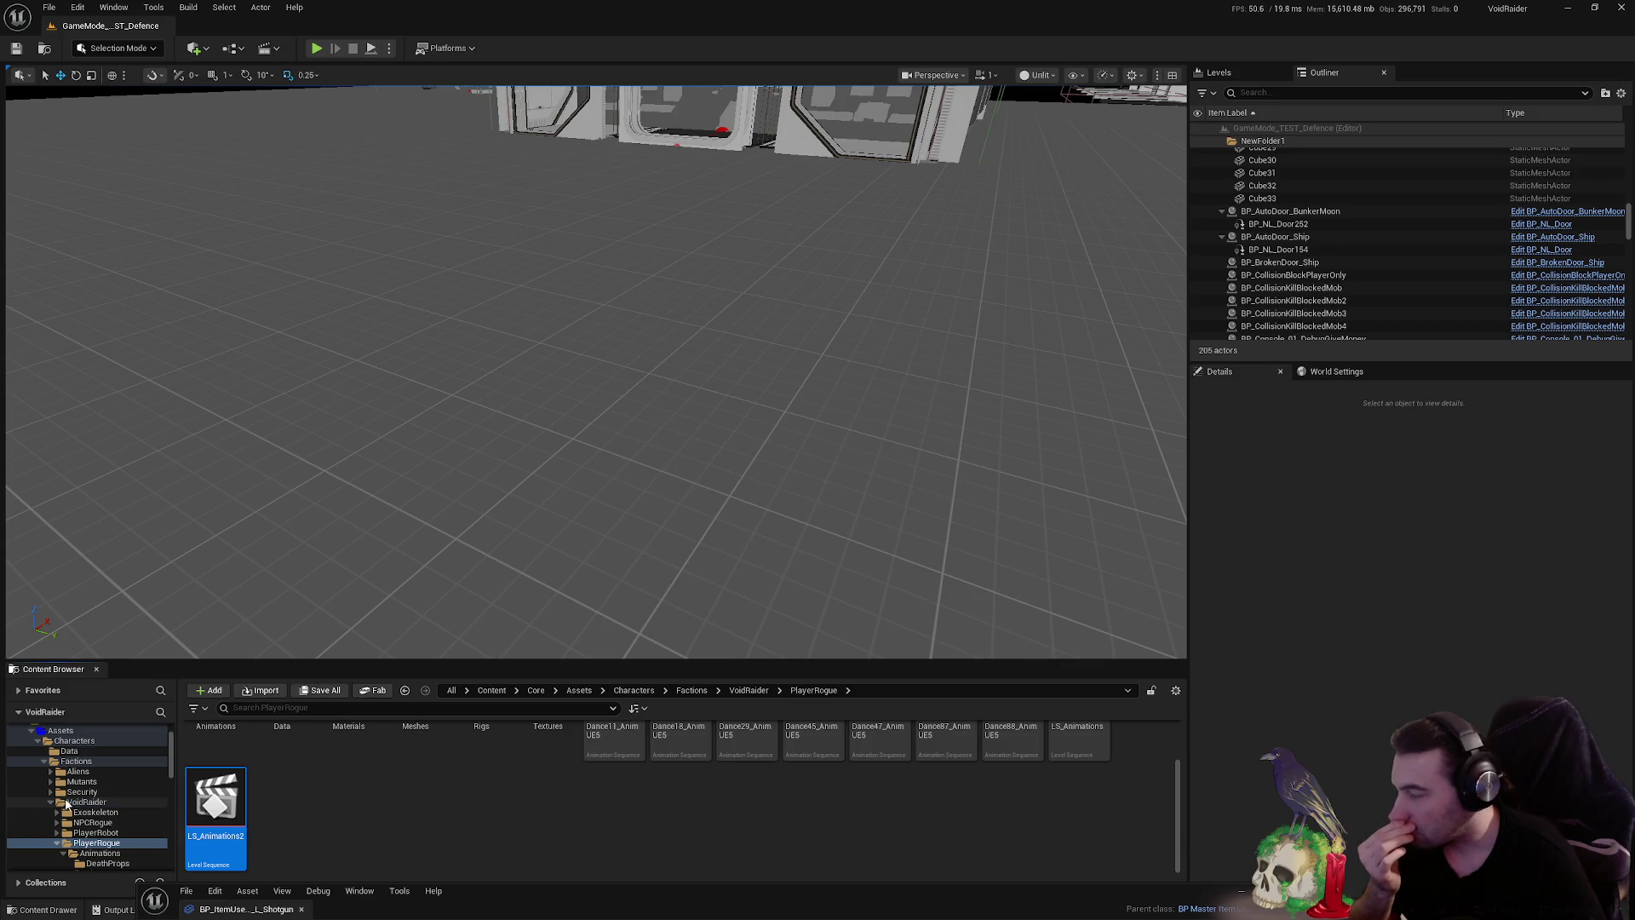
- Open the MapTest level from the Maps/MapTest folder
scroll(66, 804, down, 10)
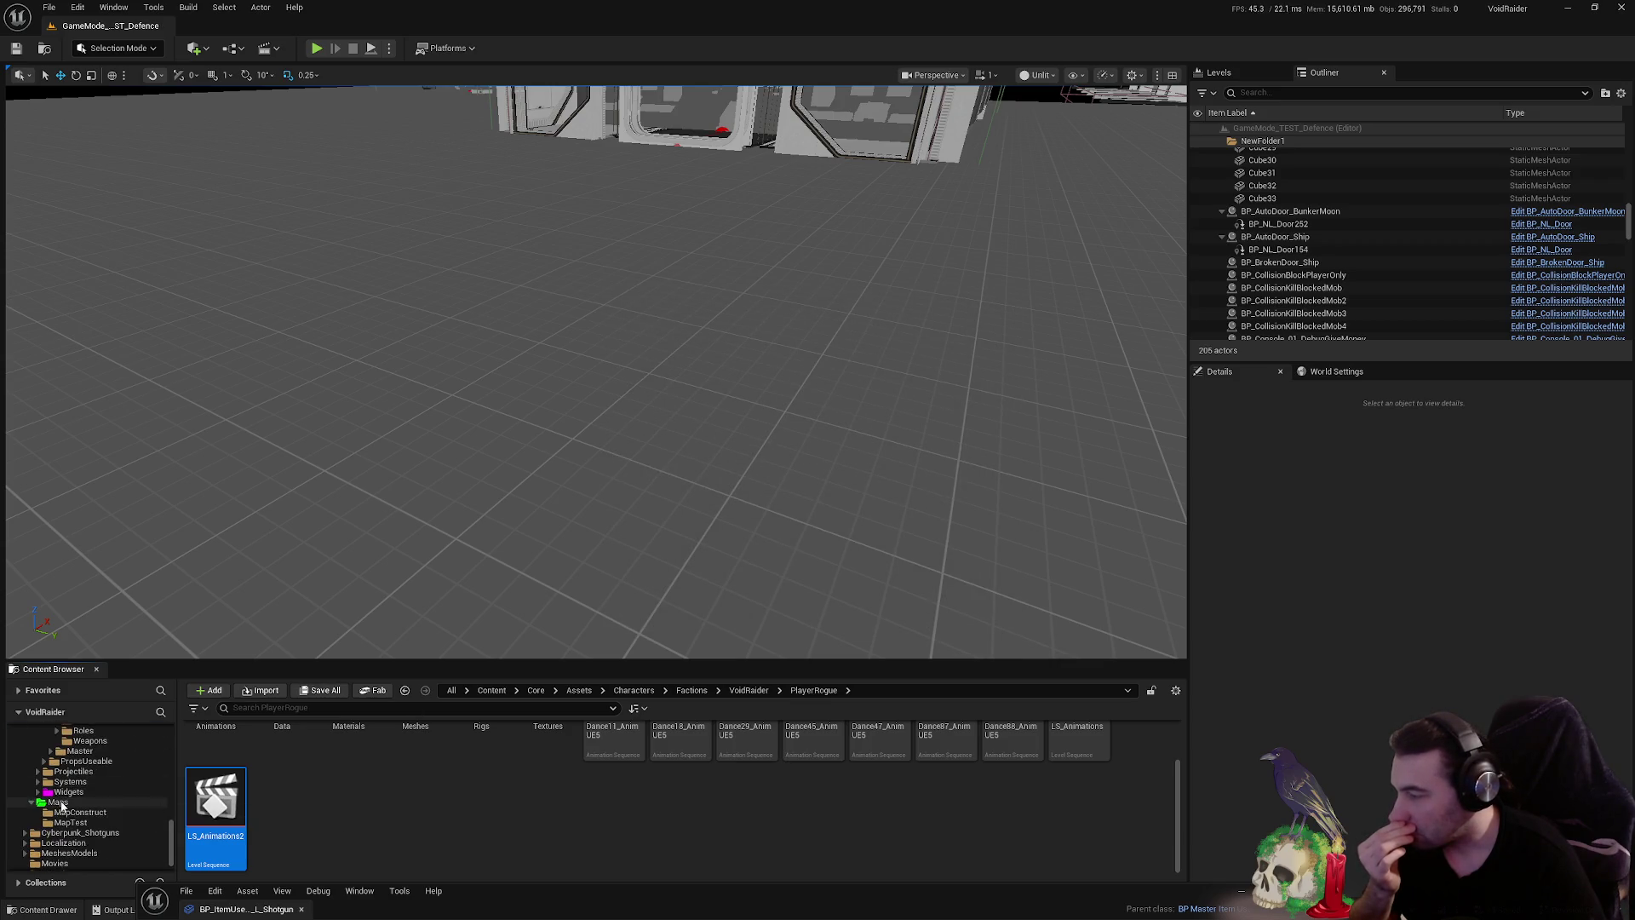
click(58, 803)
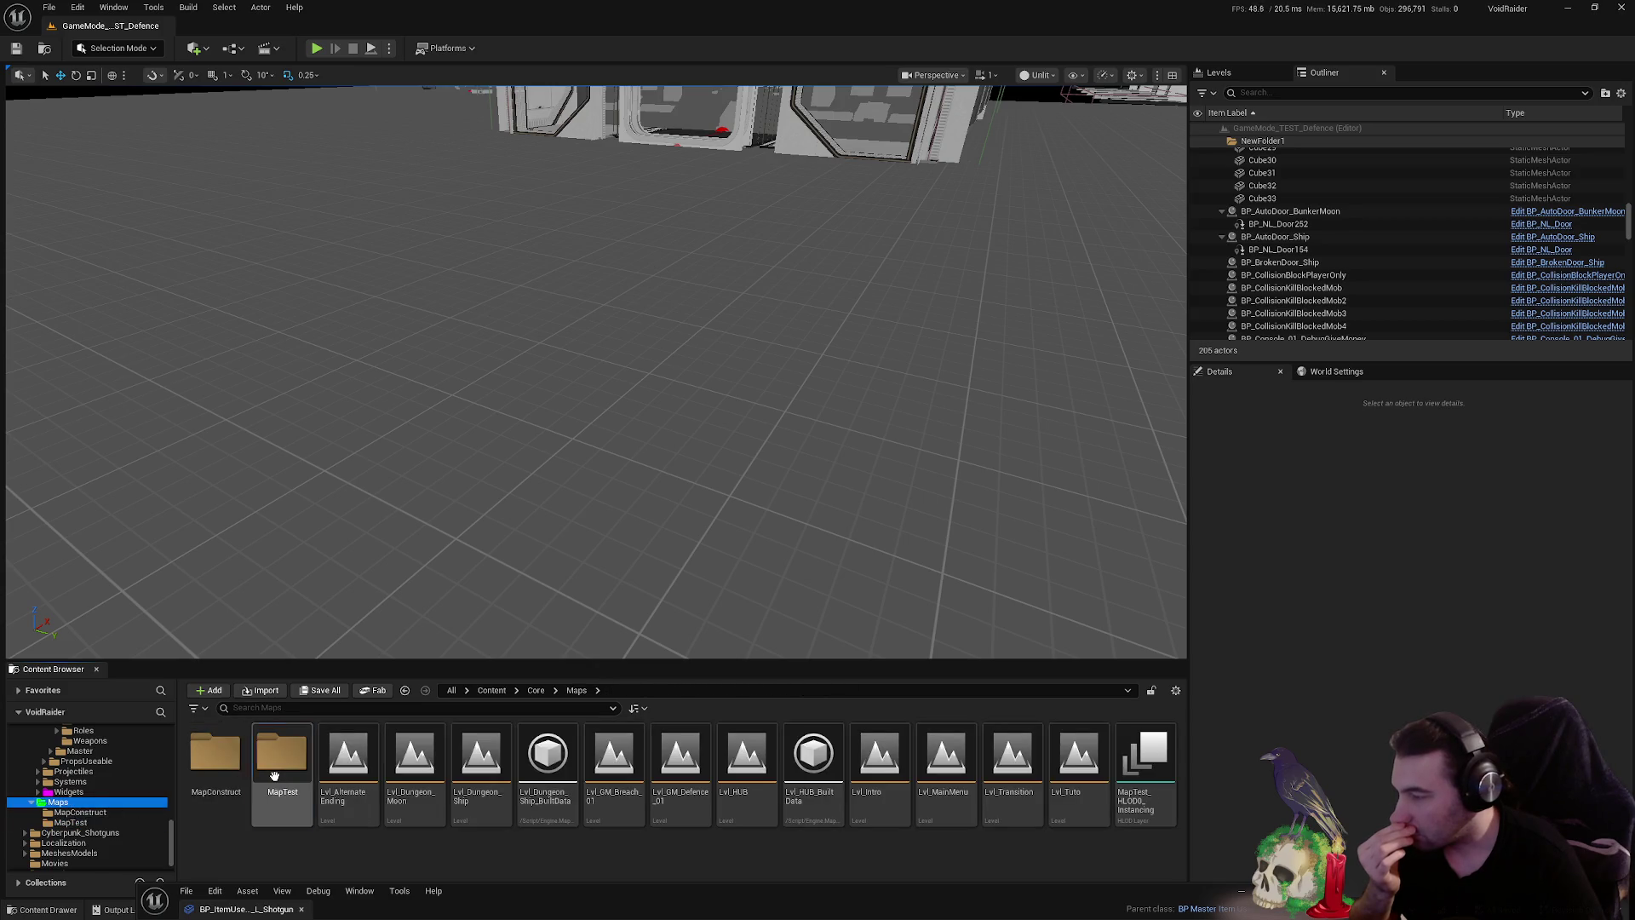
double_click(281, 767)
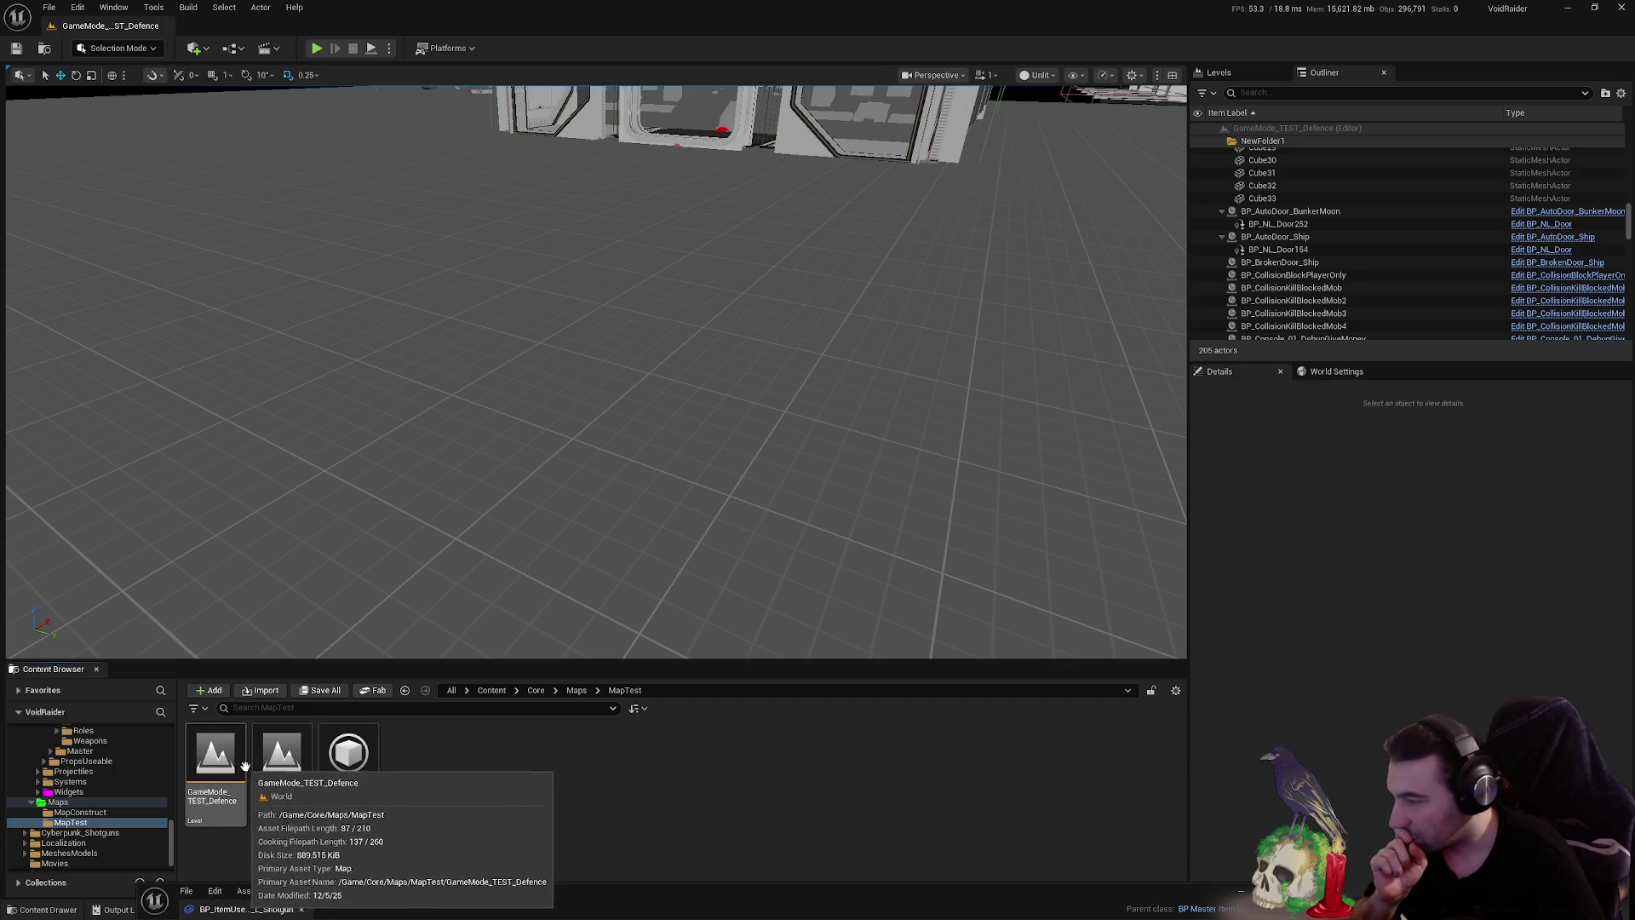
double_click(267, 767)
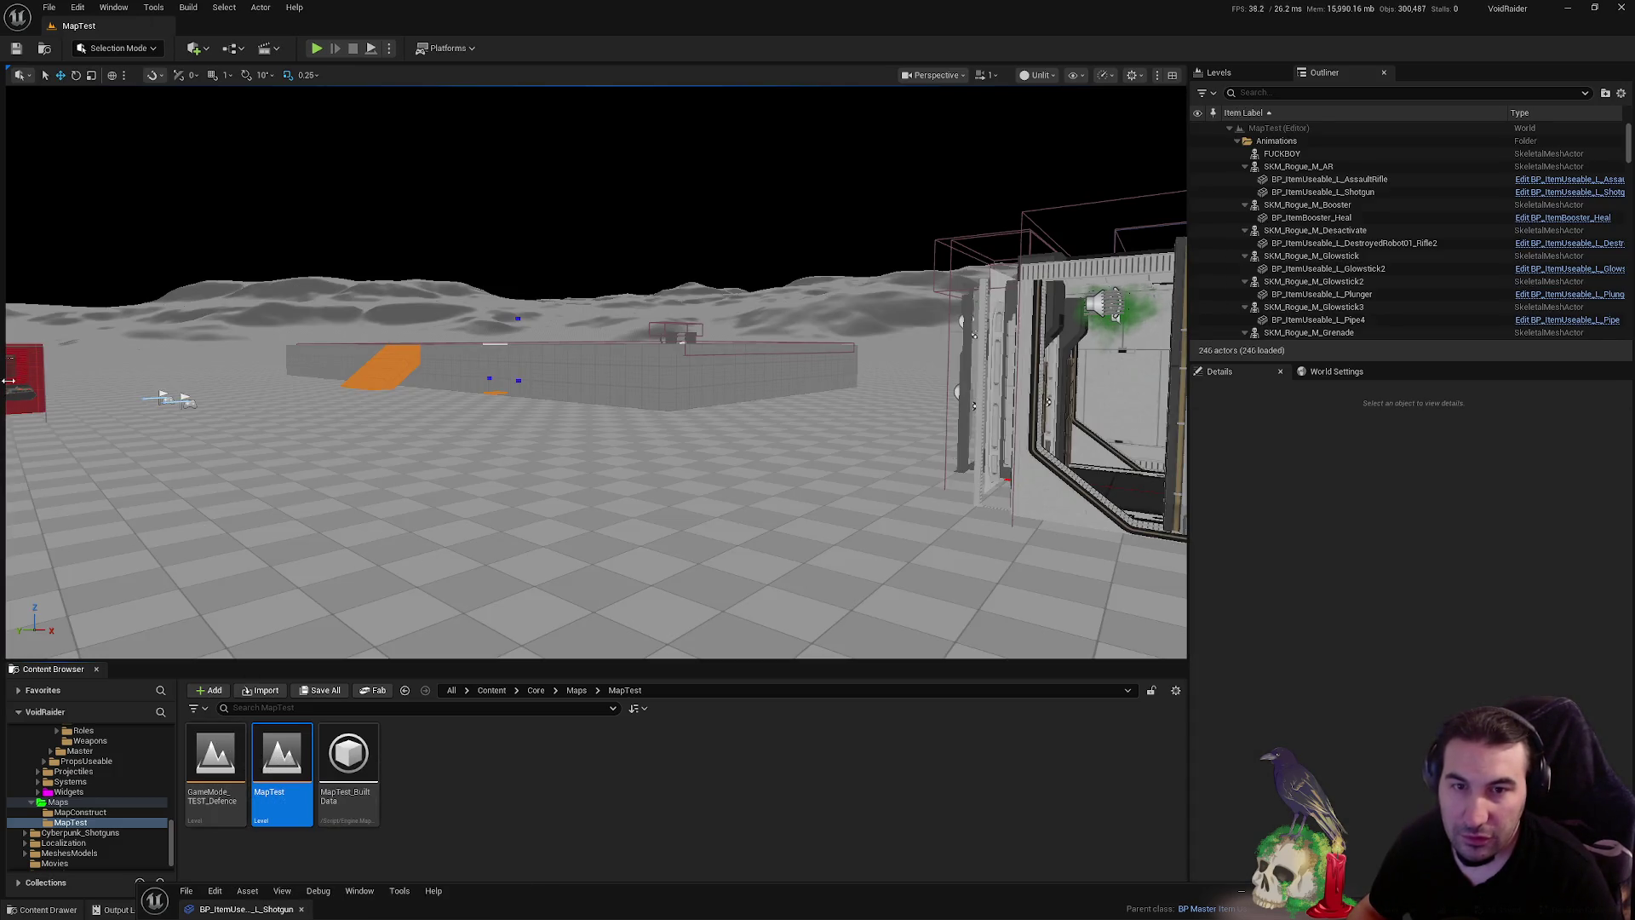
- Fly over to the Rogue character row by the red wall and select SKM_Rogue_M_AR
drag(913, 419, 503, 419)
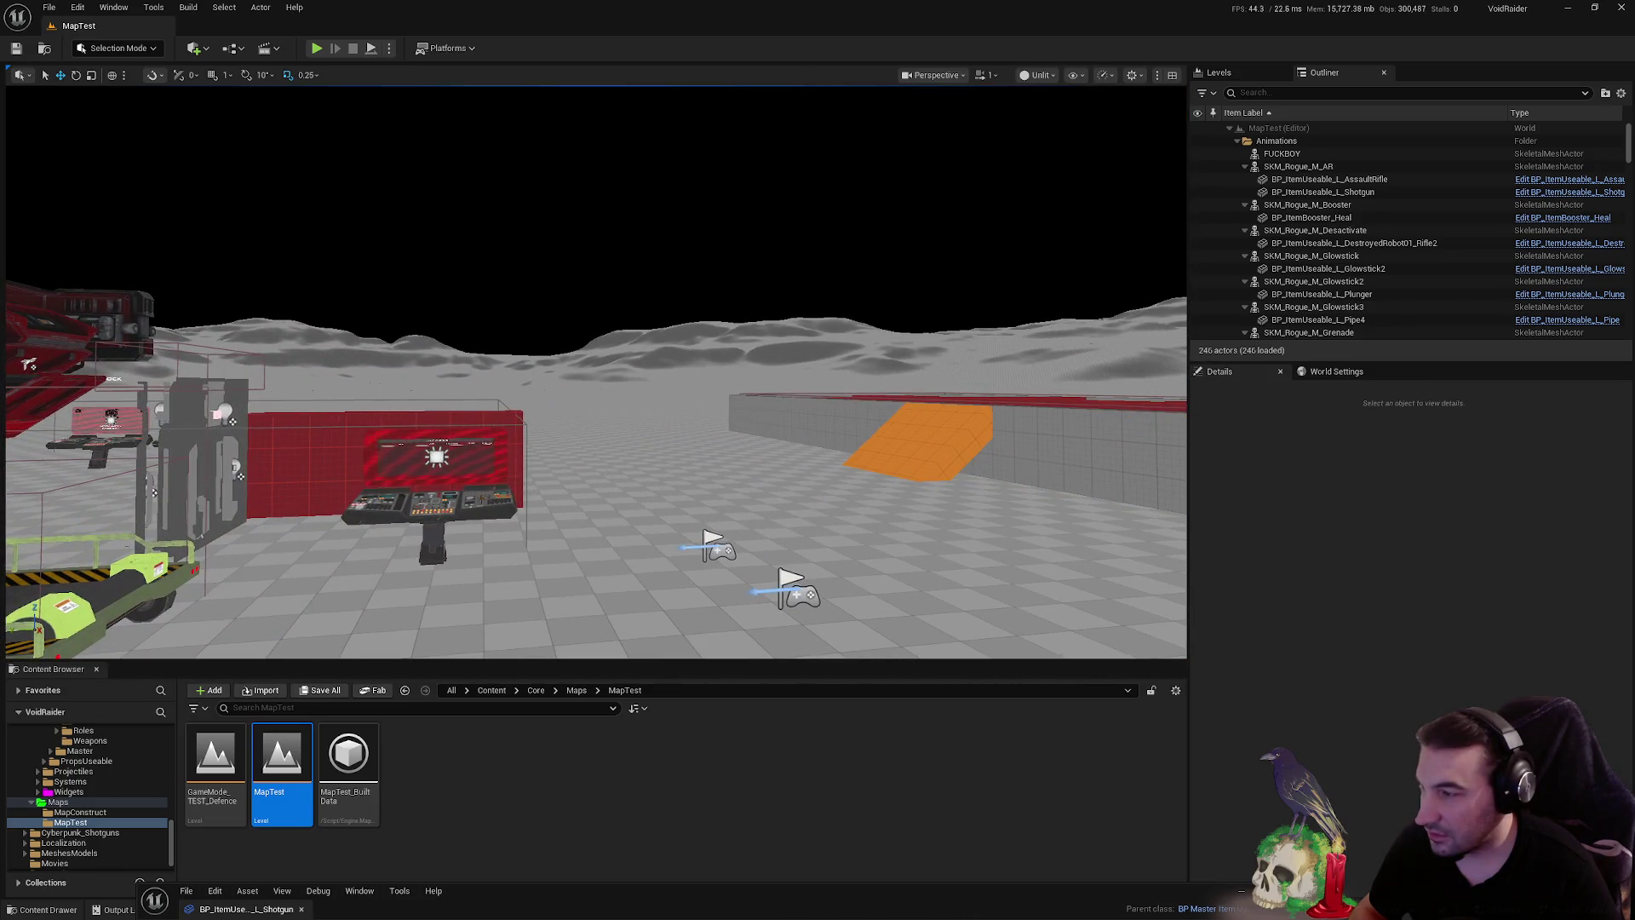
drag(502, 419, 273, 413)
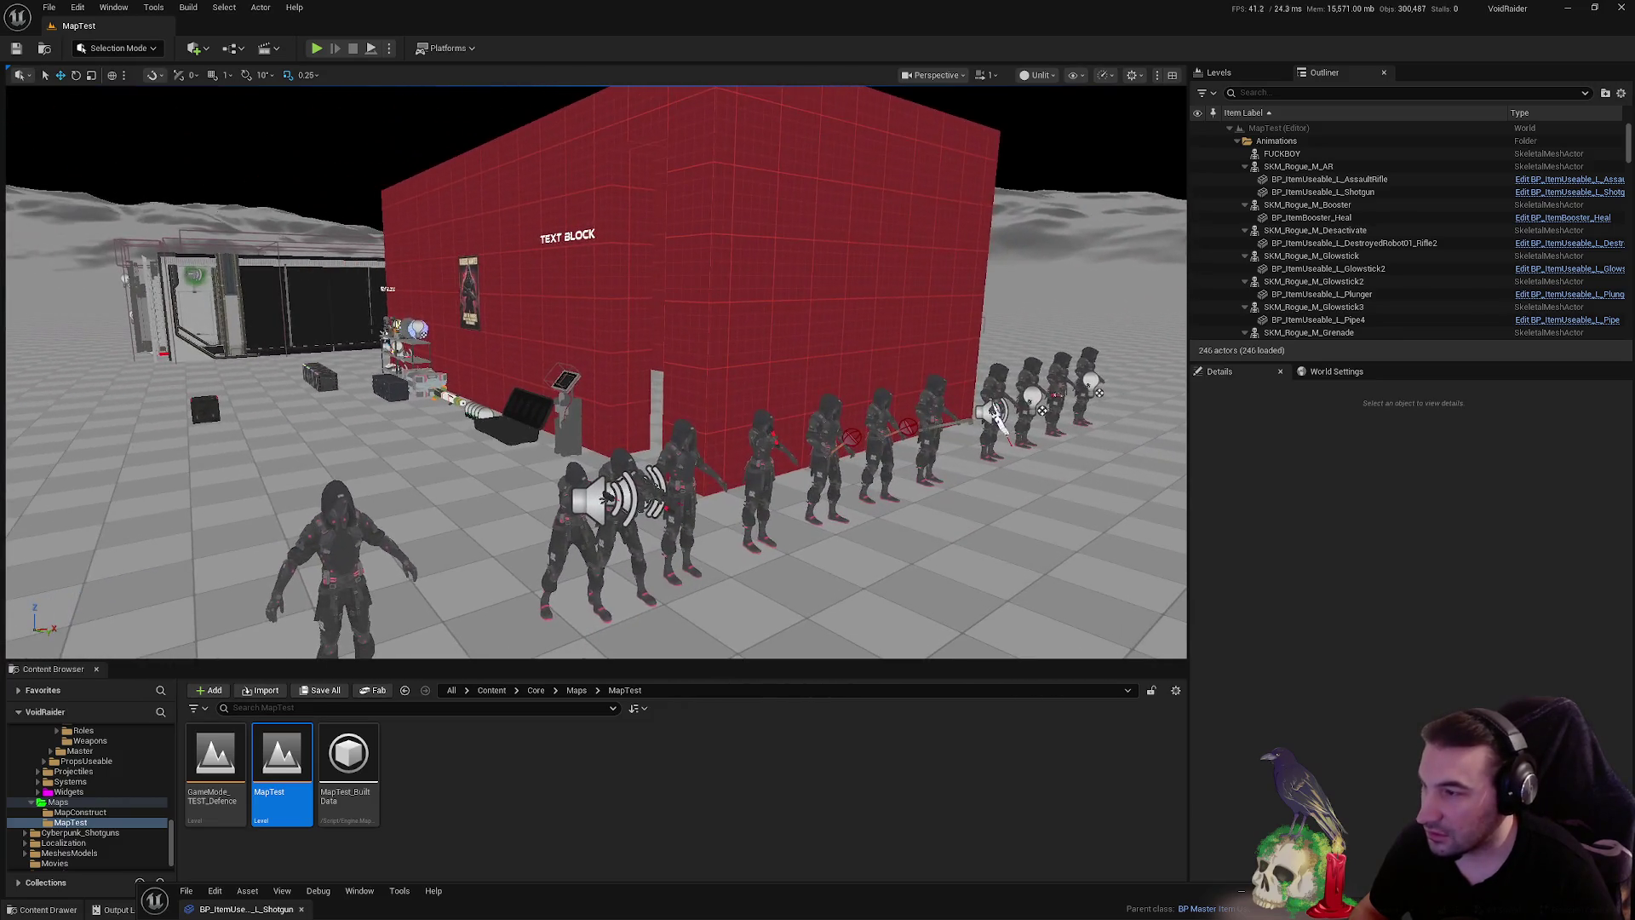
scroll(650, 307, up, 5)
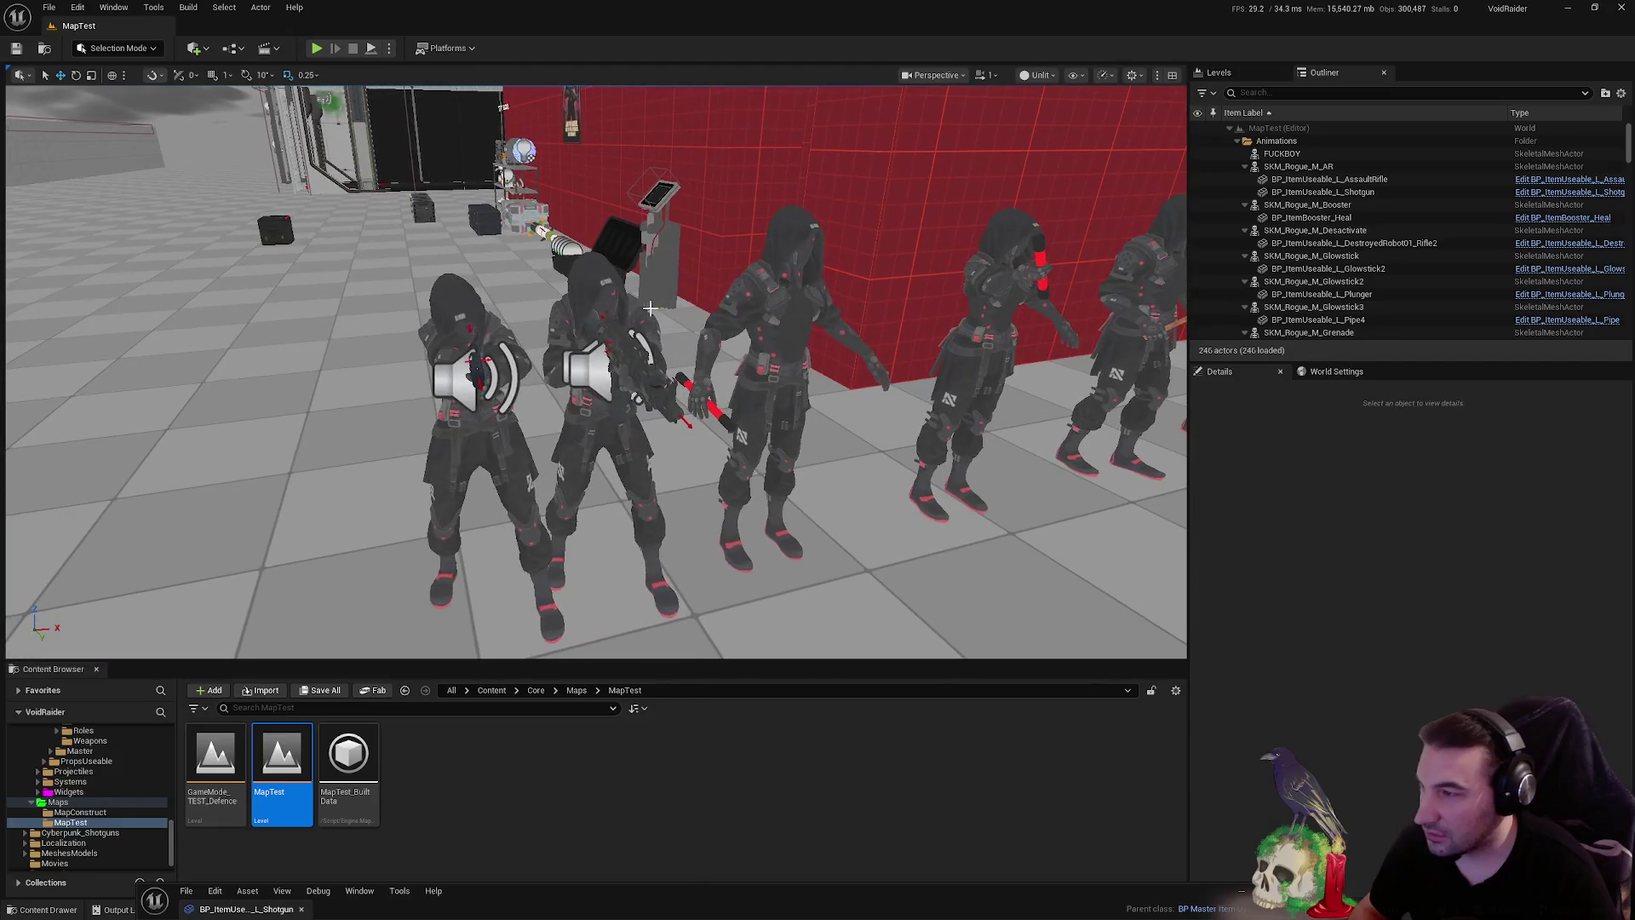
click(601, 409)
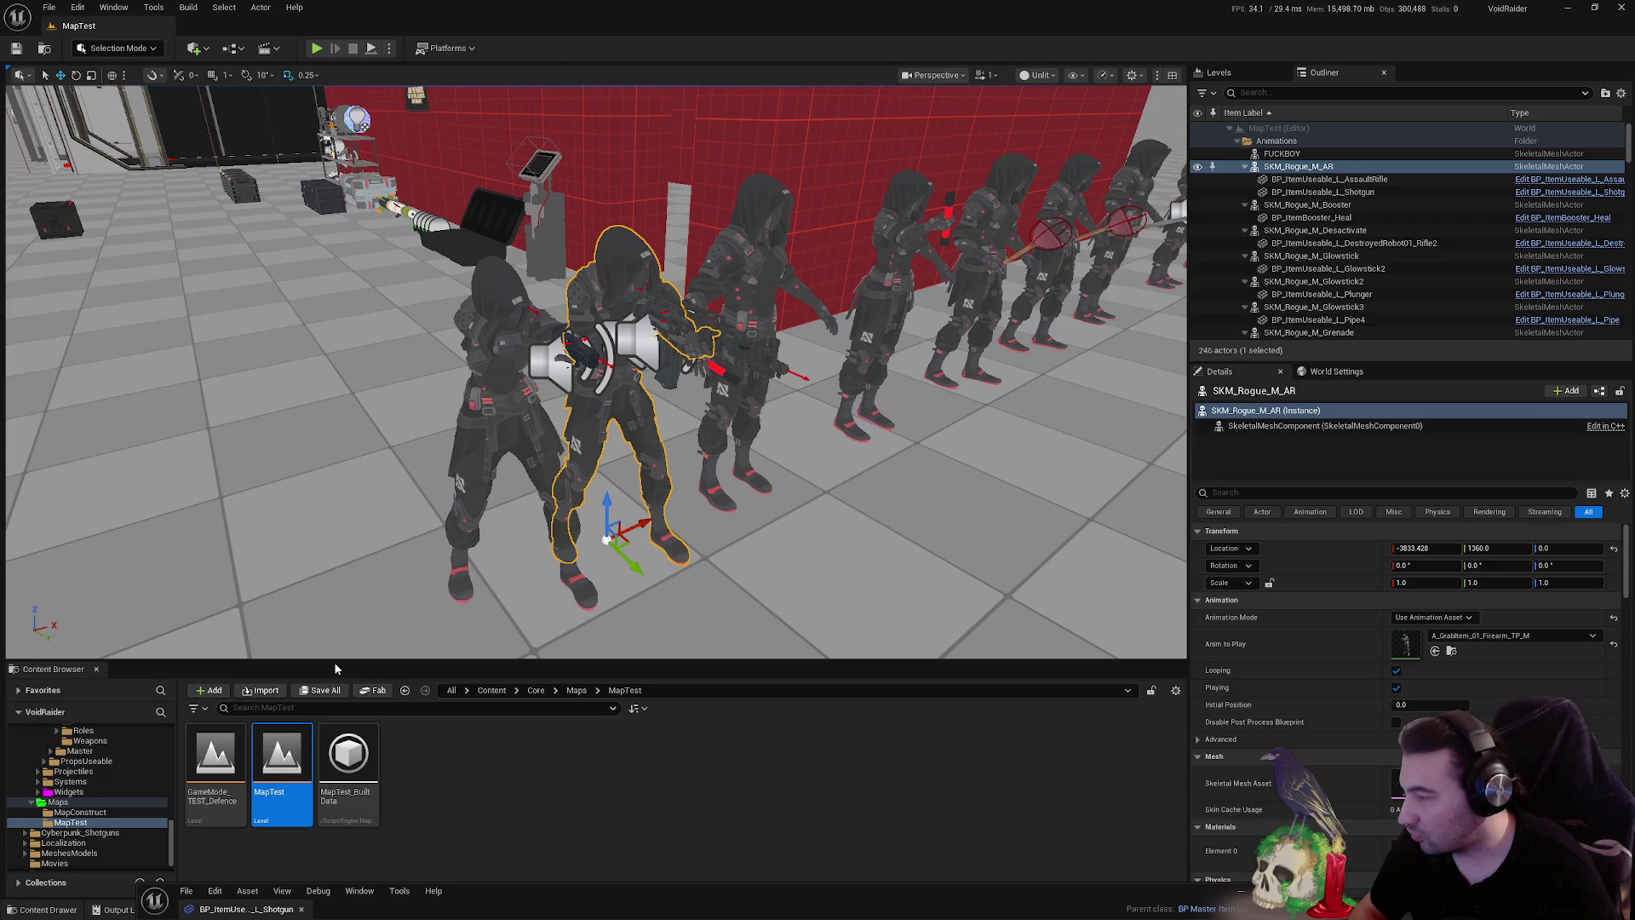
- Zoom in and out on the rifle character's hands to inspect them
scroll(462, 477, up, 5)
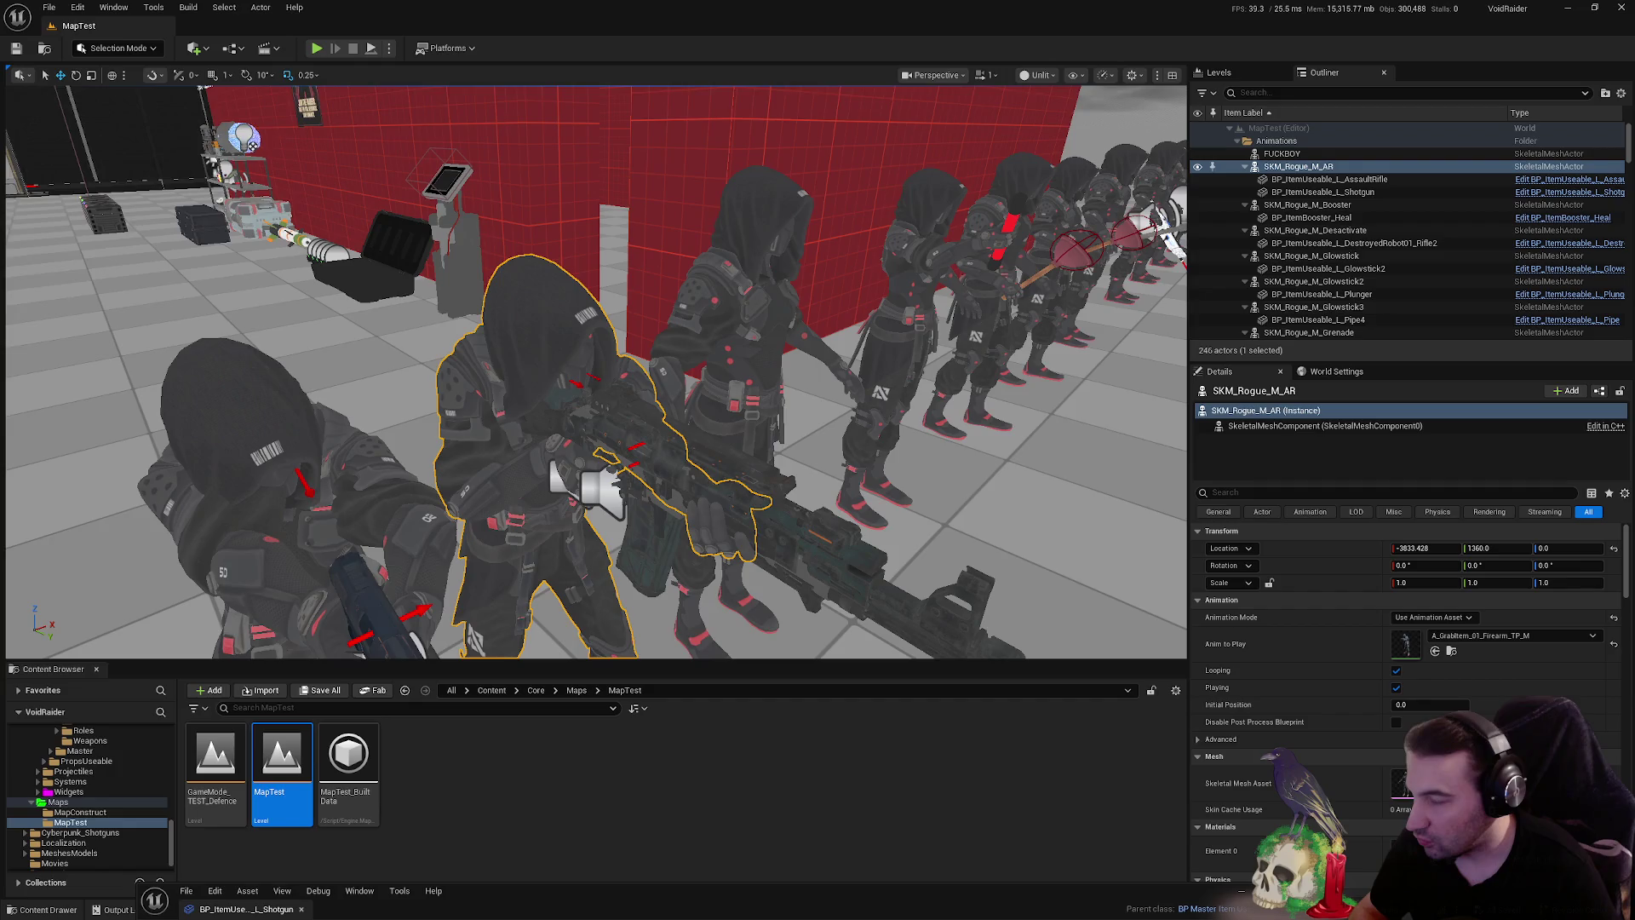
scroll(596, 371, up, 10)
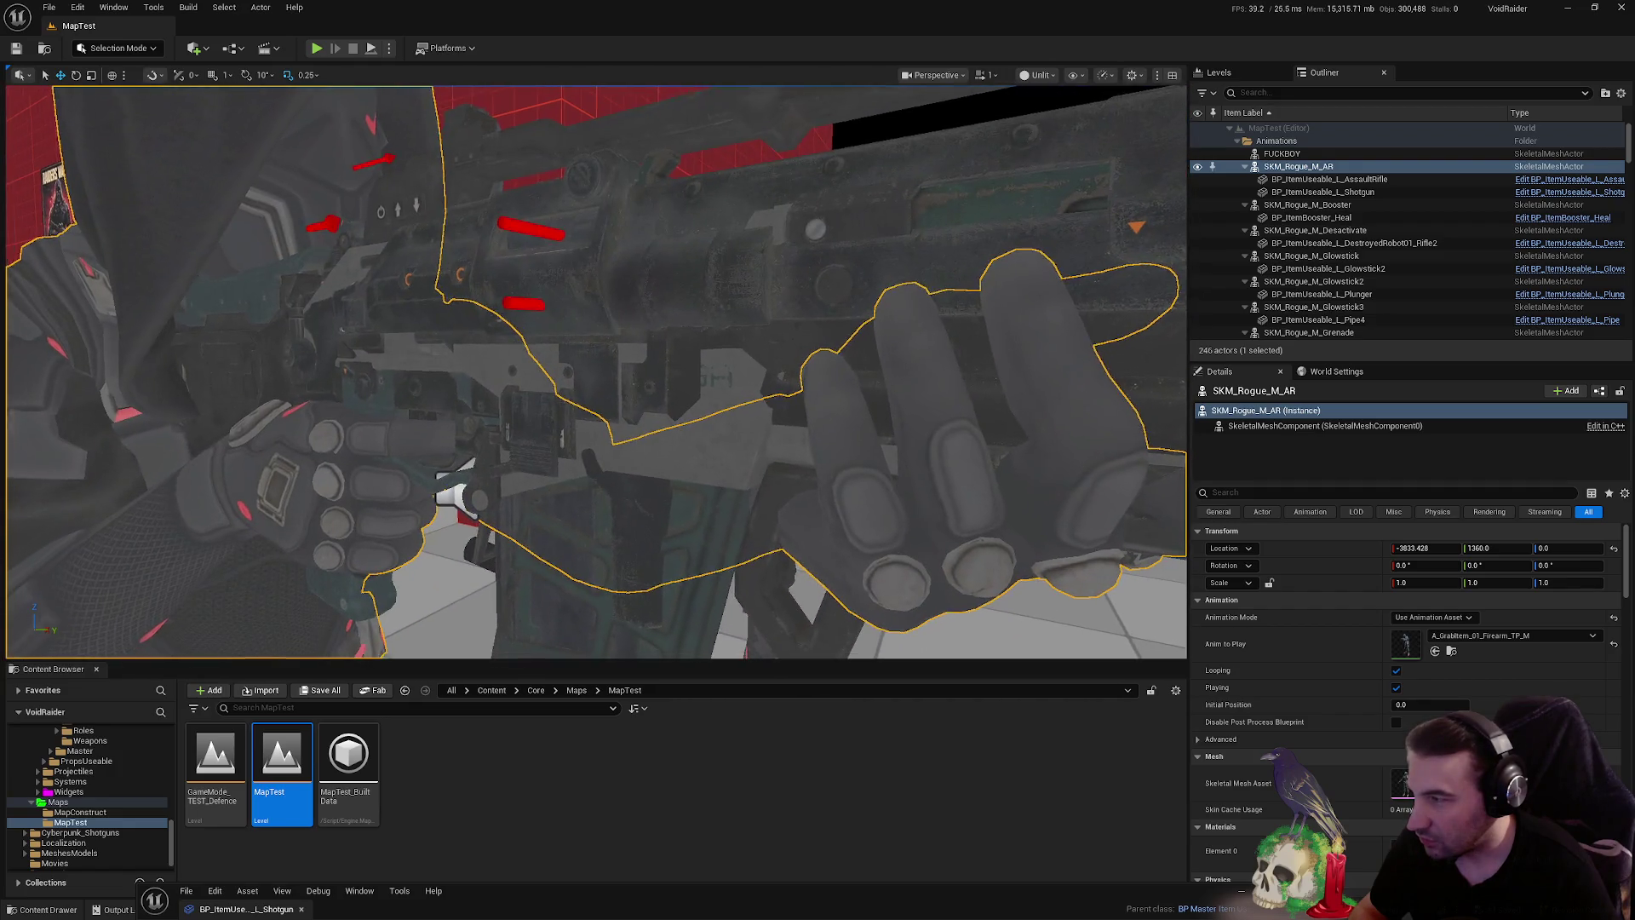
scroll(596, 371, down, 10)
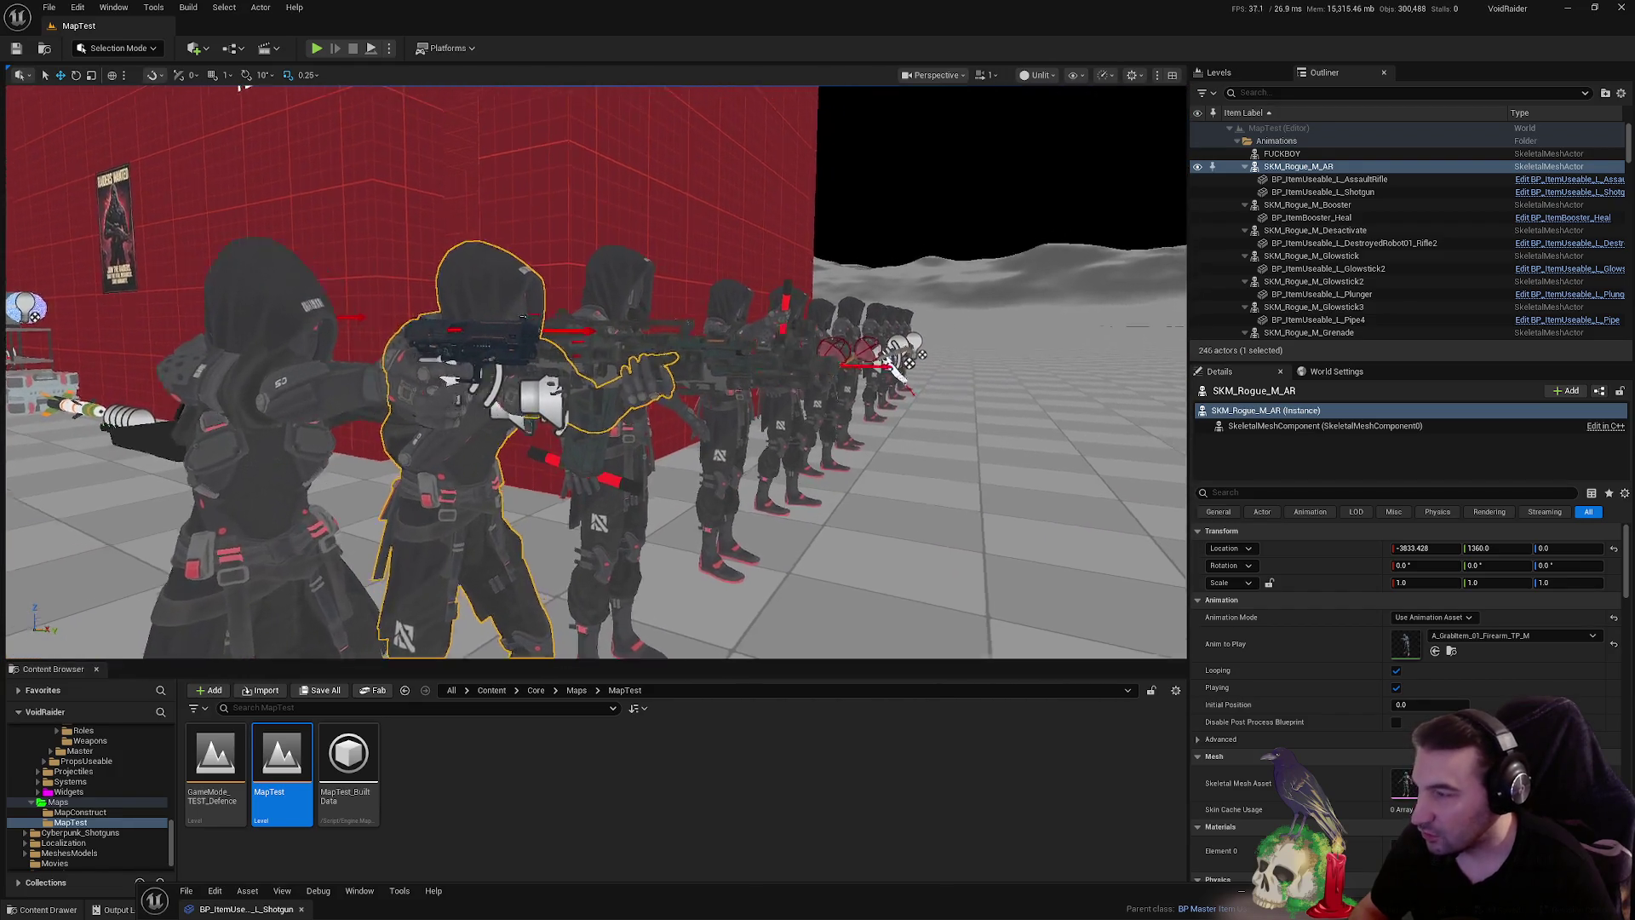
scroll(523, 317, up, 10)
scroll(470, 483, down, 8)
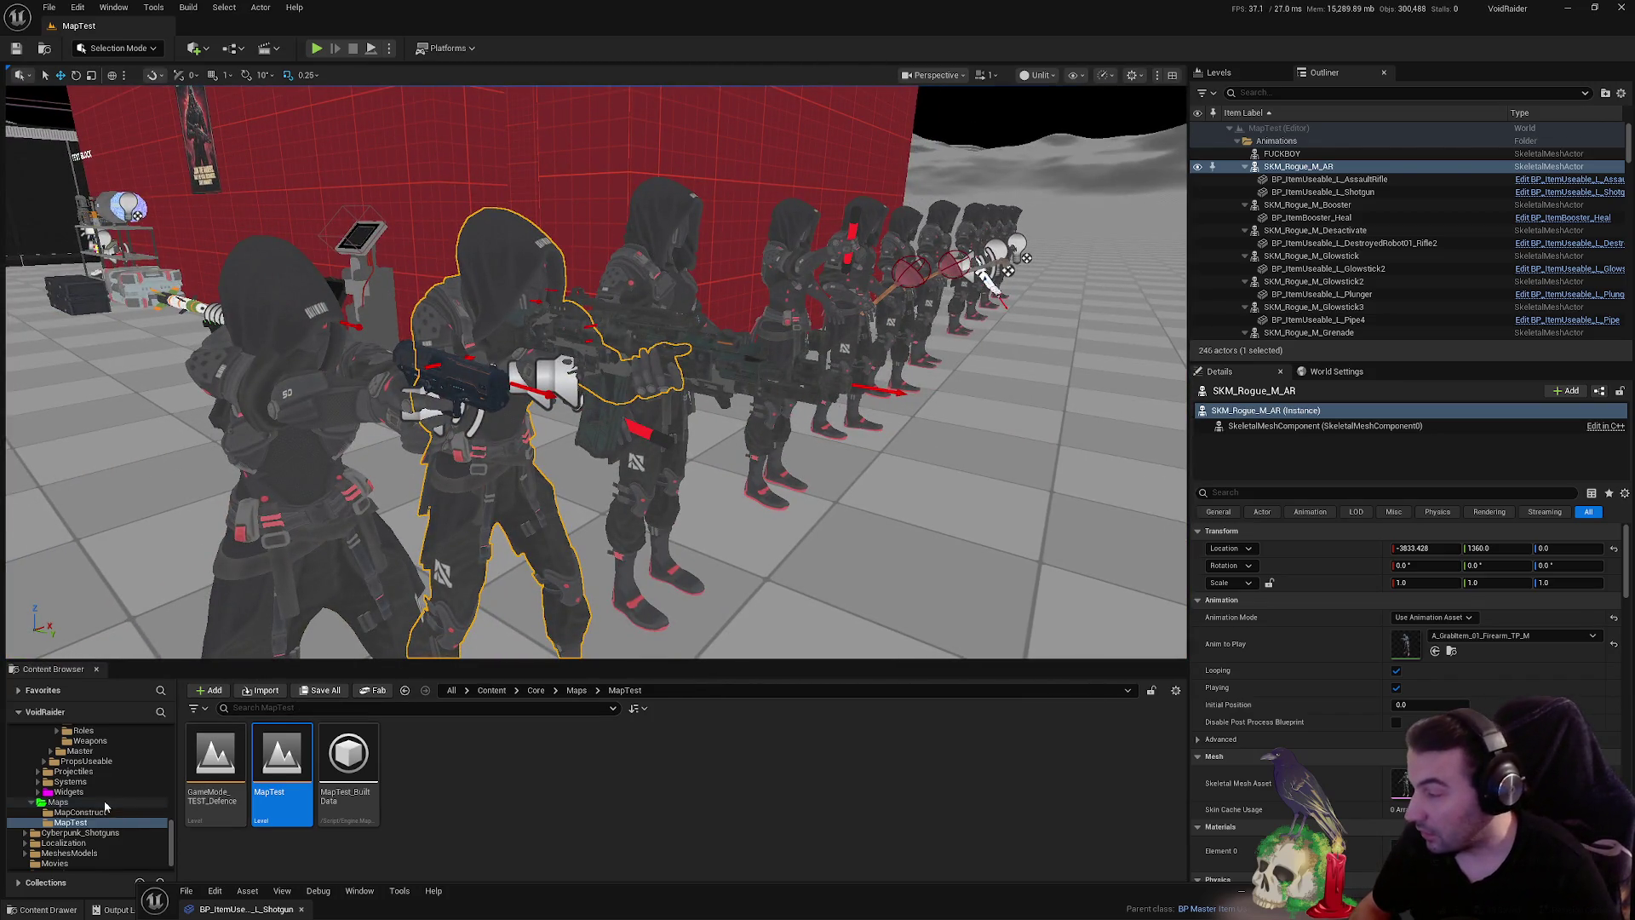
scroll(99, 787, up, 3)
scroll(85, 785, up, 3)
- Collapse the Items folder and expand the first-person Men folder in the asset tree
click(50, 783)
scroll(85, 792, down, 5)
click(77, 782)
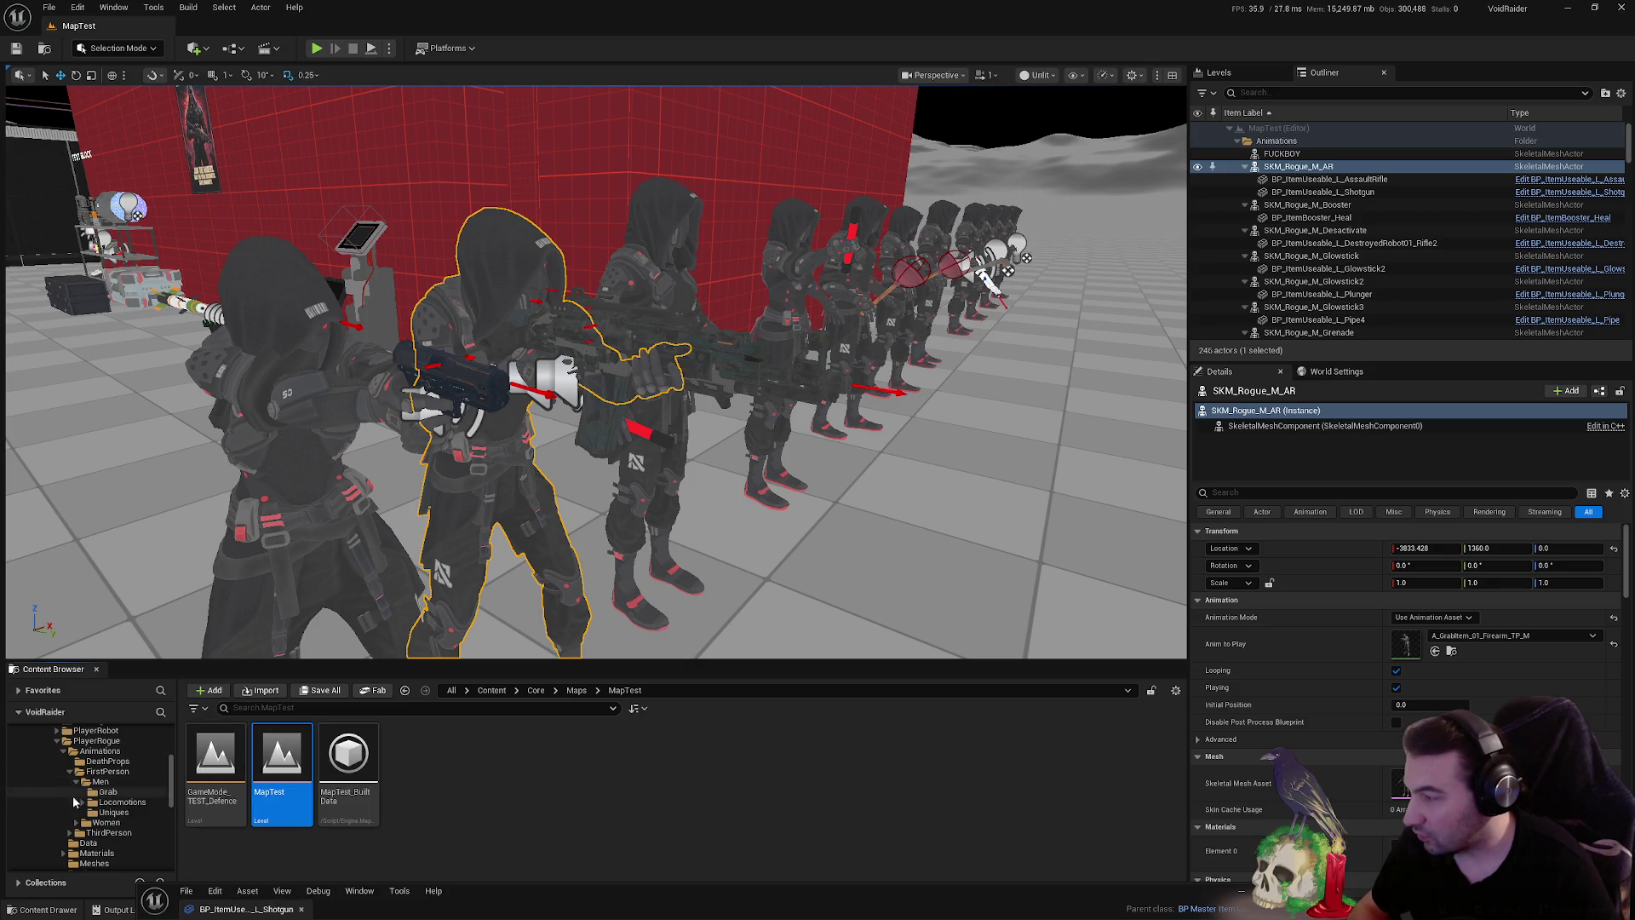
scroll(85, 779, up, 5)
scroll(89, 766, down, 2)
scroll(98, 779, up, 3)
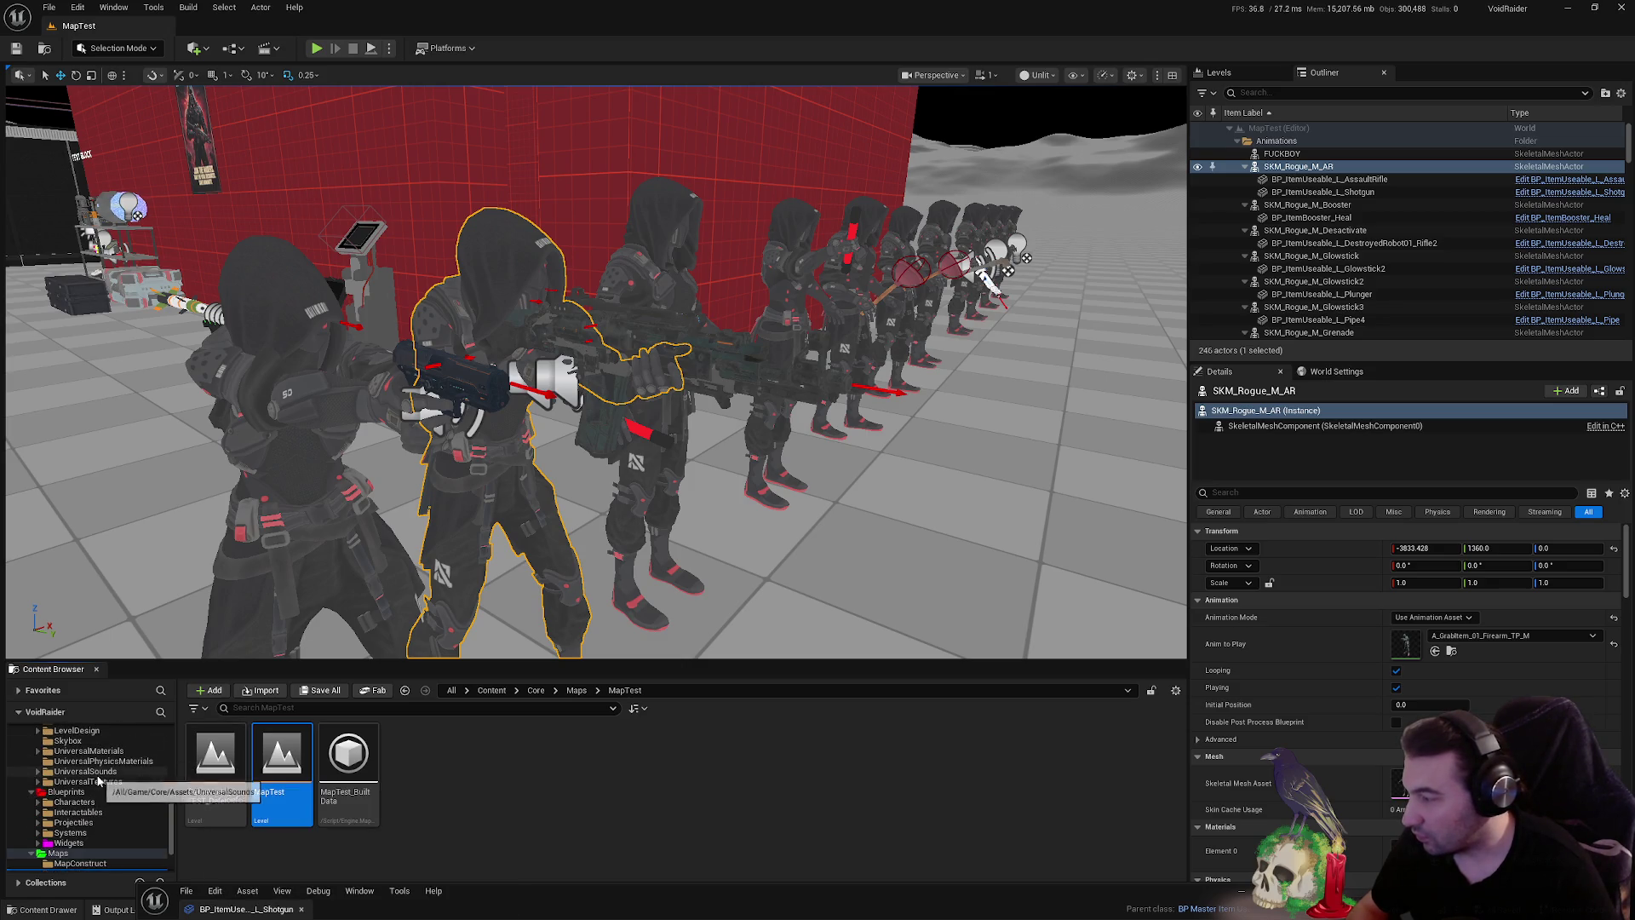
scroll(110, 792, up, 6)
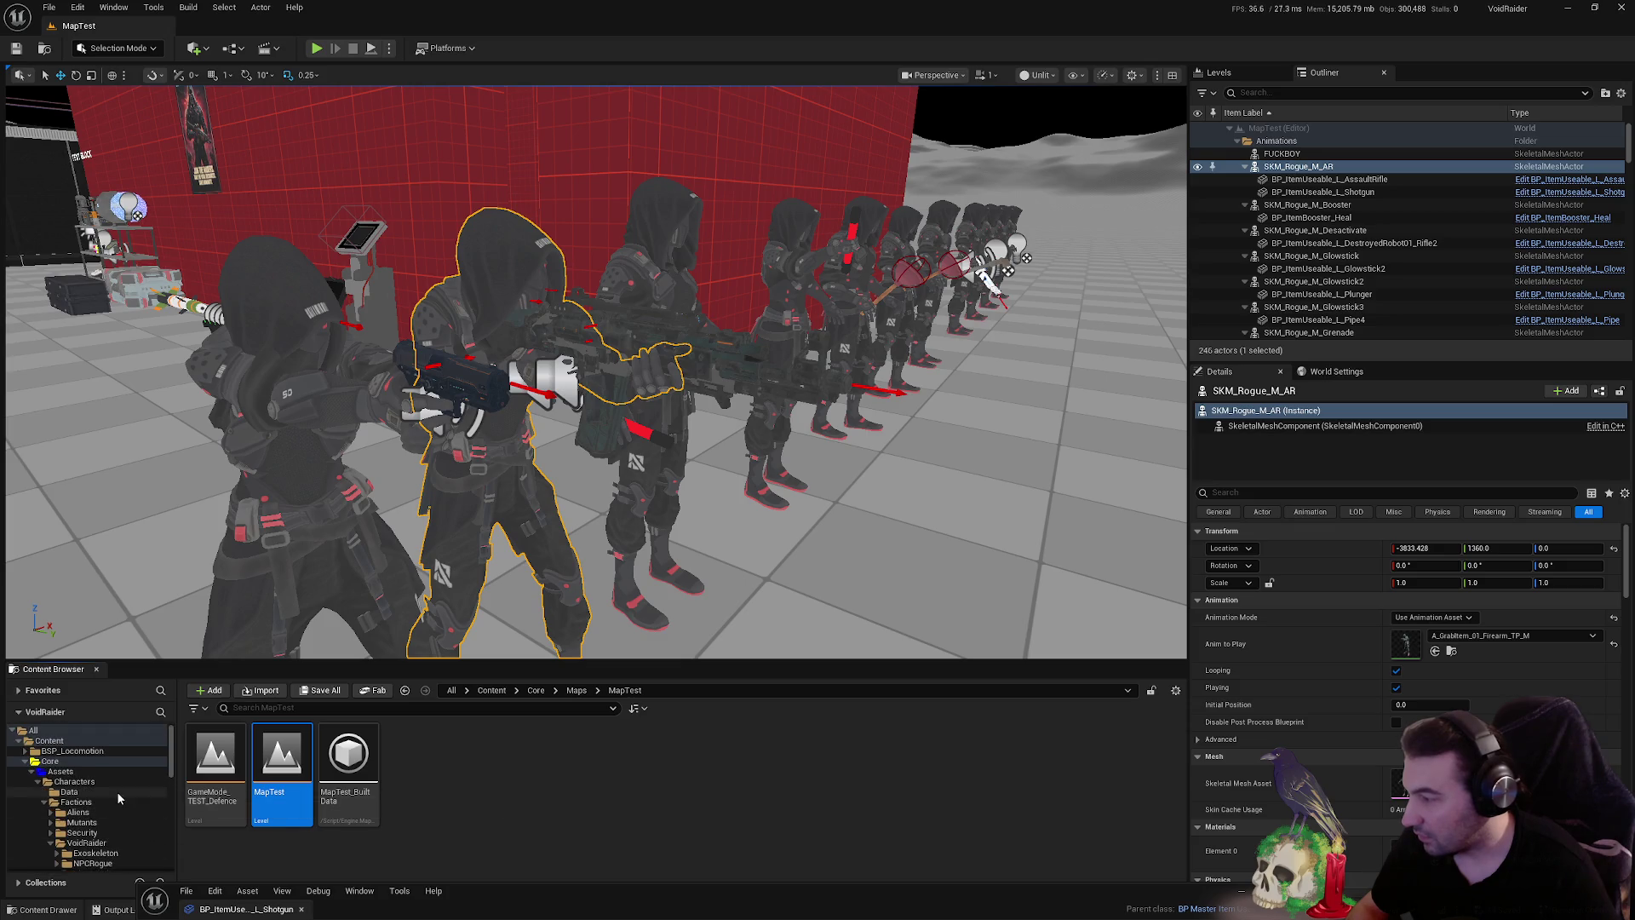
- Browse to Characters > Factions > VoidRaider > PlayerRogue and select LS_Animations
click(39, 785)
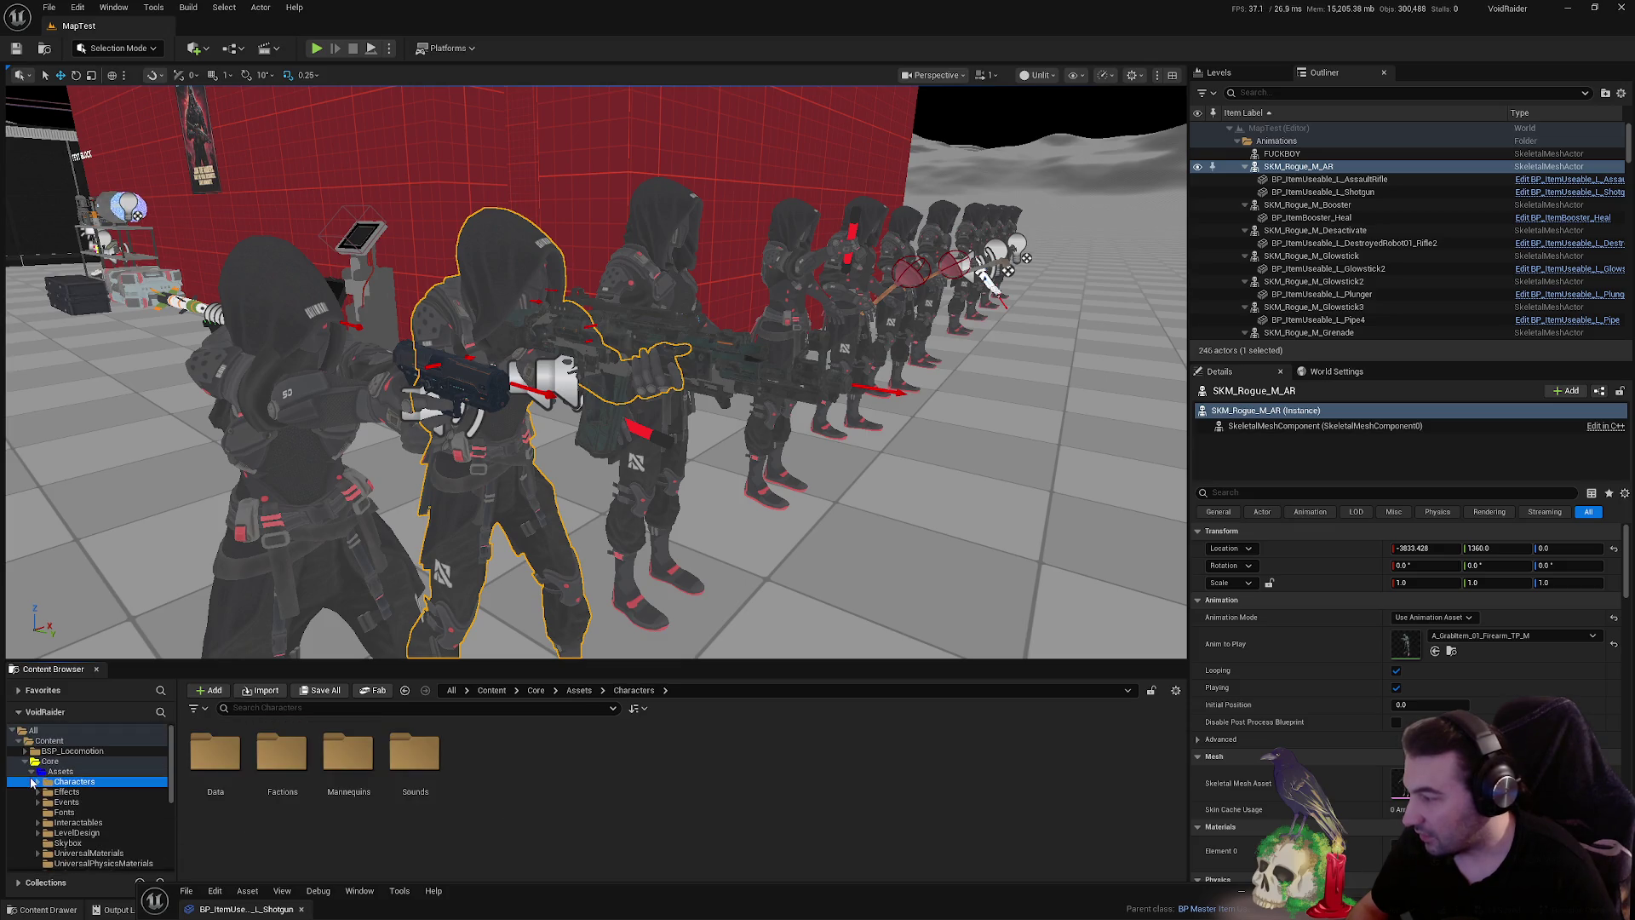
double_click(32, 773)
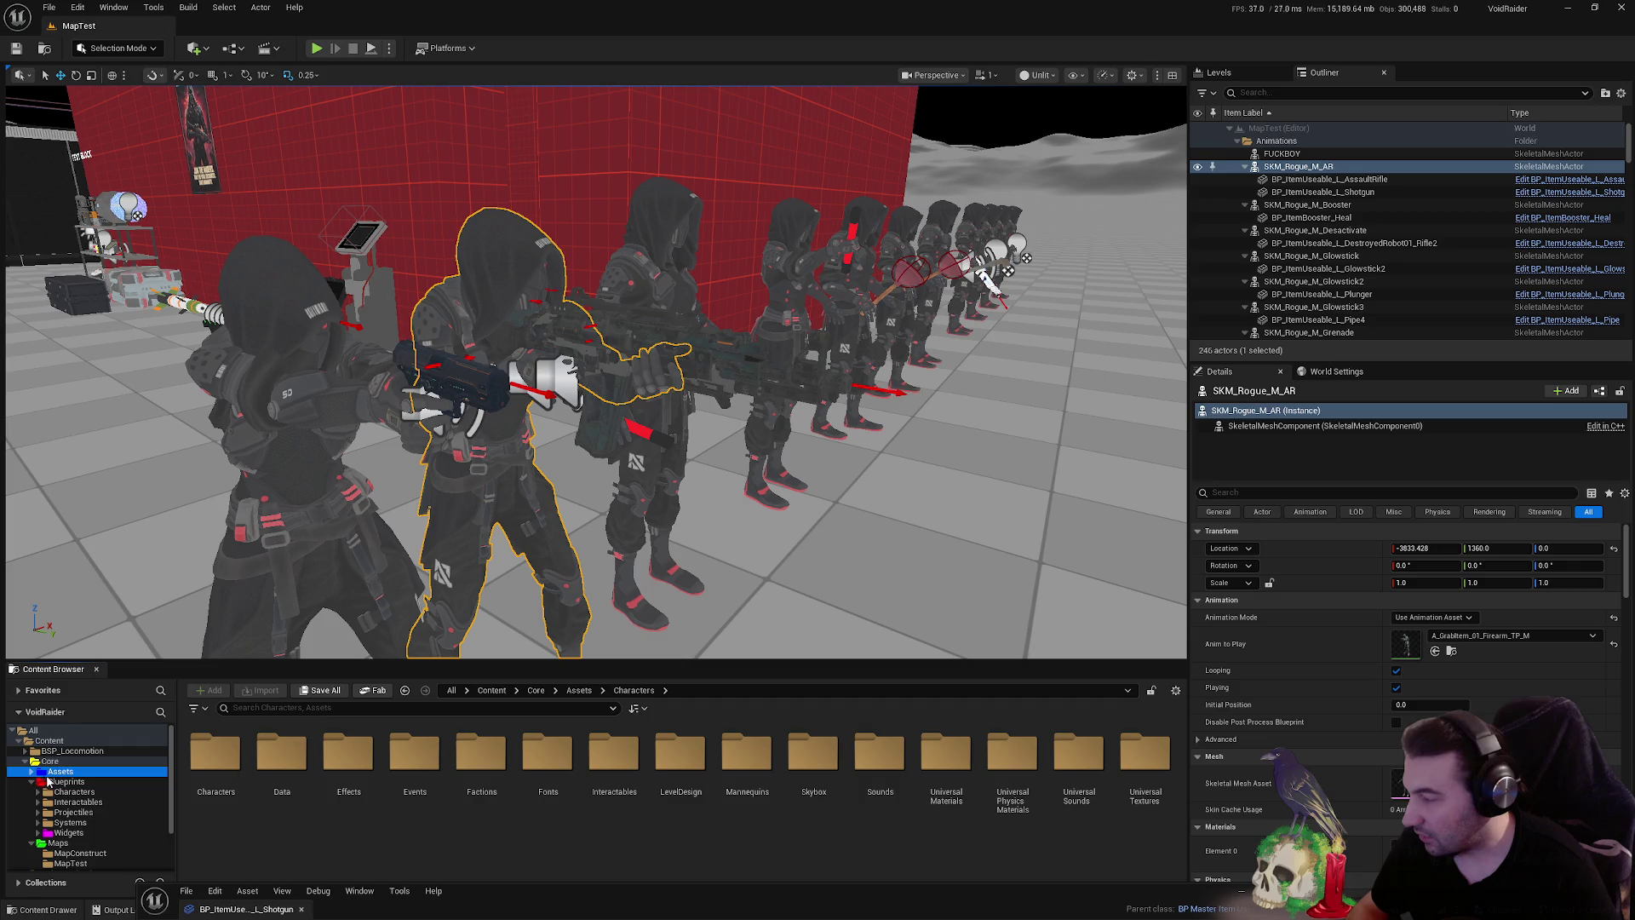
double_click(218, 761)
click(269, 766)
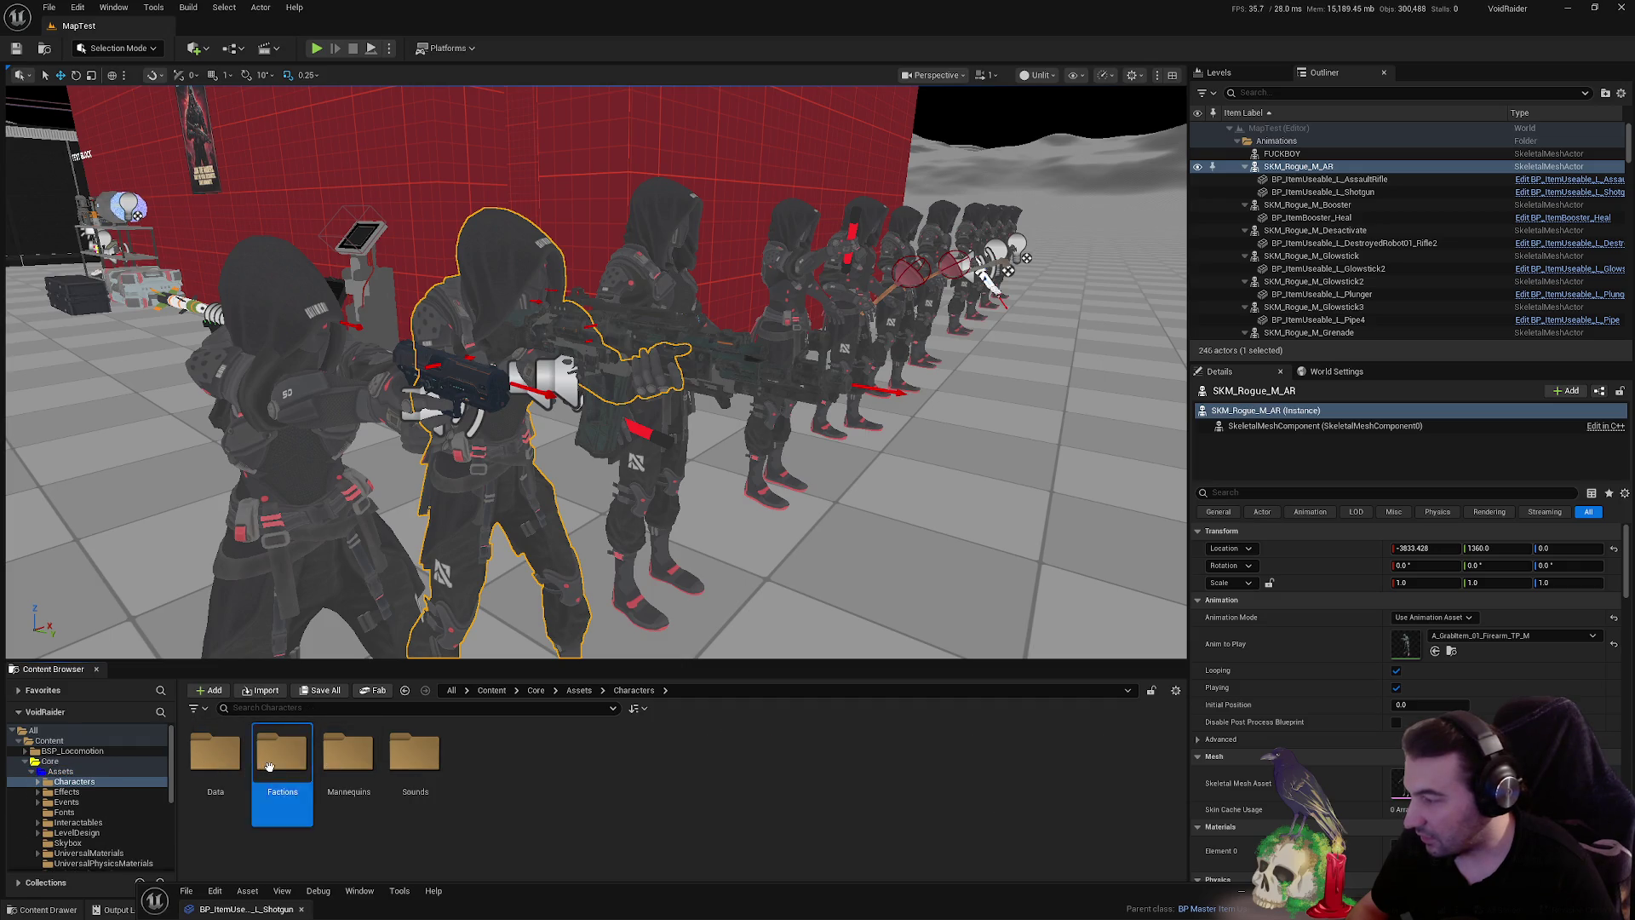
double_click(269, 767)
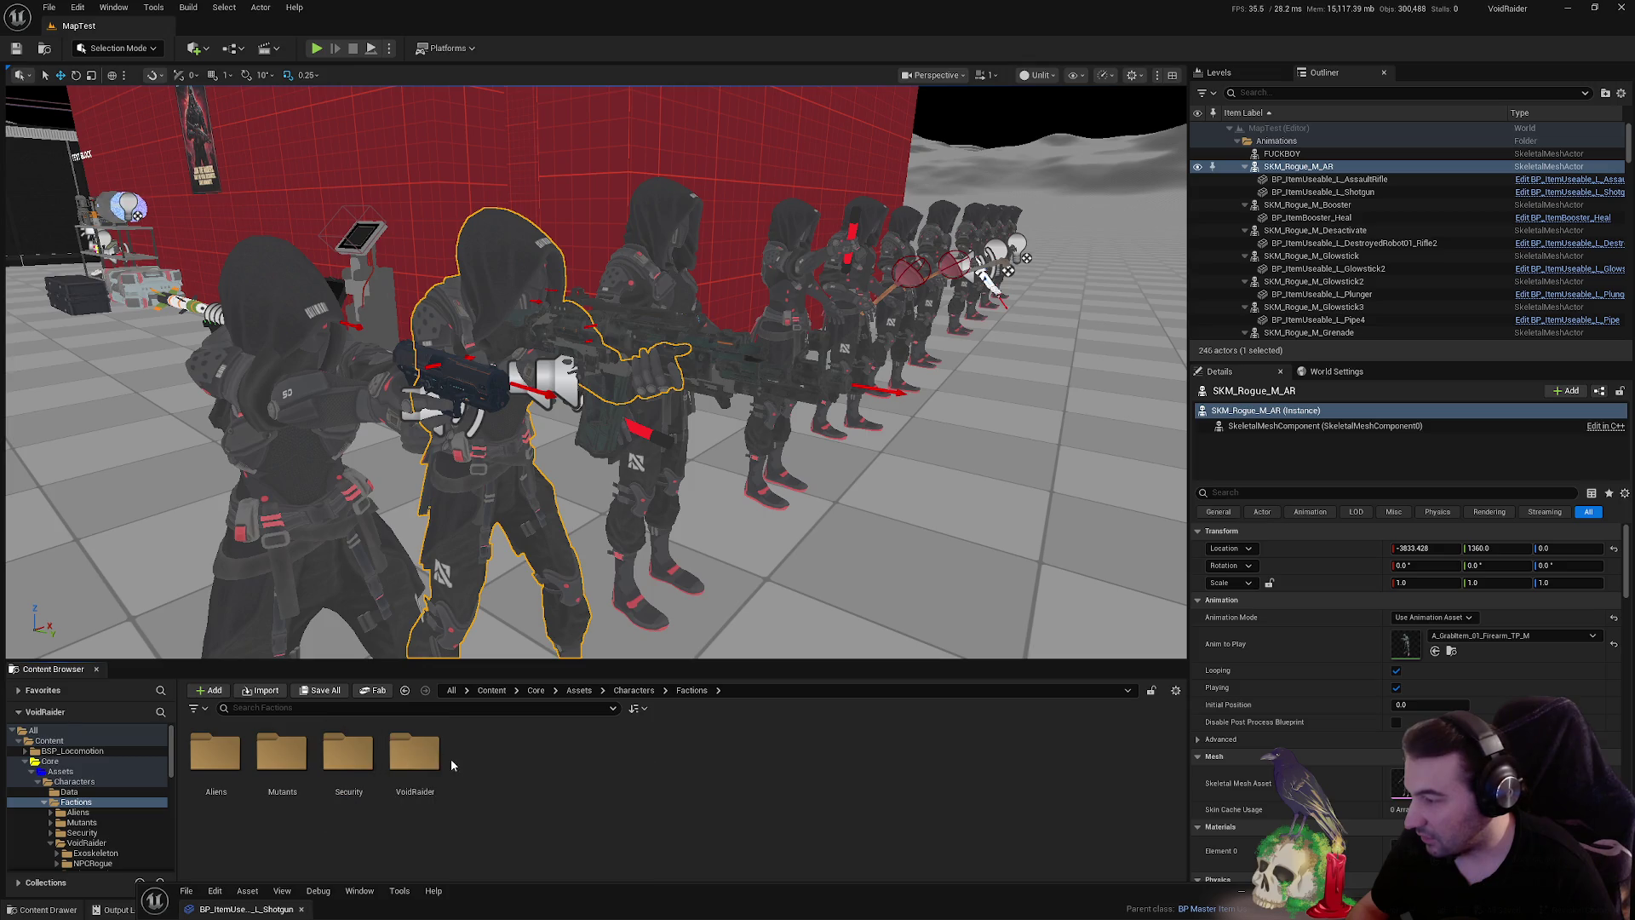
double_click(427, 758)
double_click(415, 754)
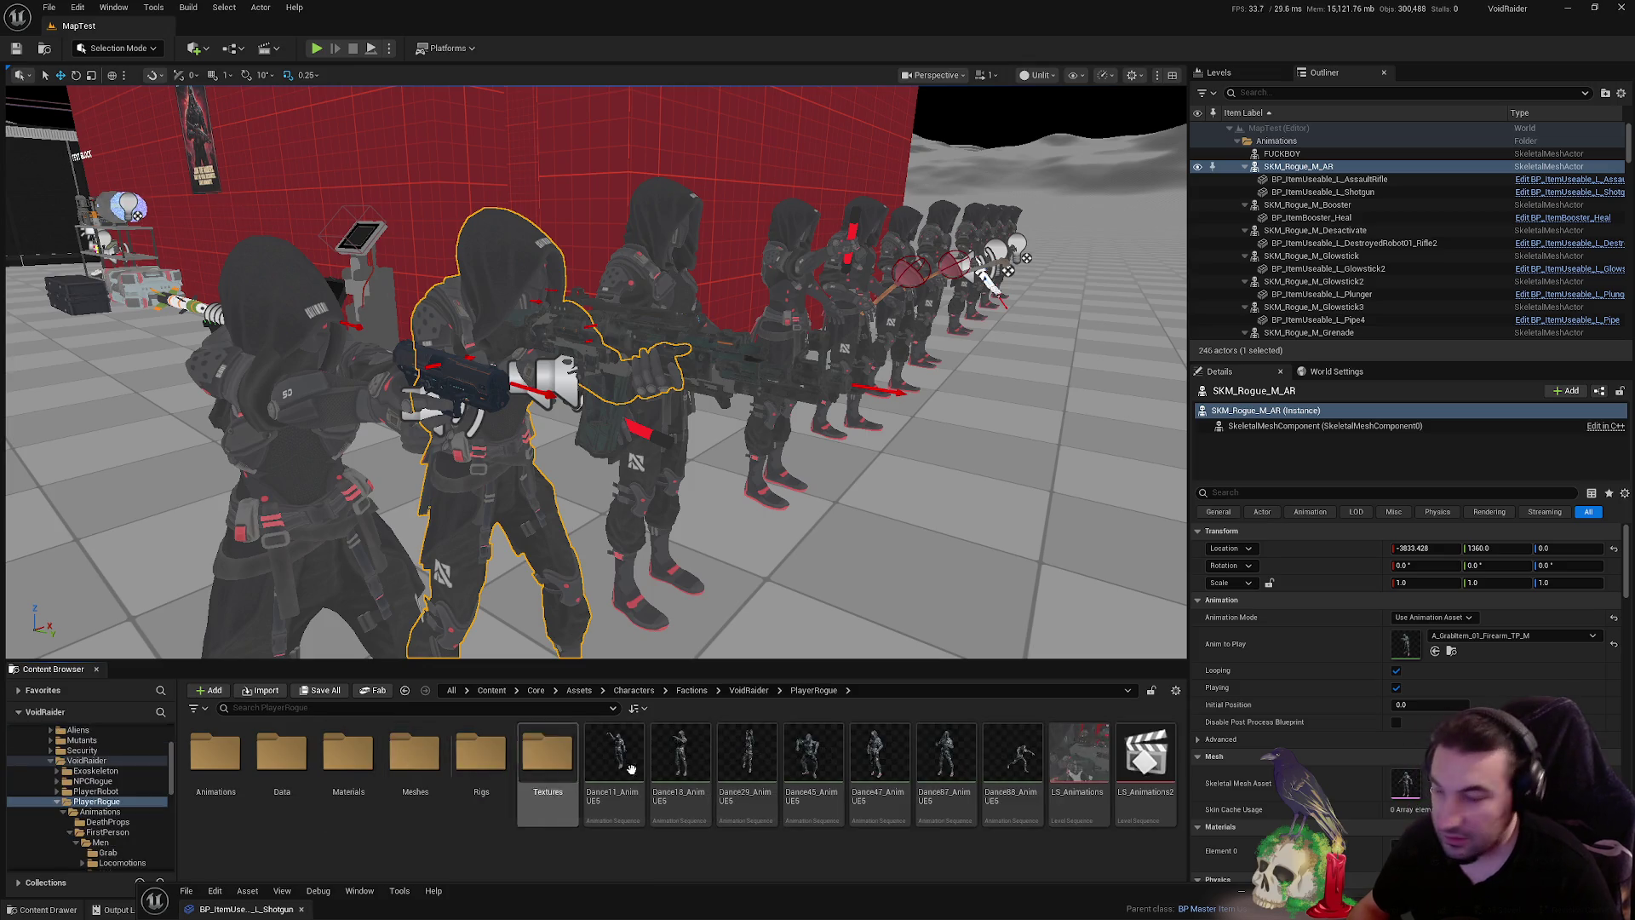
click(1101, 757)
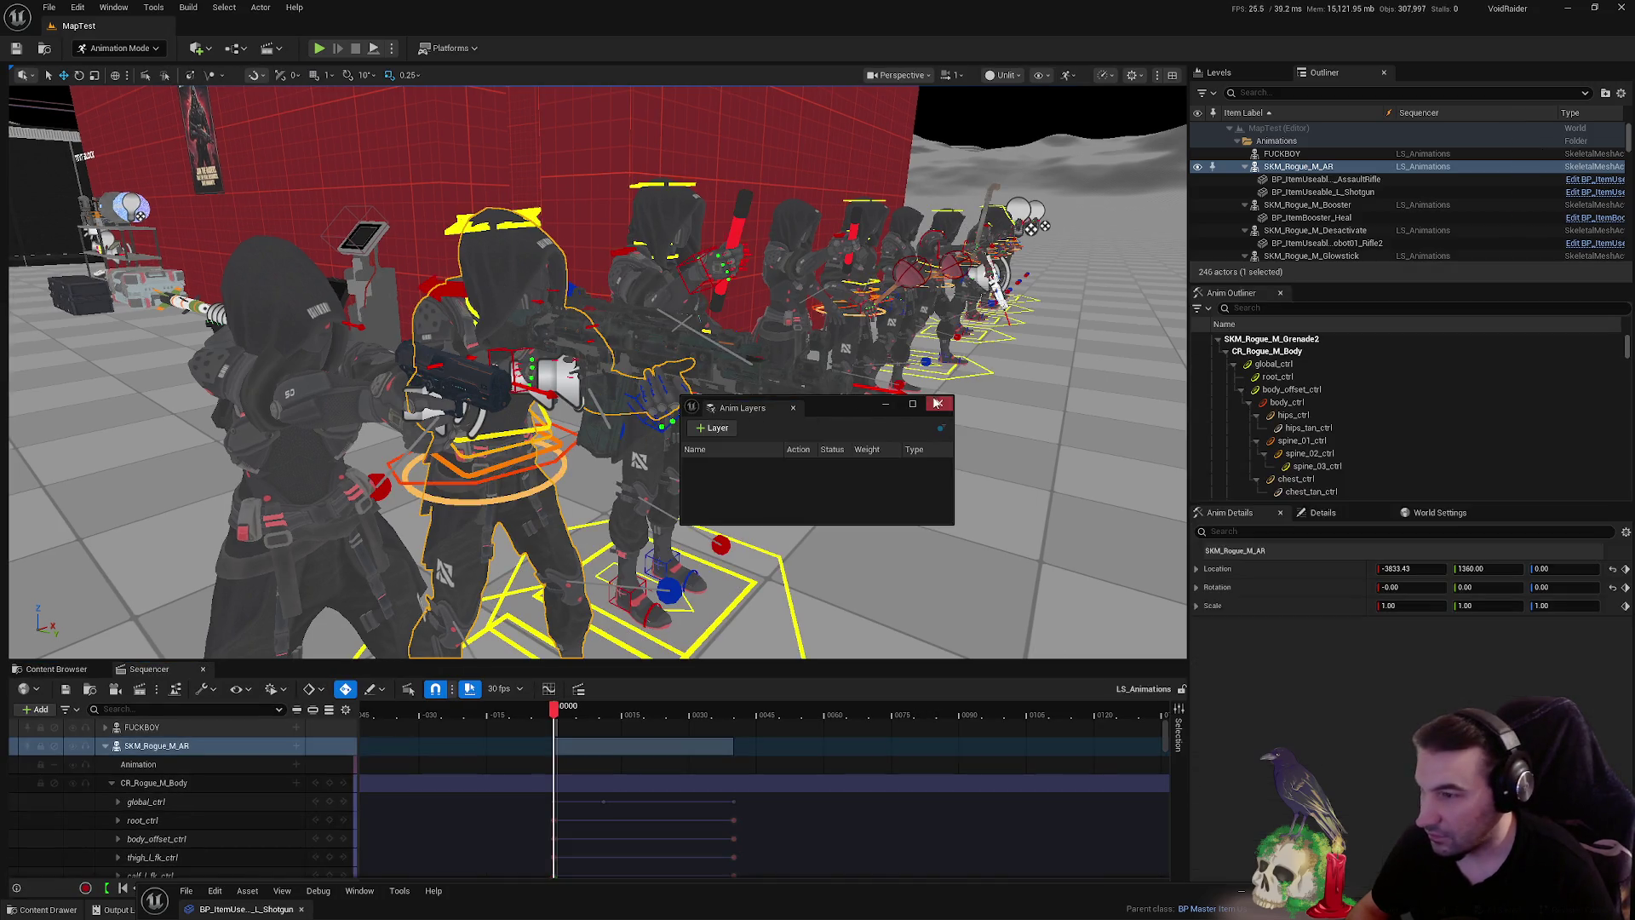
- Close the Anim Layers window, select SKM_Rogue_M_AR, and orbit around to its hand
click(936, 403)
drag(632, 359, 632, 360)
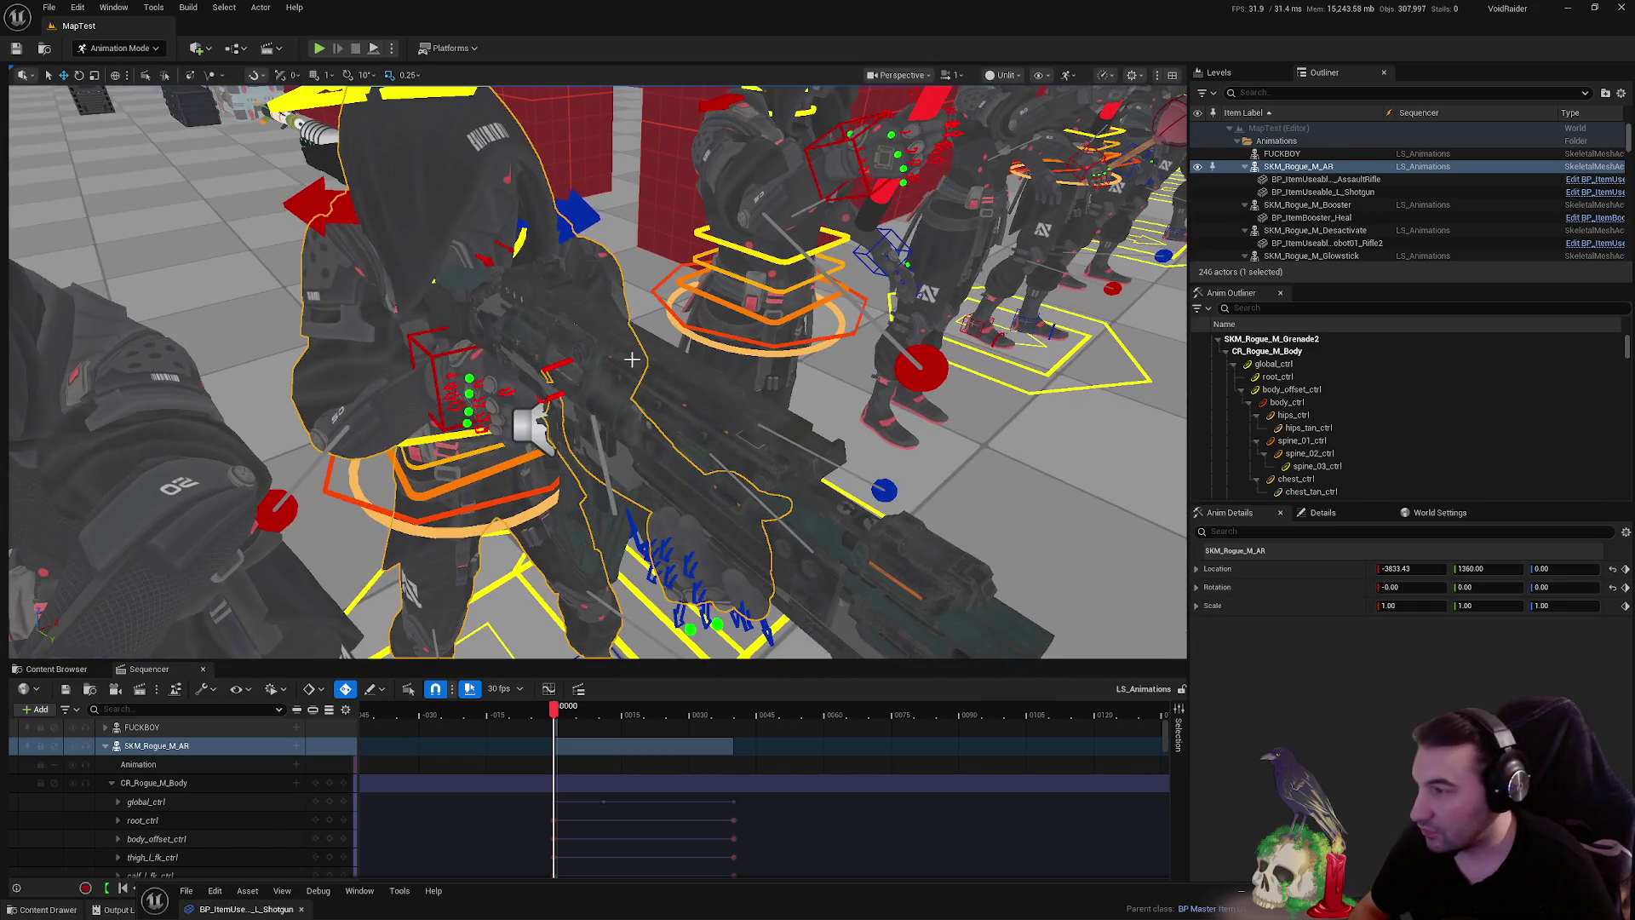
click(409, 330)
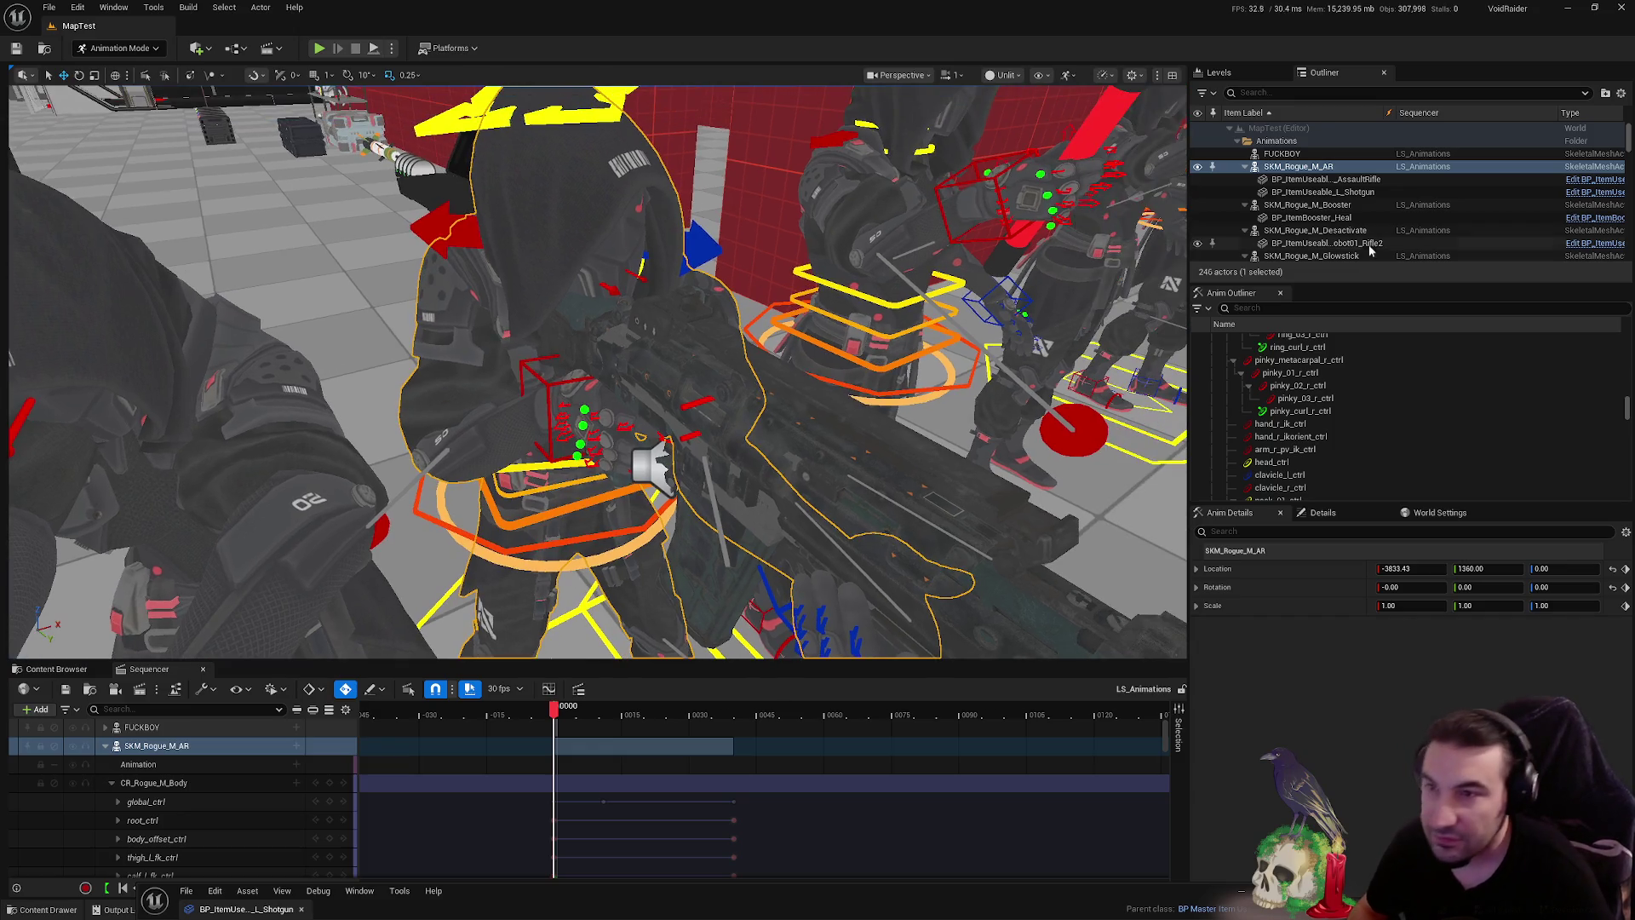
click(1299, 167)
mouse_move(988, 273)
mouse_down()
mouse_move(1014, 170)
mouse_move(861, 262)
mouse_move(830, 322)
mouse_up()
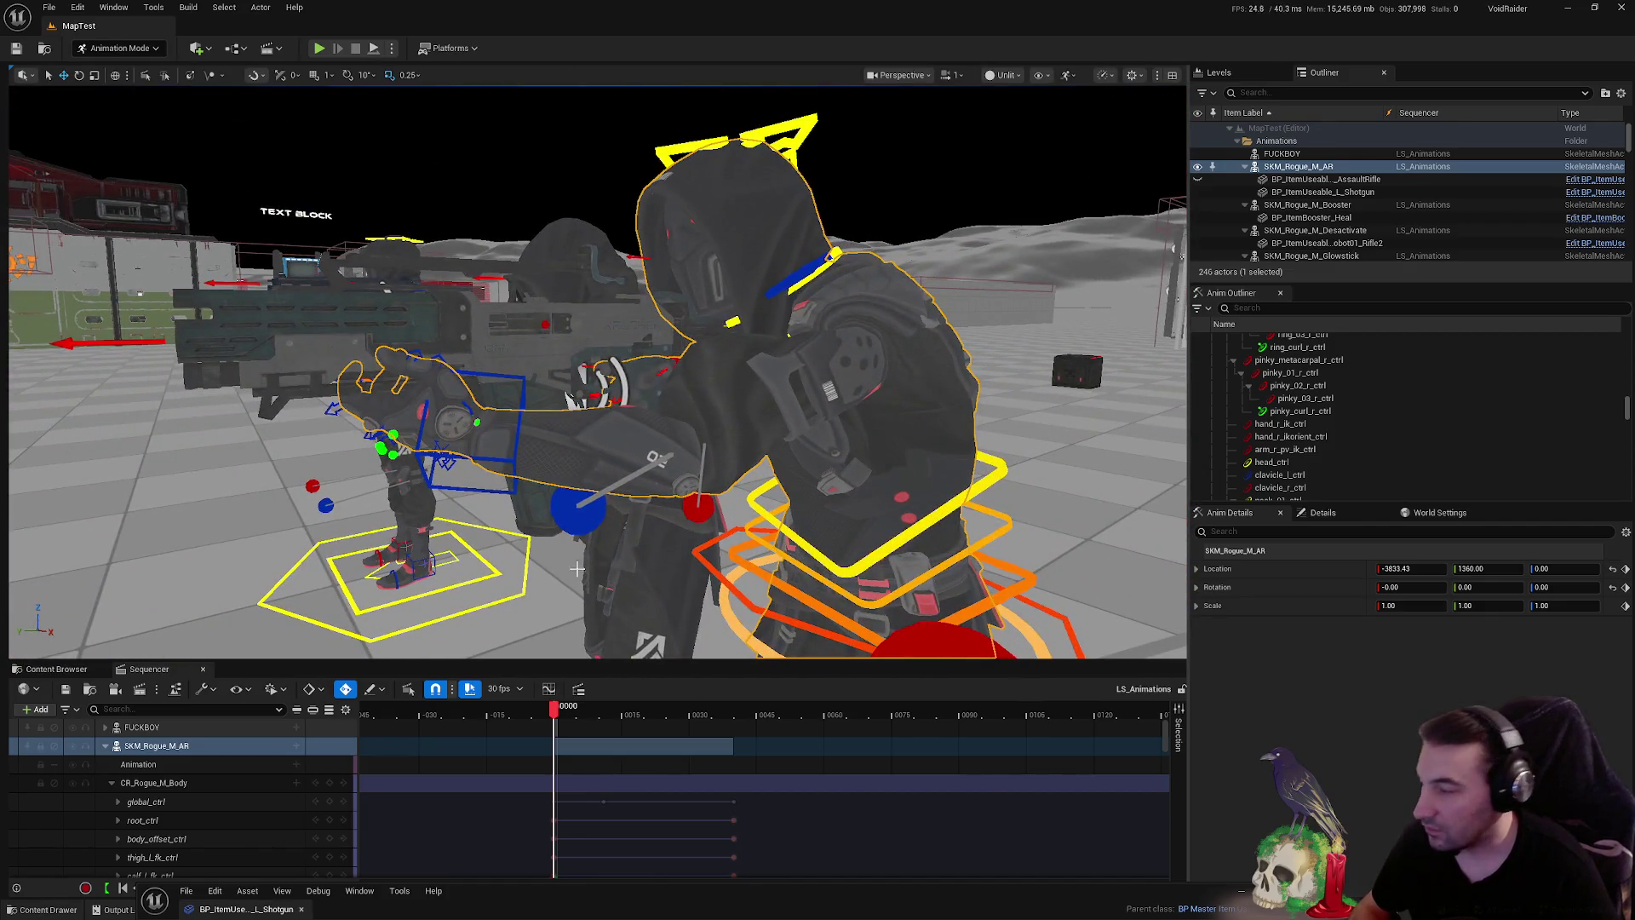
- Set the viewport camera speed to 0.033 and move in on the rifle grip
click(951, 75)
drag(931, 120, 941, 134)
mouse_move(596, 341)
mouse_down()
mouse_move(597, 255)
mouse_move(562, 290)
mouse_move(515, 290)
mouse_move(762, 218)
mouse_move(700, 218)
mouse_up()
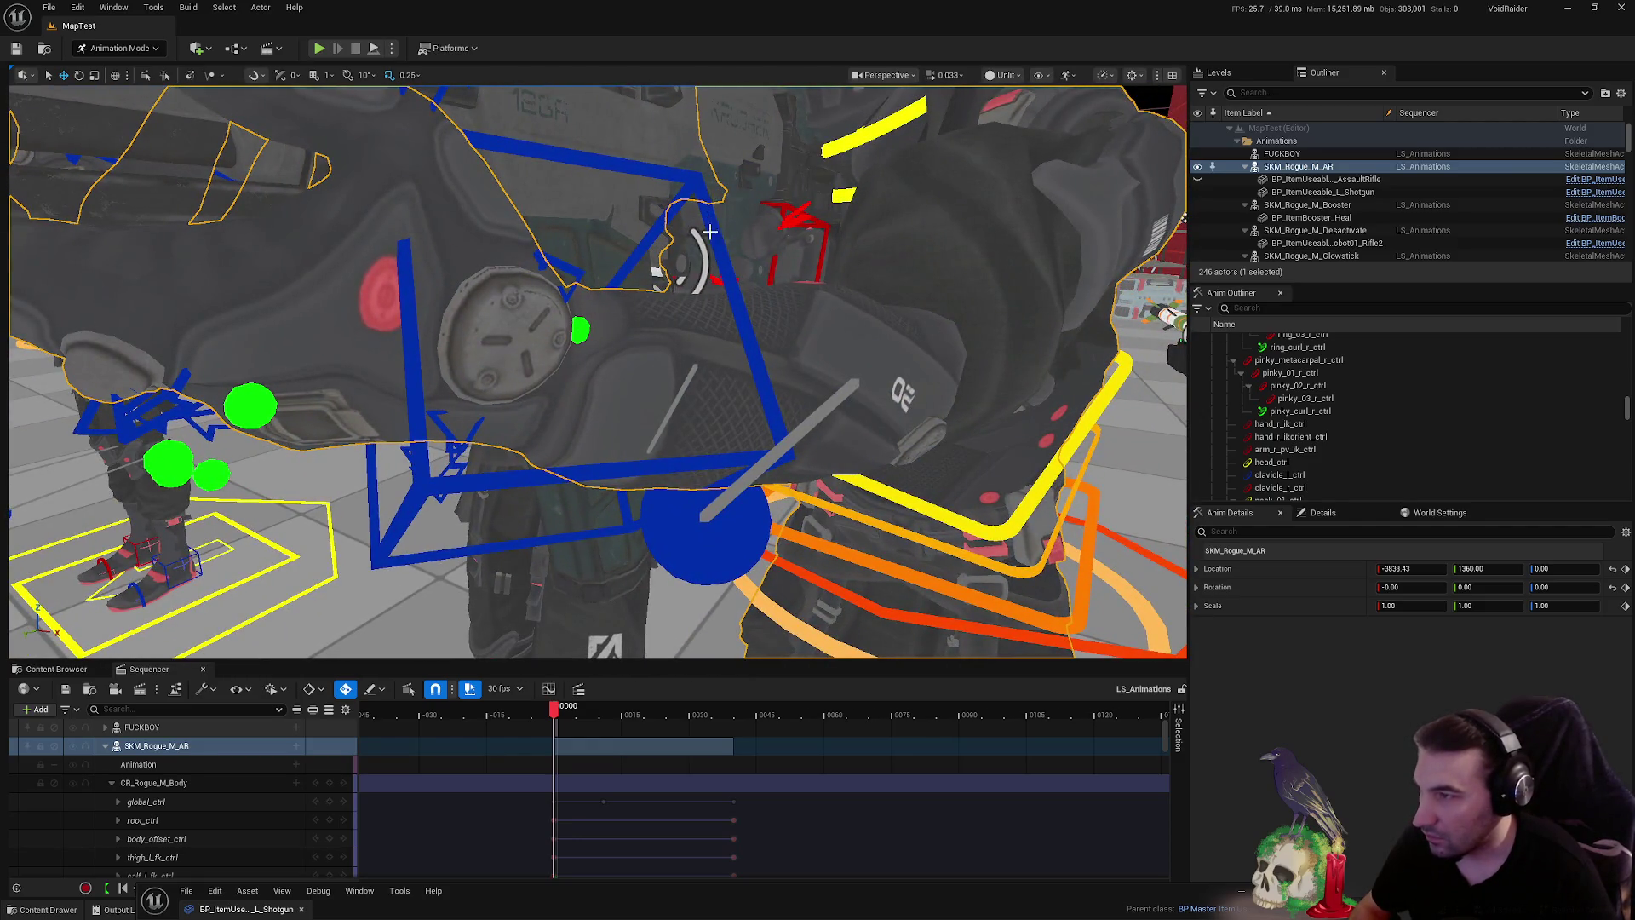
- Nudge hand_l_ik_ctrl to -5.97, 78.48, -5.40 and orbit around the left-hand grip
click(631, 301)
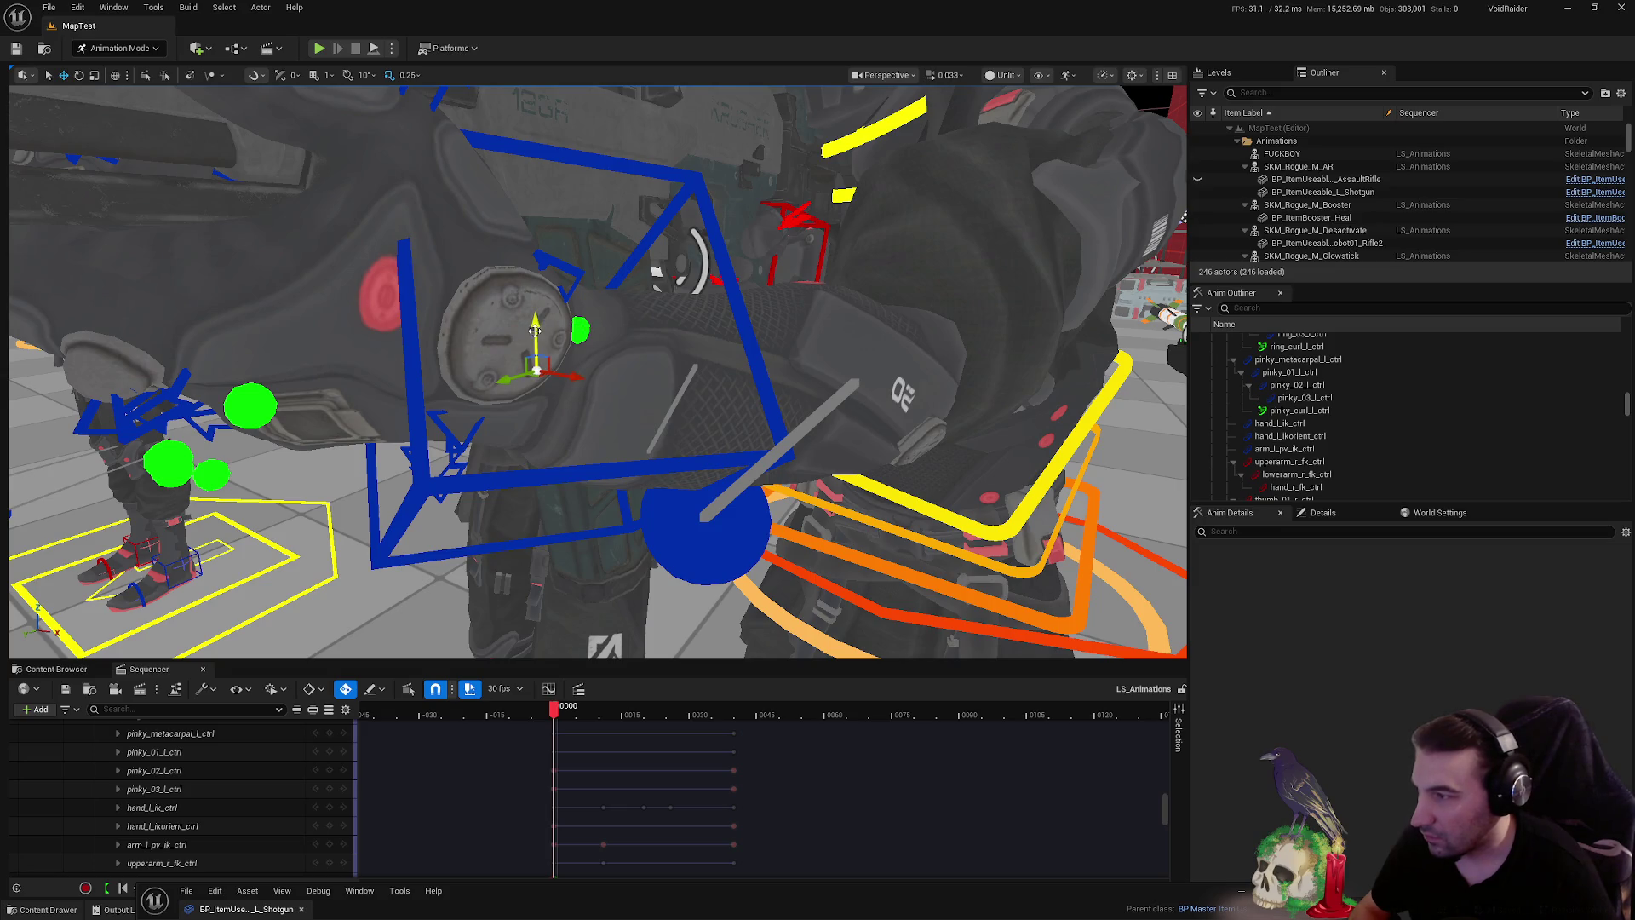
click(693, 220)
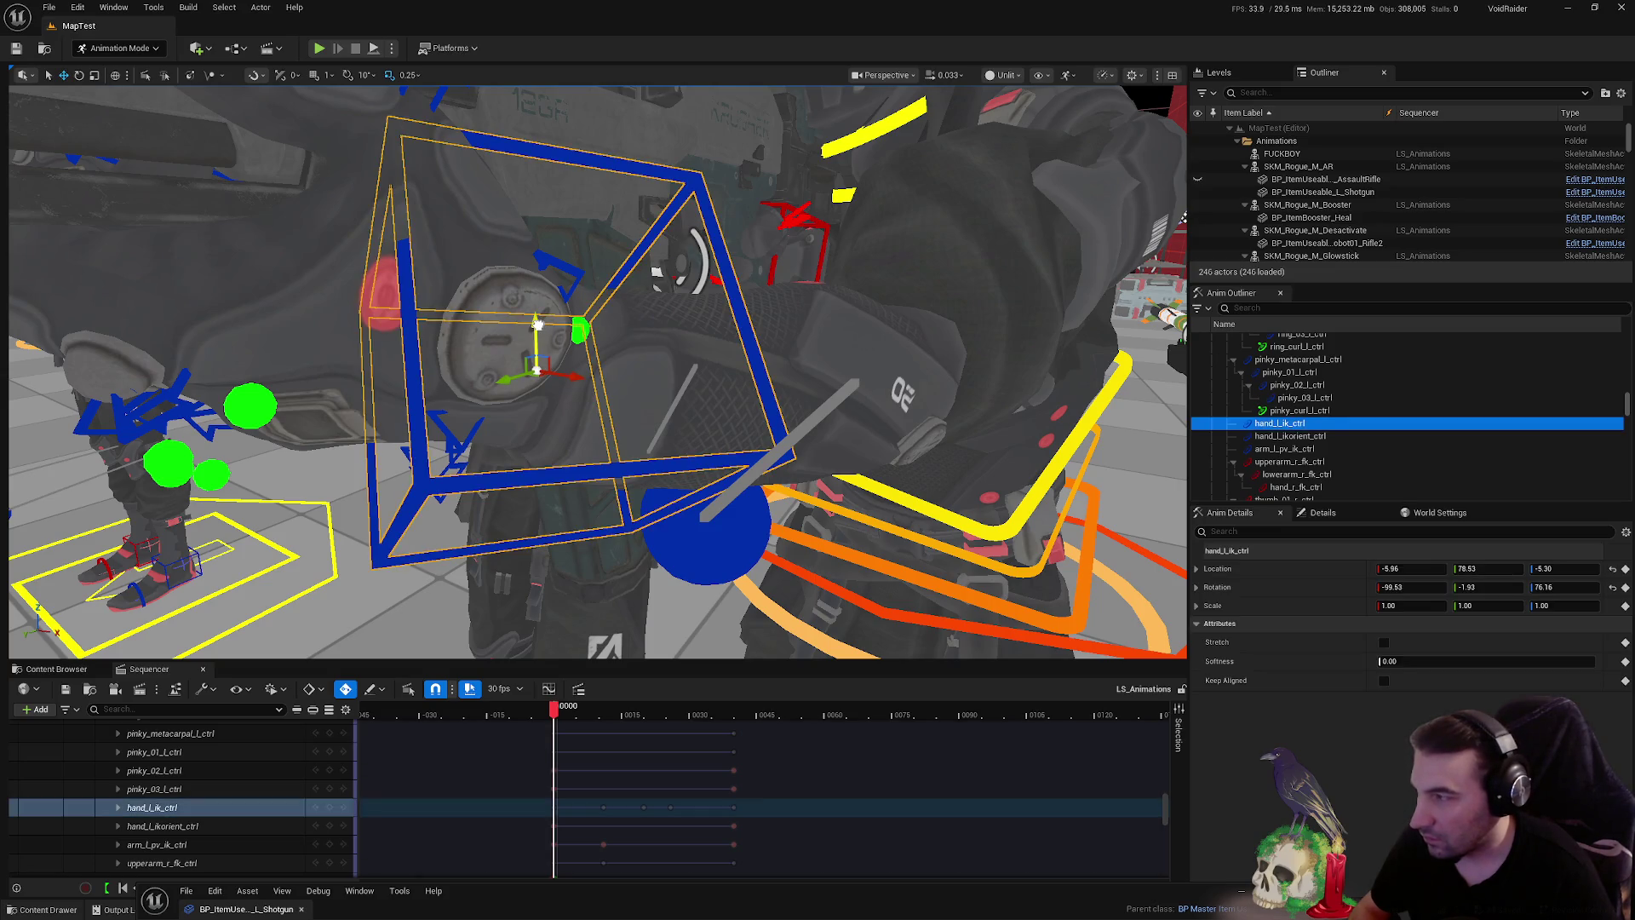
scroll(538, 324, up, 10)
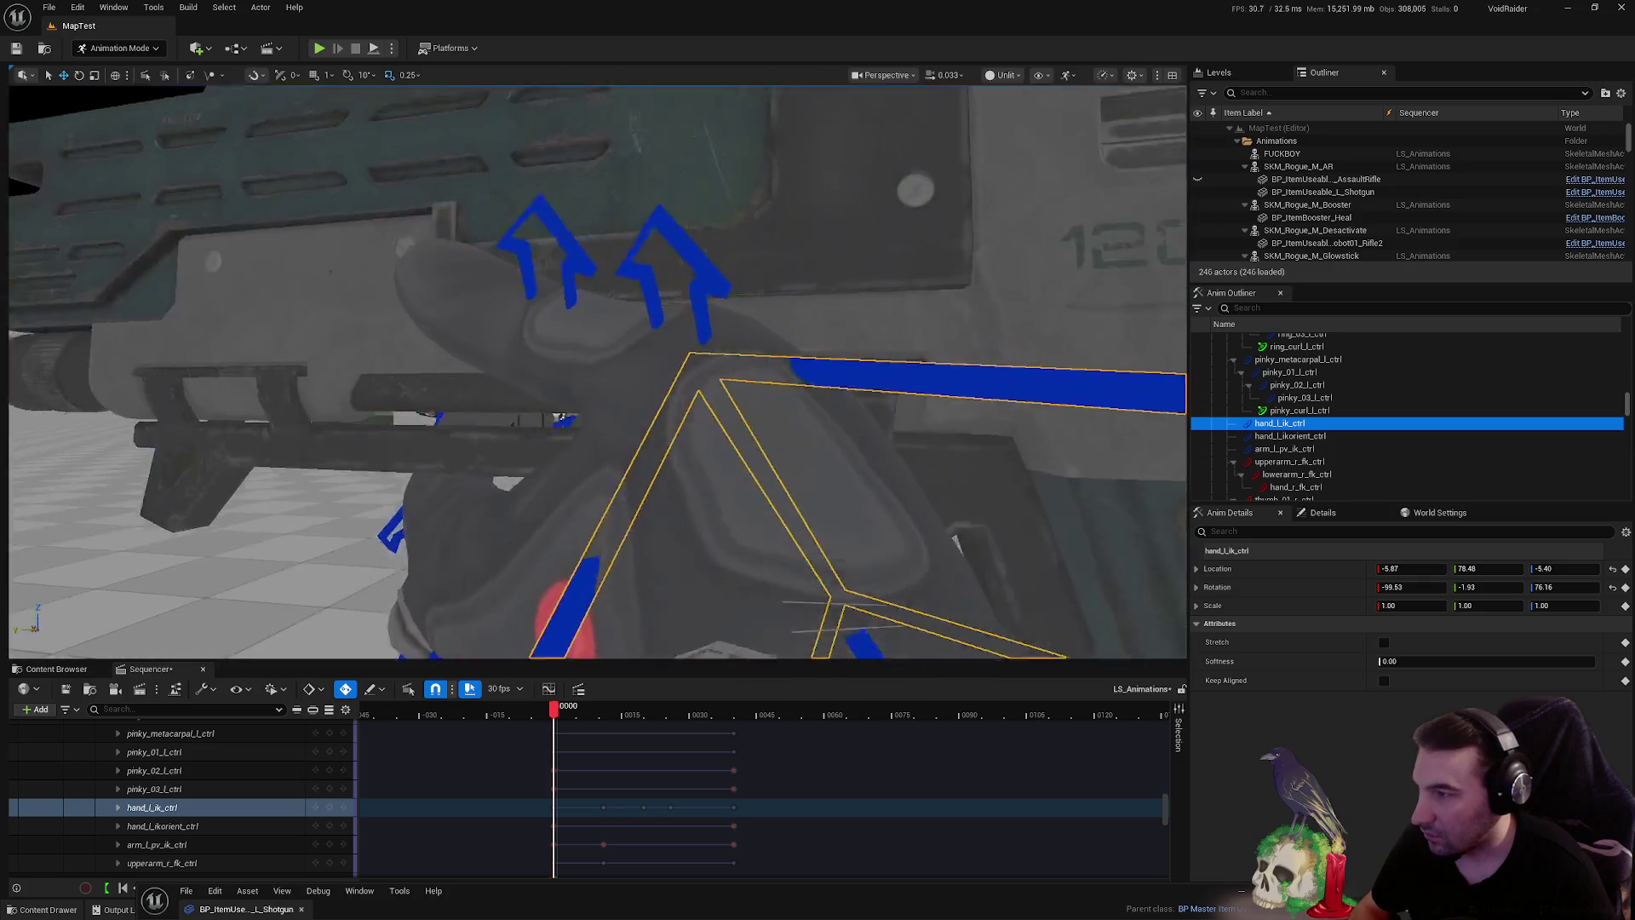
scroll(281, 168, down, 10)
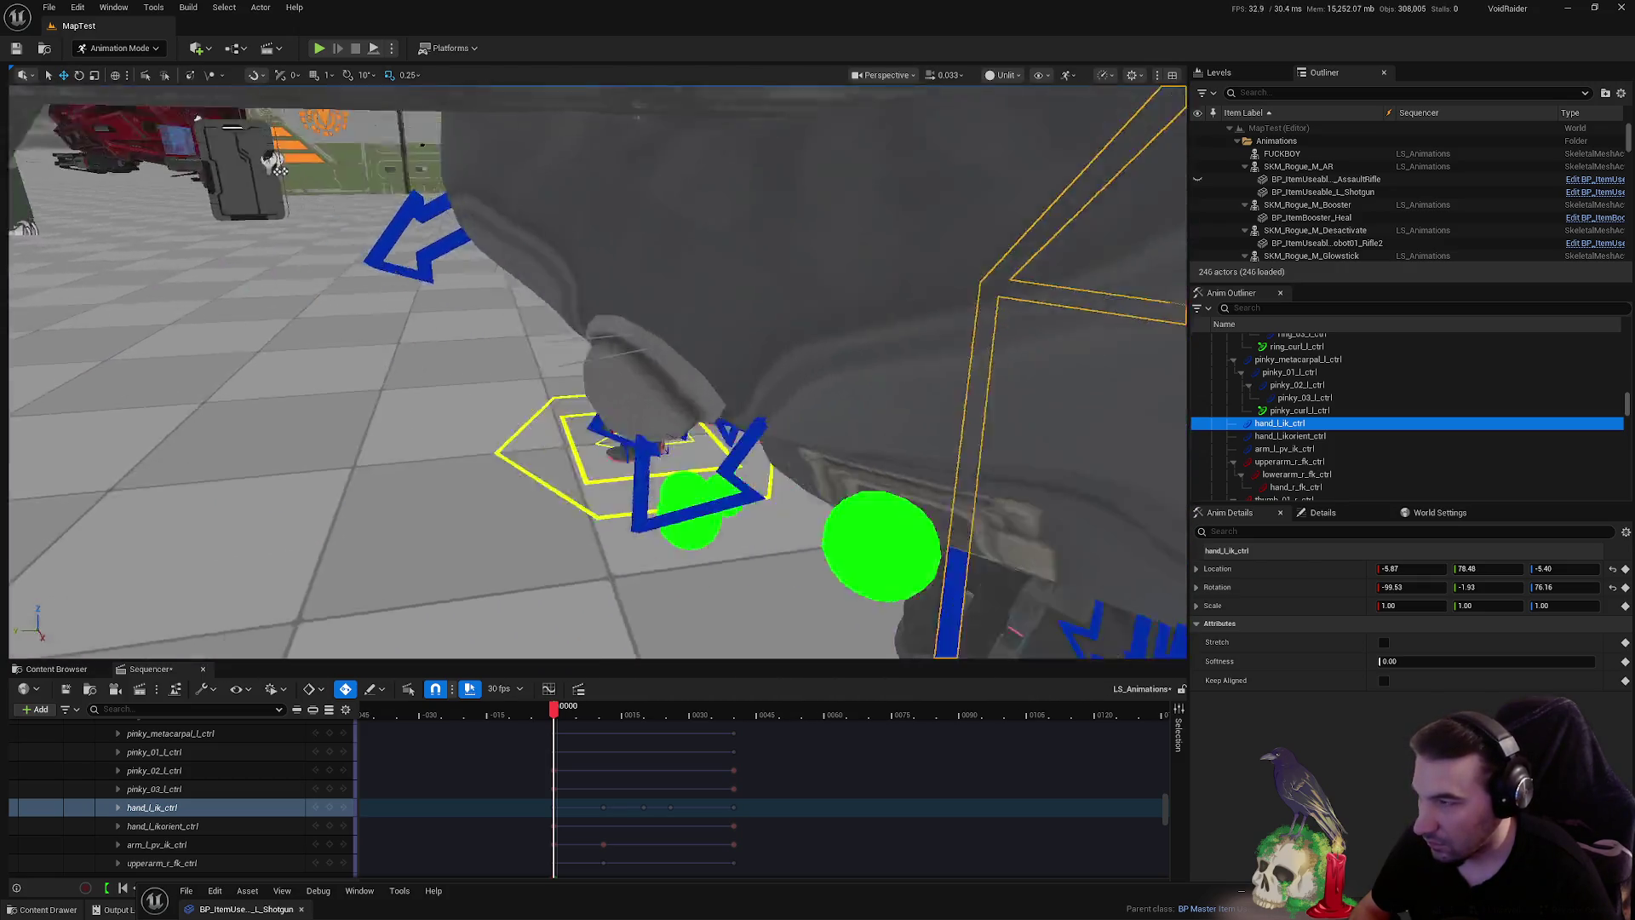
drag(280, 168, 443, 208)
drag(582, 273, 582, 273)
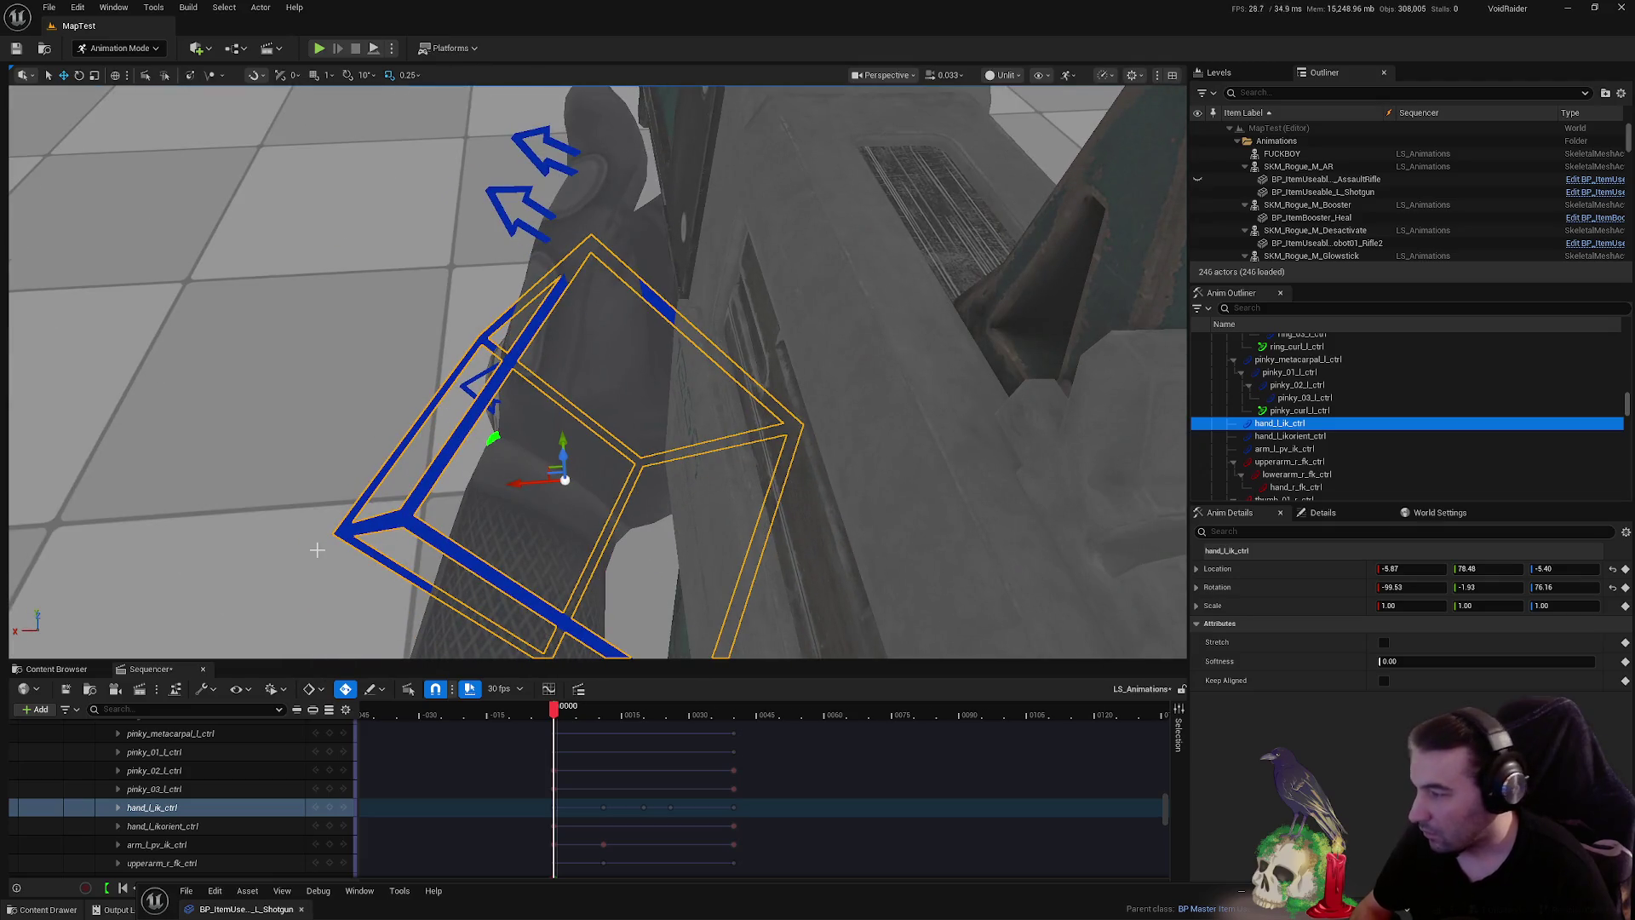
click(482, 381)
- Rotate the left thumb_02 control so the thumb bends toward the weapon grip
key(f)
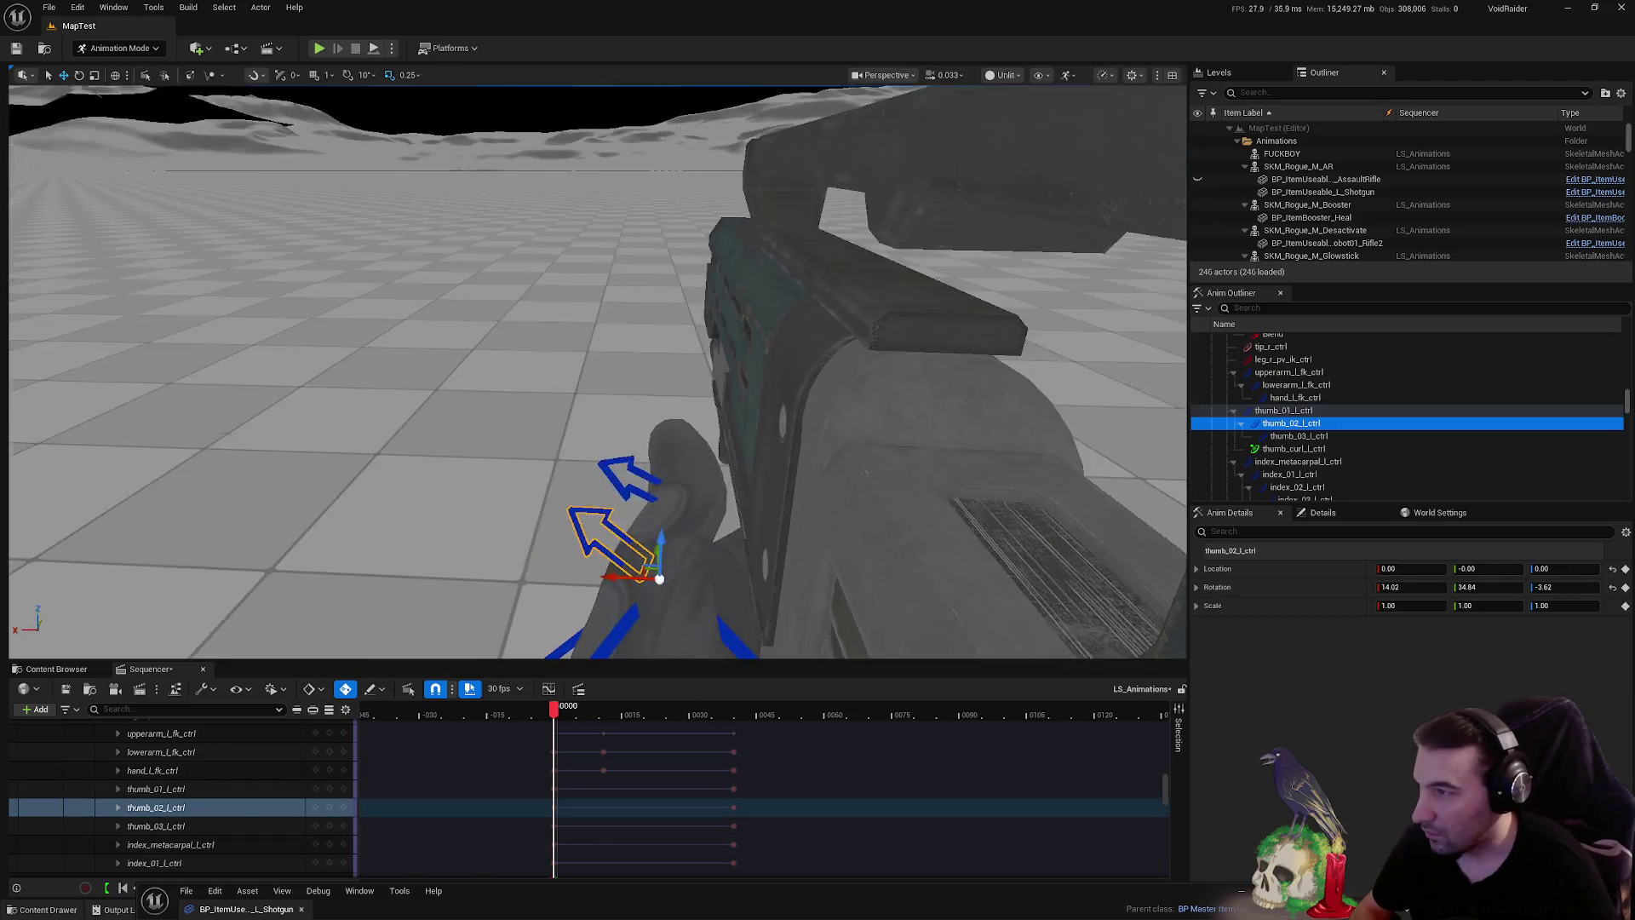
key(e)
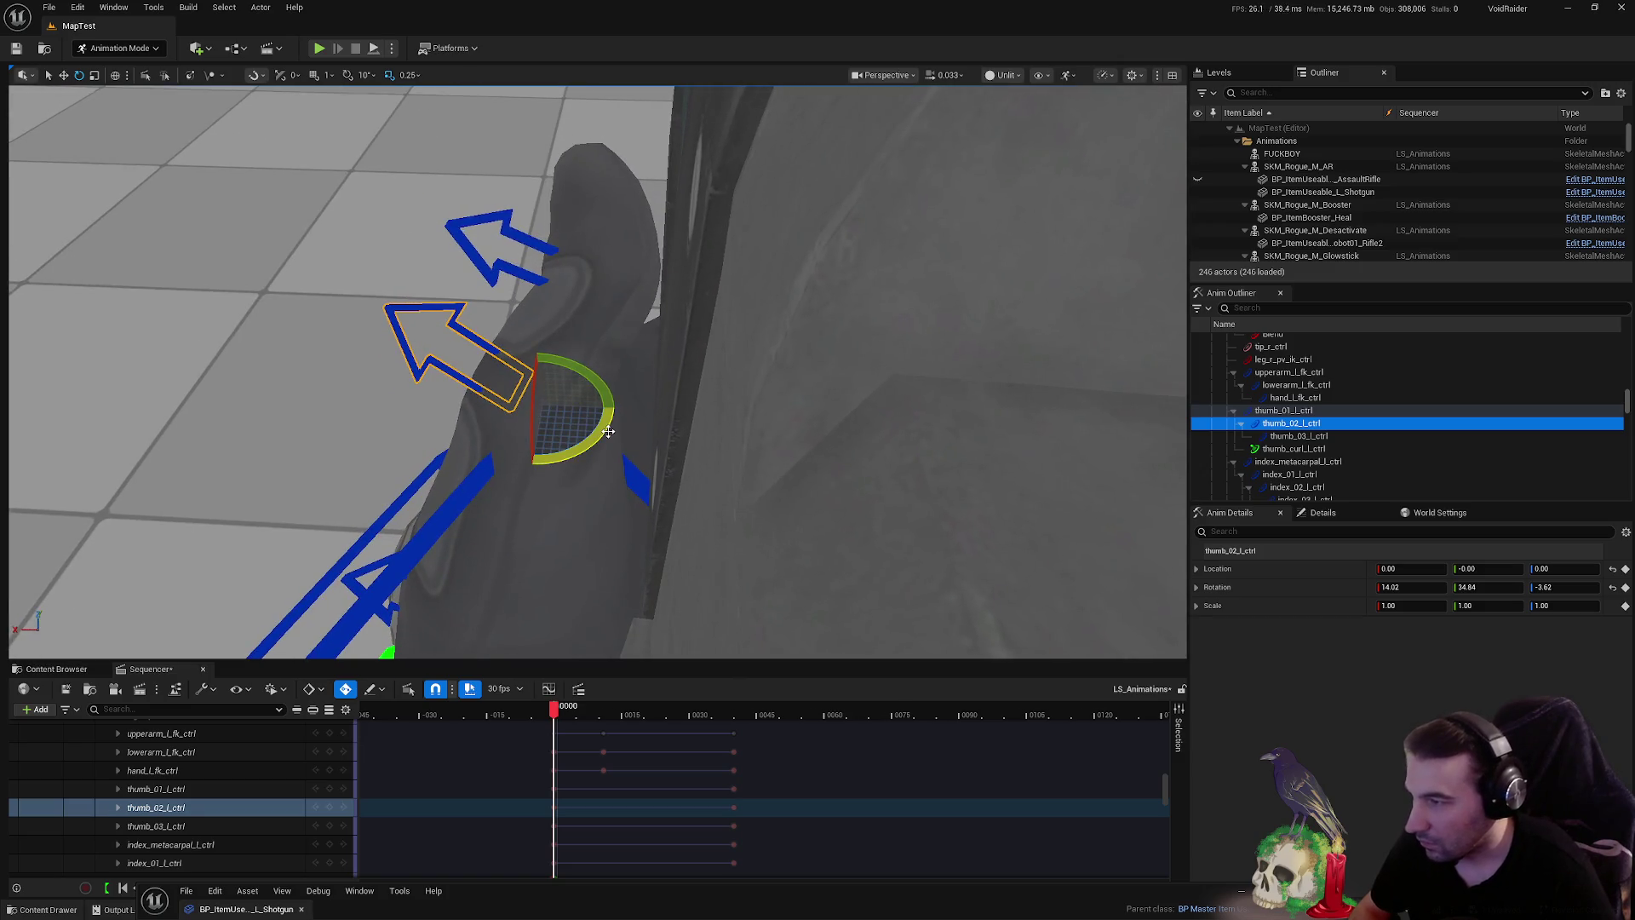
drag(594, 426, 594, 426)
click(594, 426)
click(566, 443)
drag(575, 529, 499, 528)
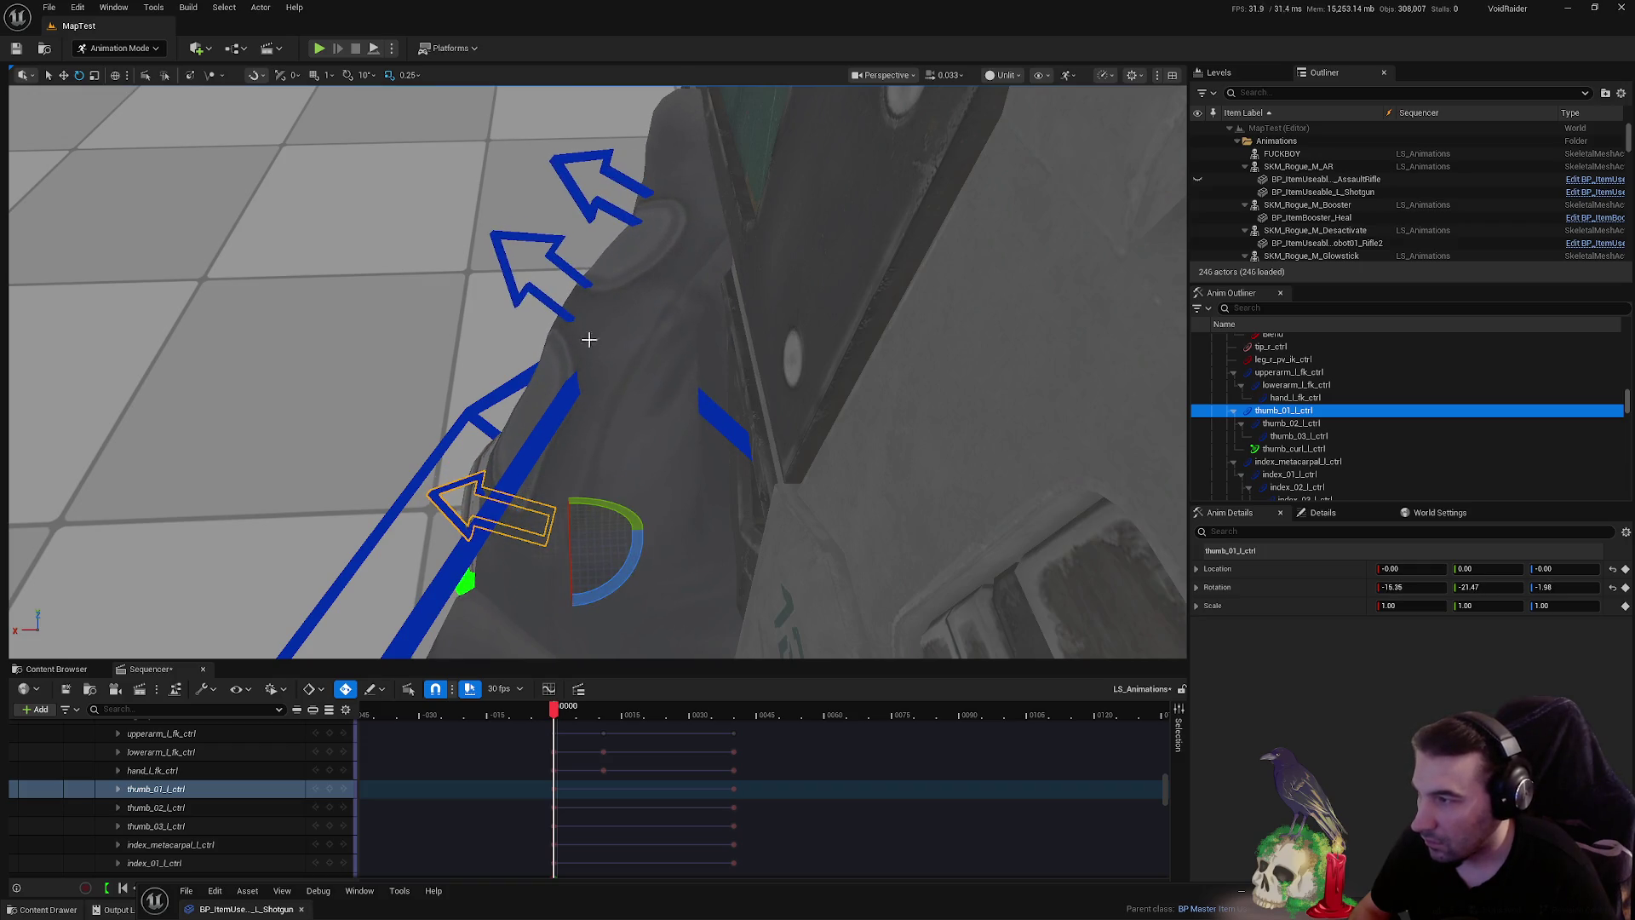
click(590, 371)
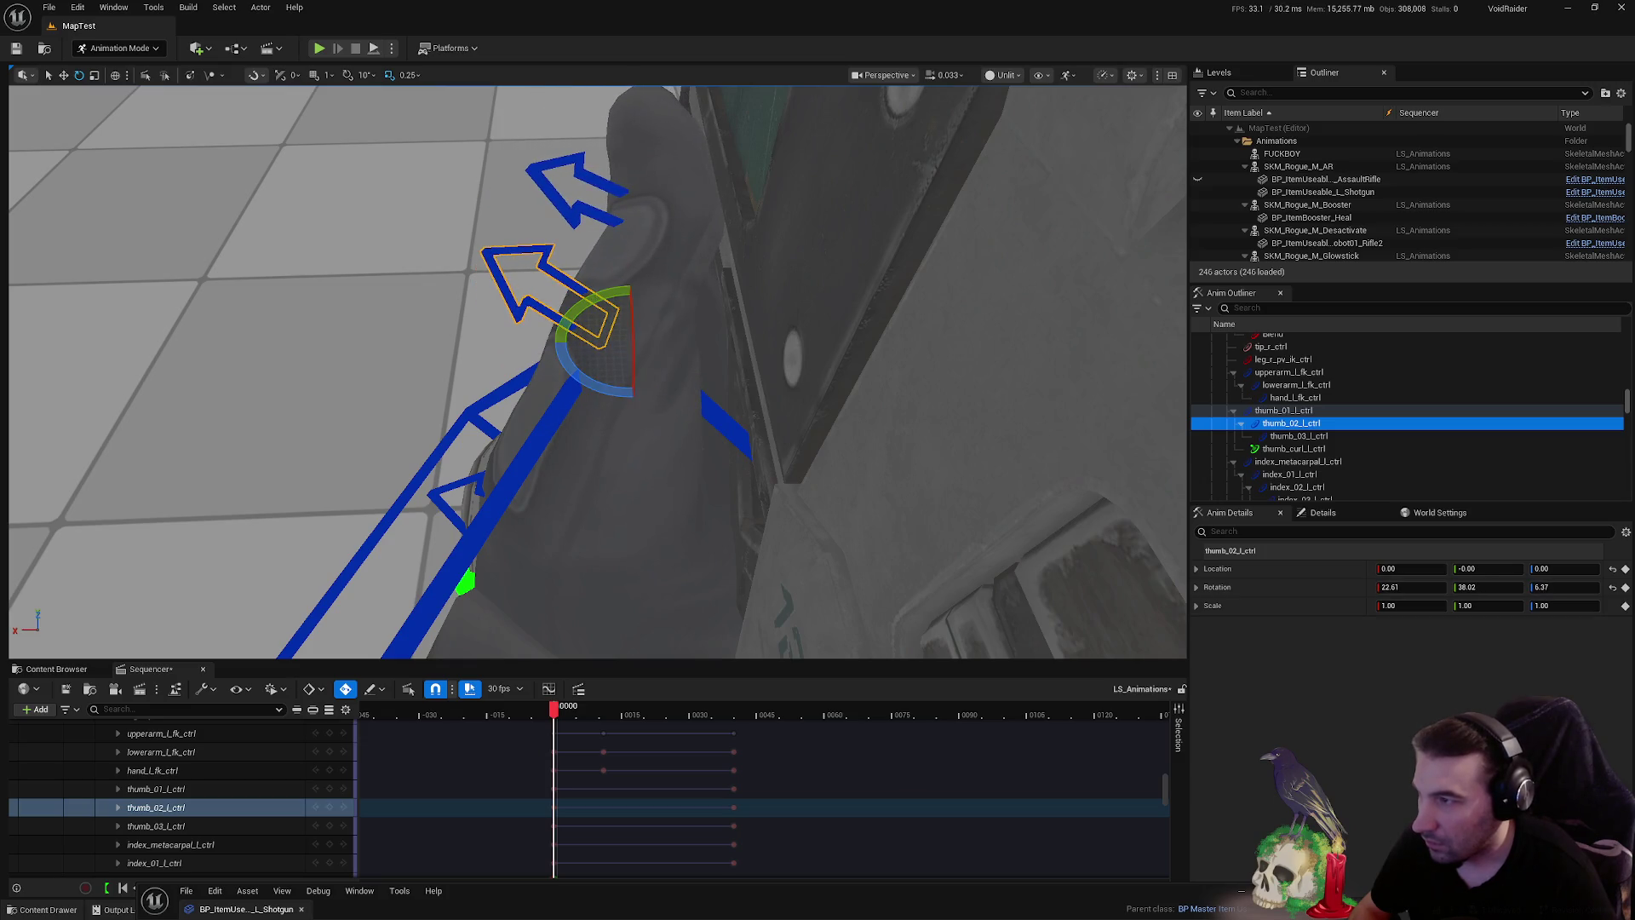
click(614, 204)
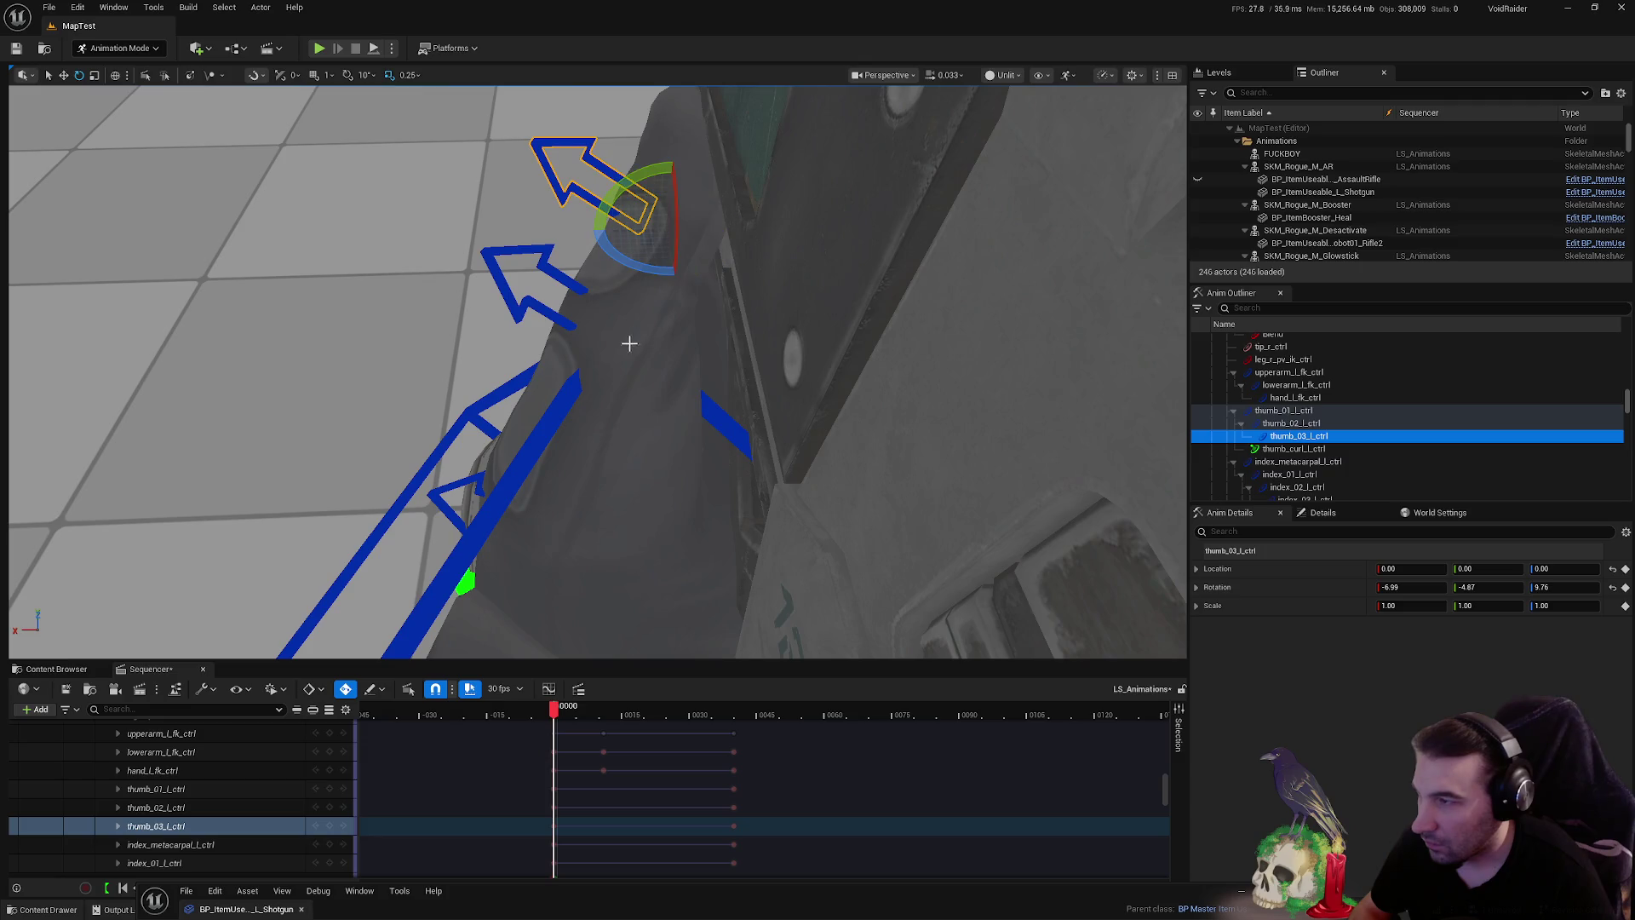
click(585, 374)
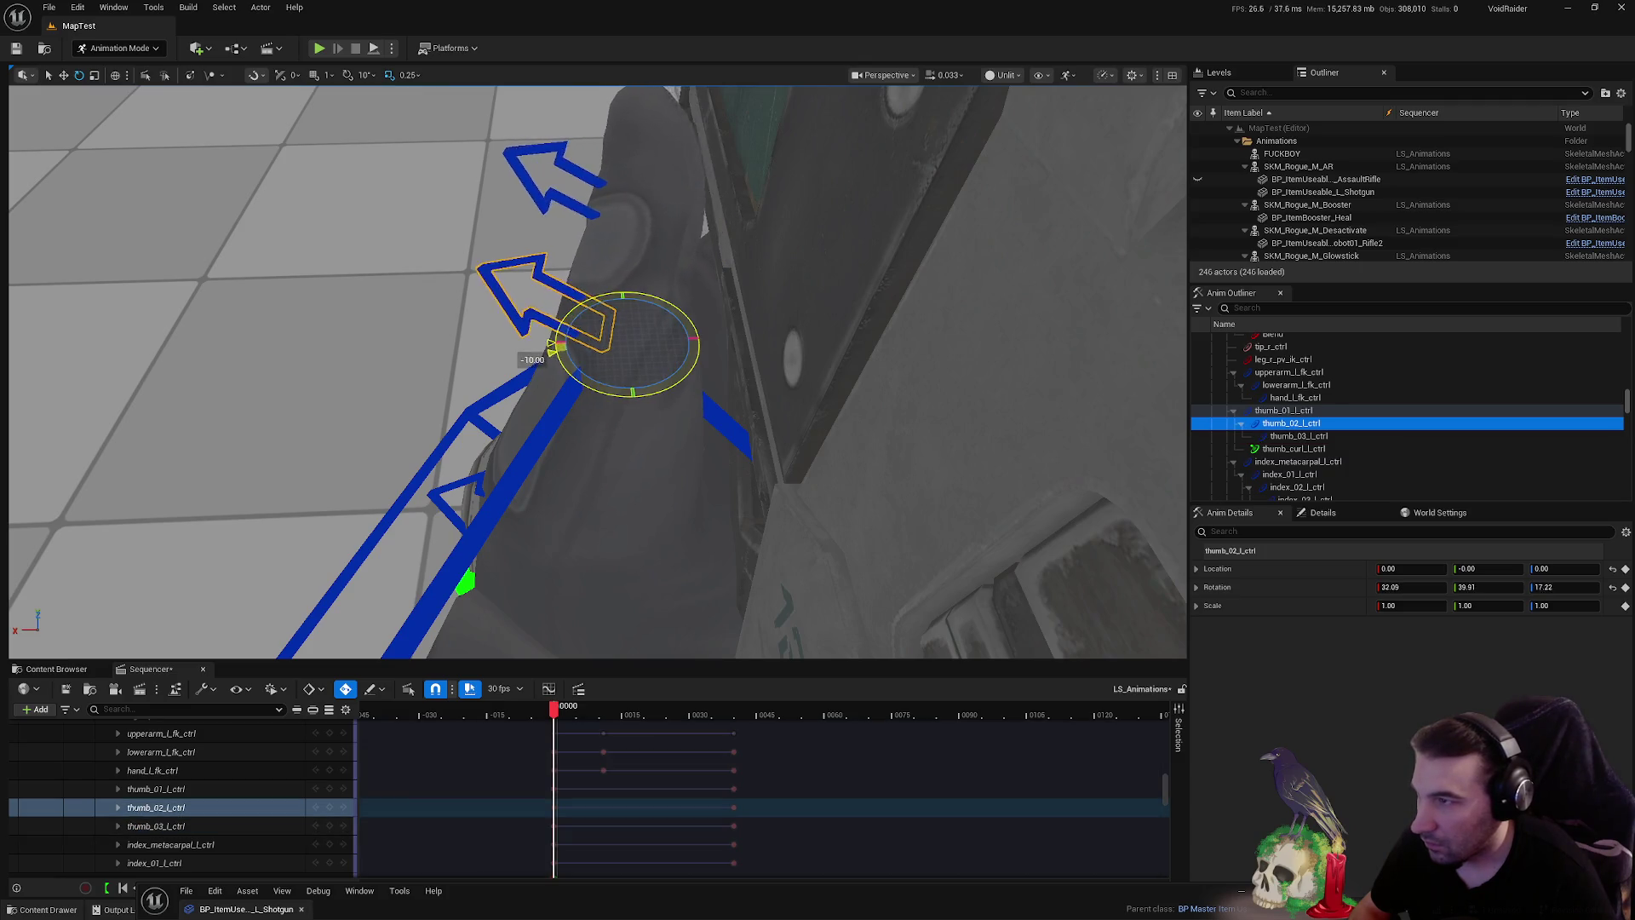
drag(597, 375, 801, 349)
drag(703, 441, 704, 441)
drag(808, 422, 892, 418)
mouse_move(745, 437)
mouse_down()
mouse_move(776, 446)
mouse_move(746, 440)
mouse_up()
- Curl the left index finger at index_02 and the middle finger at middle_01 around the grip
click(665, 476)
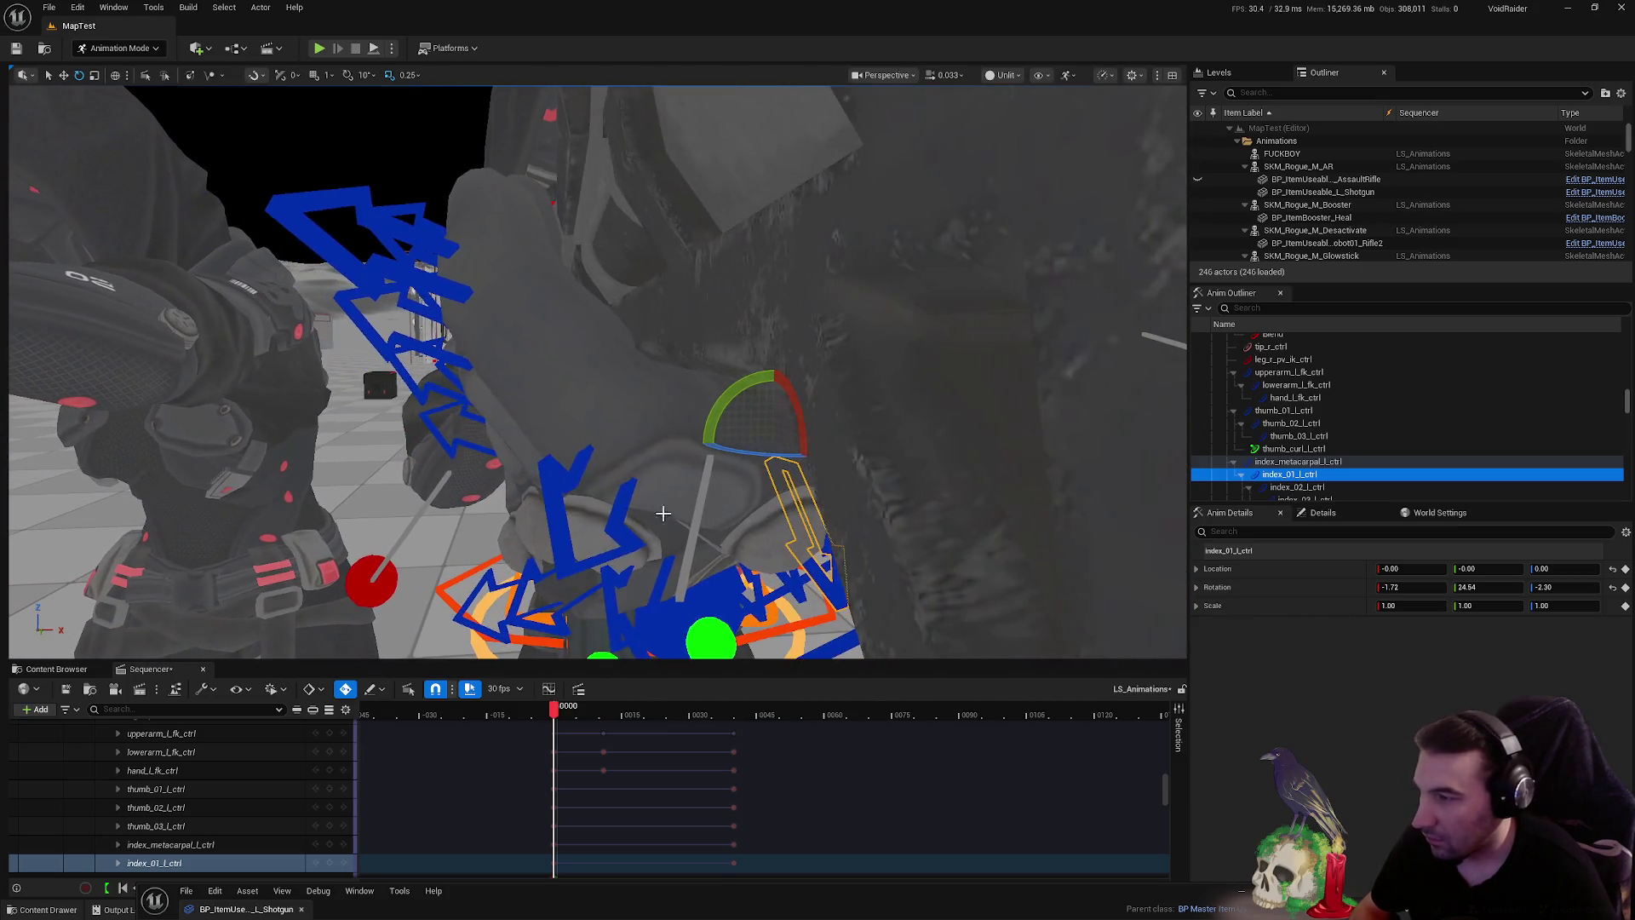
click(649, 464)
mouse_move(613, 349)
mouse_down()
mouse_move(704, 412)
mouse_move(712, 448)
mouse_move(705, 413)
mouse_up()
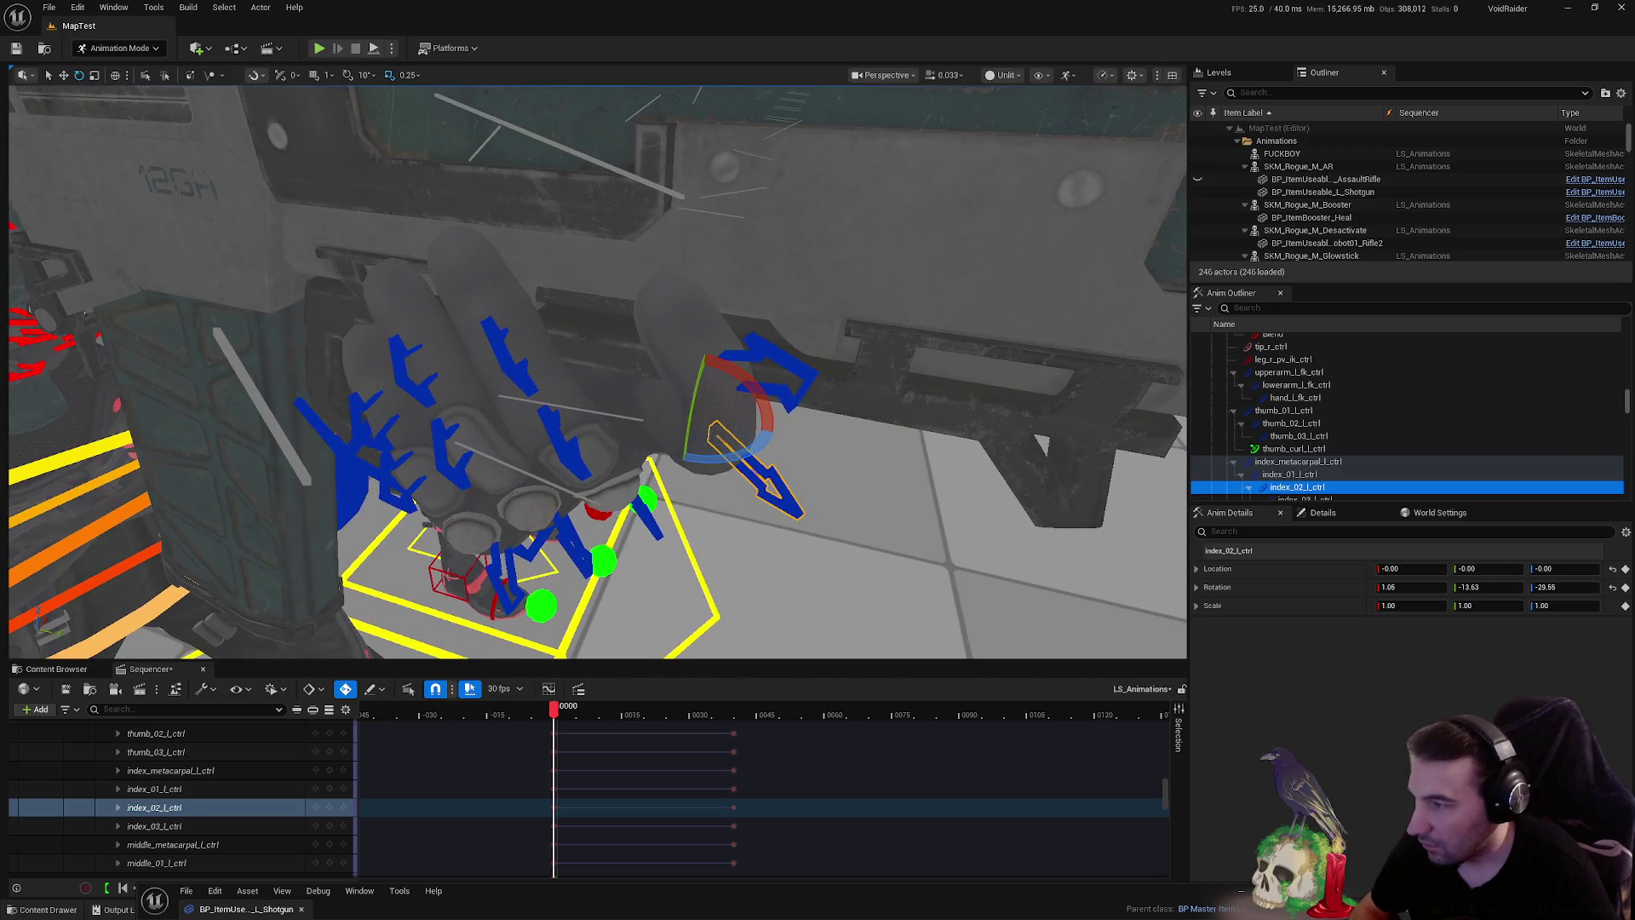
click(511, 358)
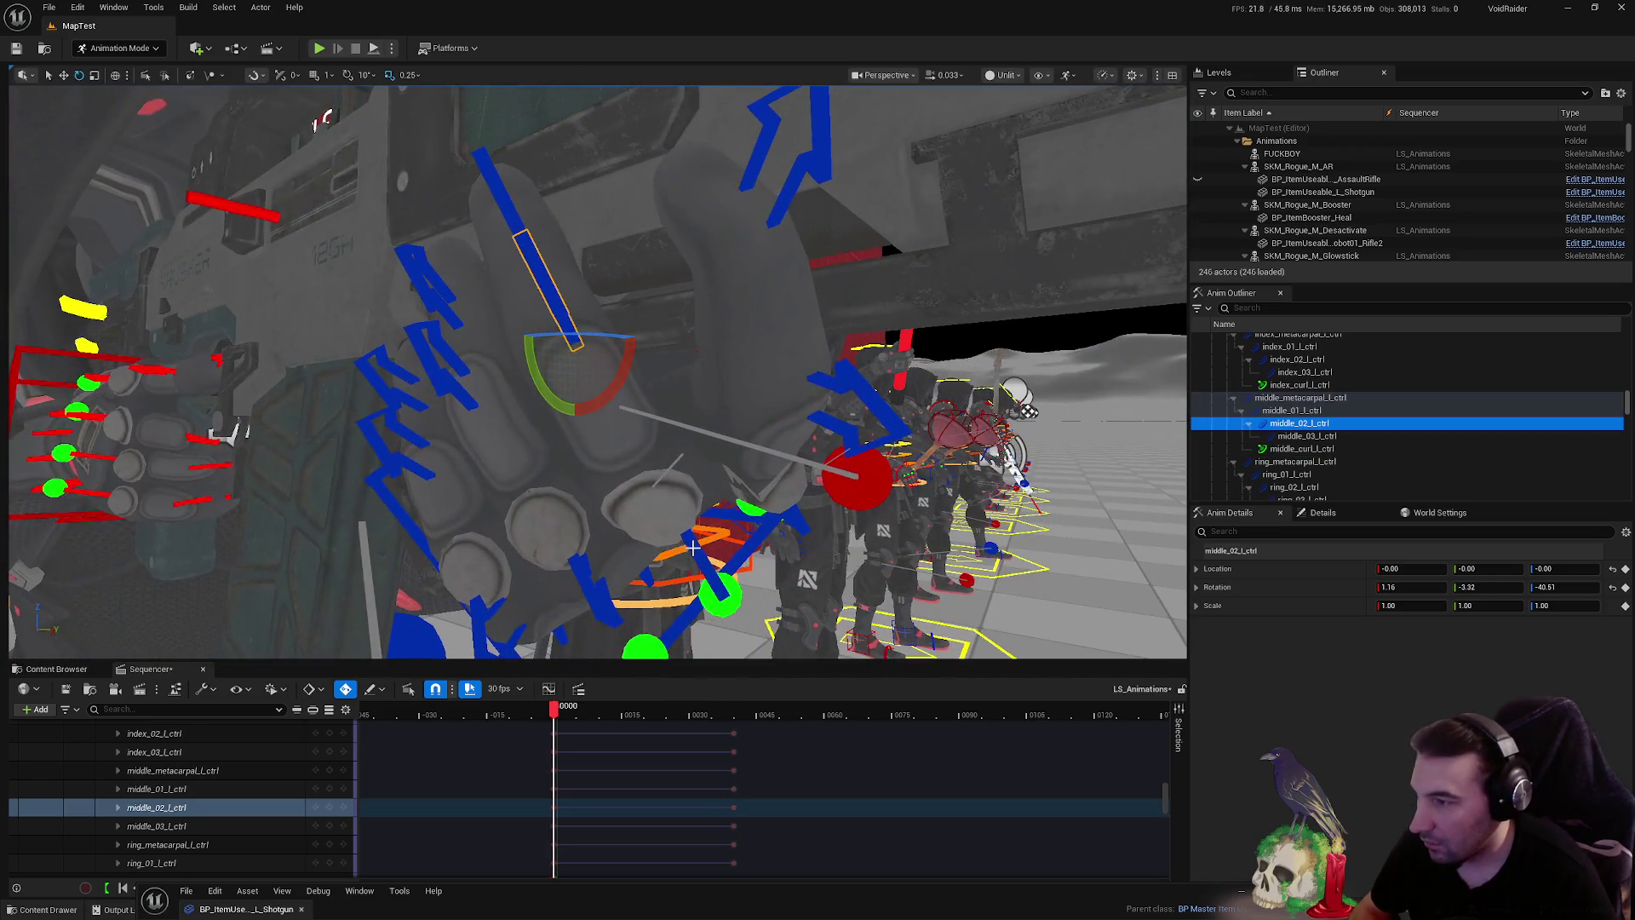
click(674, 510)
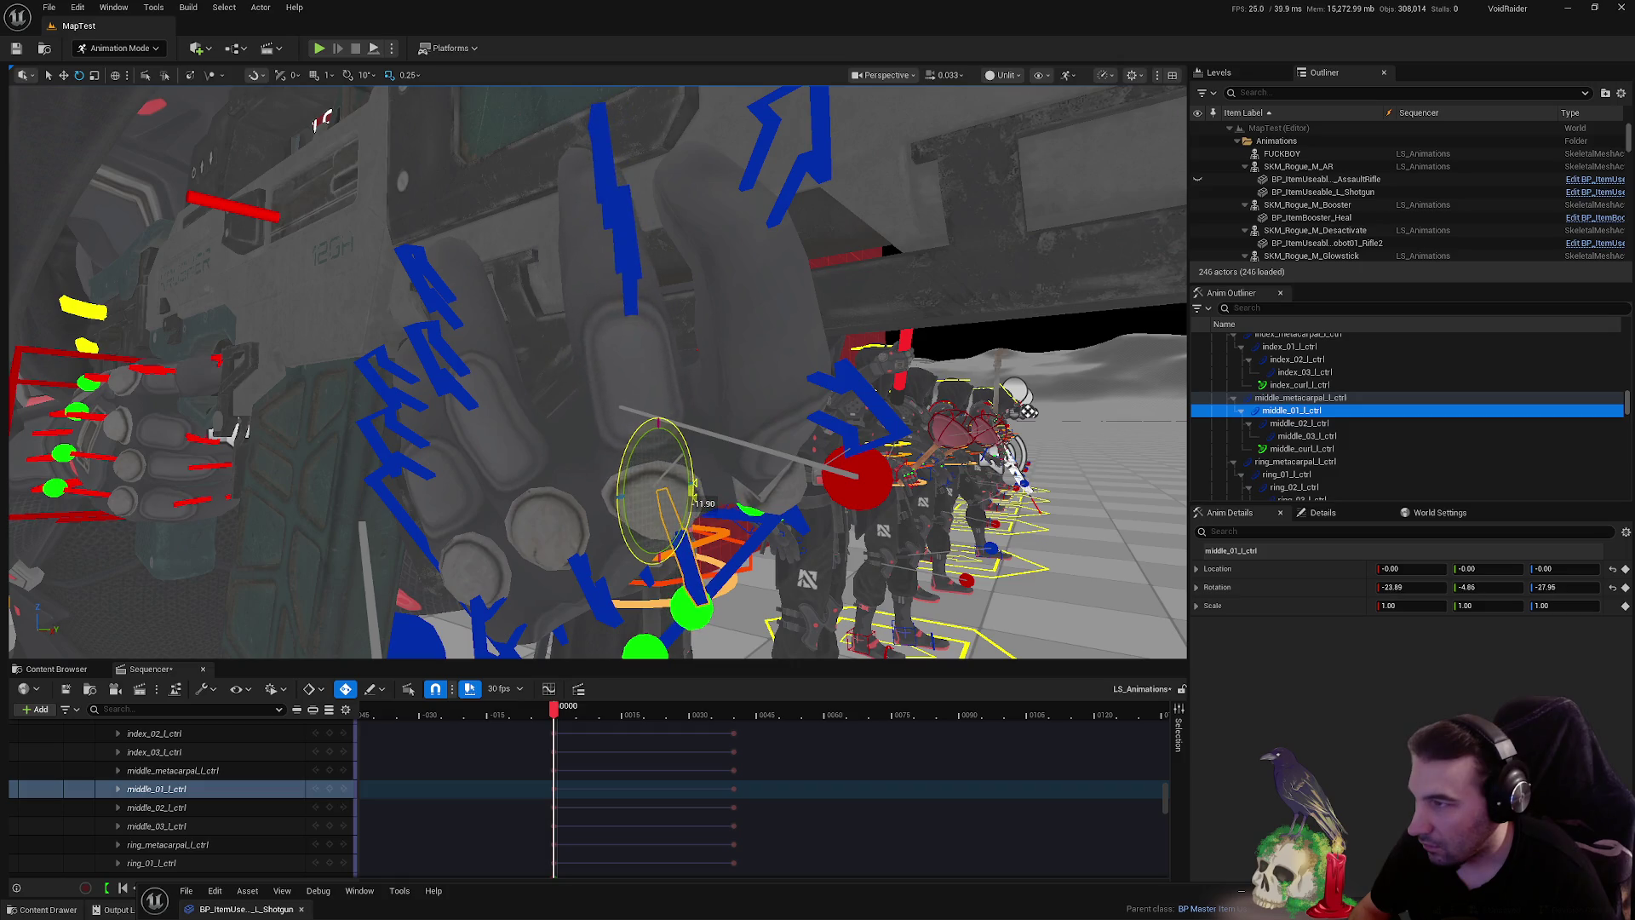
scroll(597, 372, up, 10)
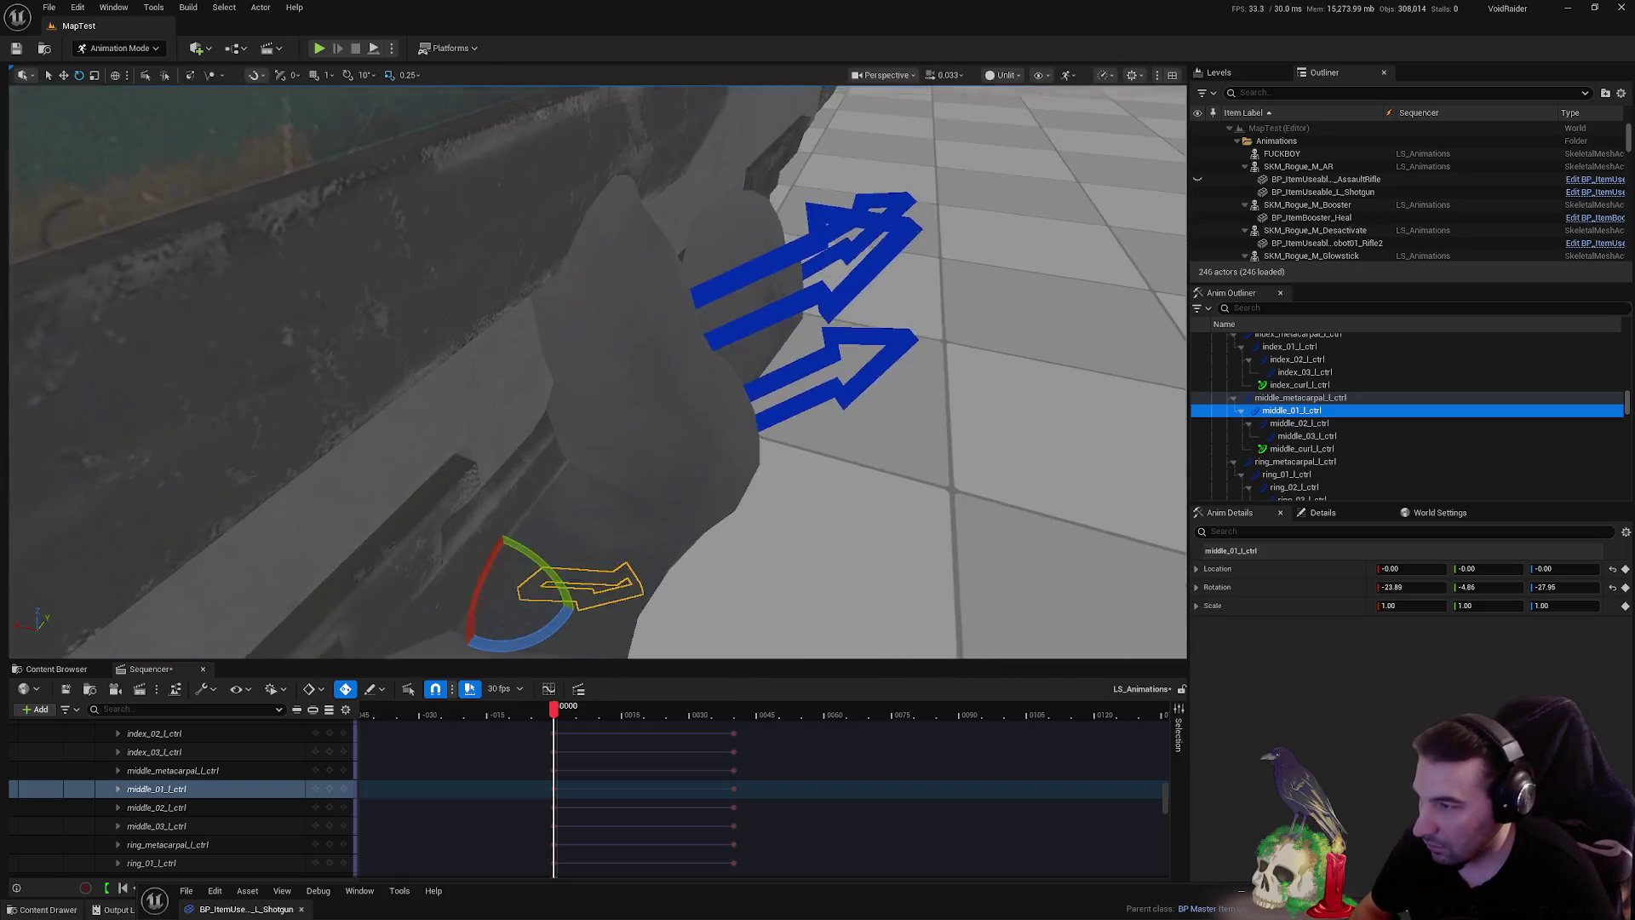
drag(598, 373, 587, 402)
mouse_move(515, 460)
mouse_down()
mouse_move(417, 463)
mouse_move(430, 466)
mouse_up()
mouse_move(596, 383)
mouse_down()
mouse_move(723, 350)
mouse_move(844, 388)
mouse_up()
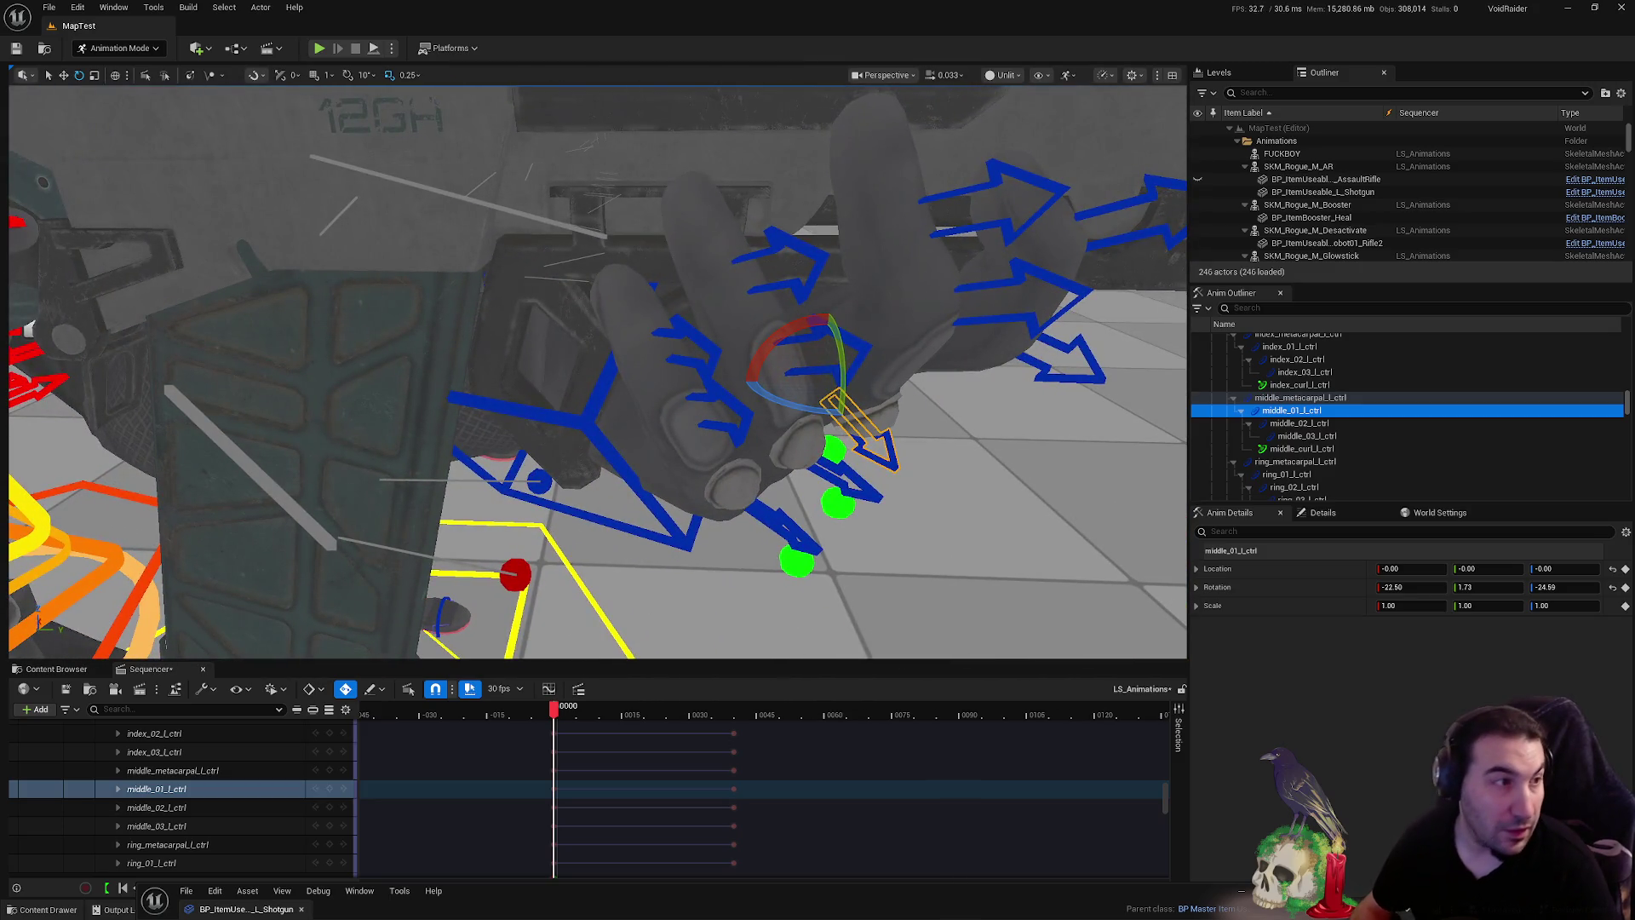
drag(844, 387, 892, 288)
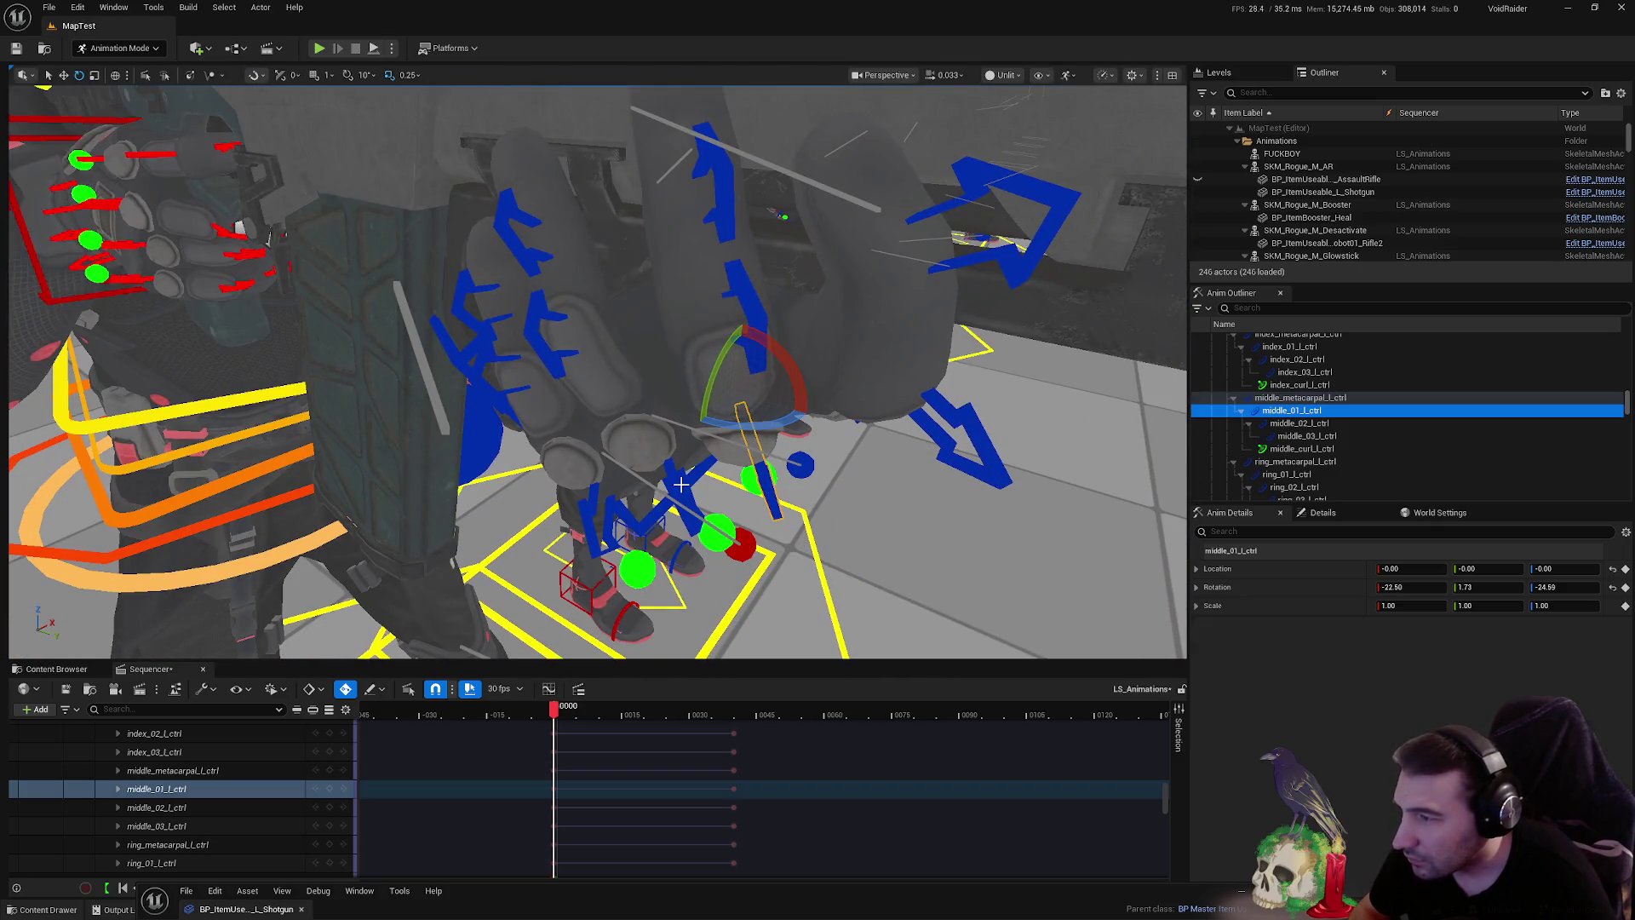
- Curl the left ring finger at ring_01 and fine-tune its rotation
click(669, 460)
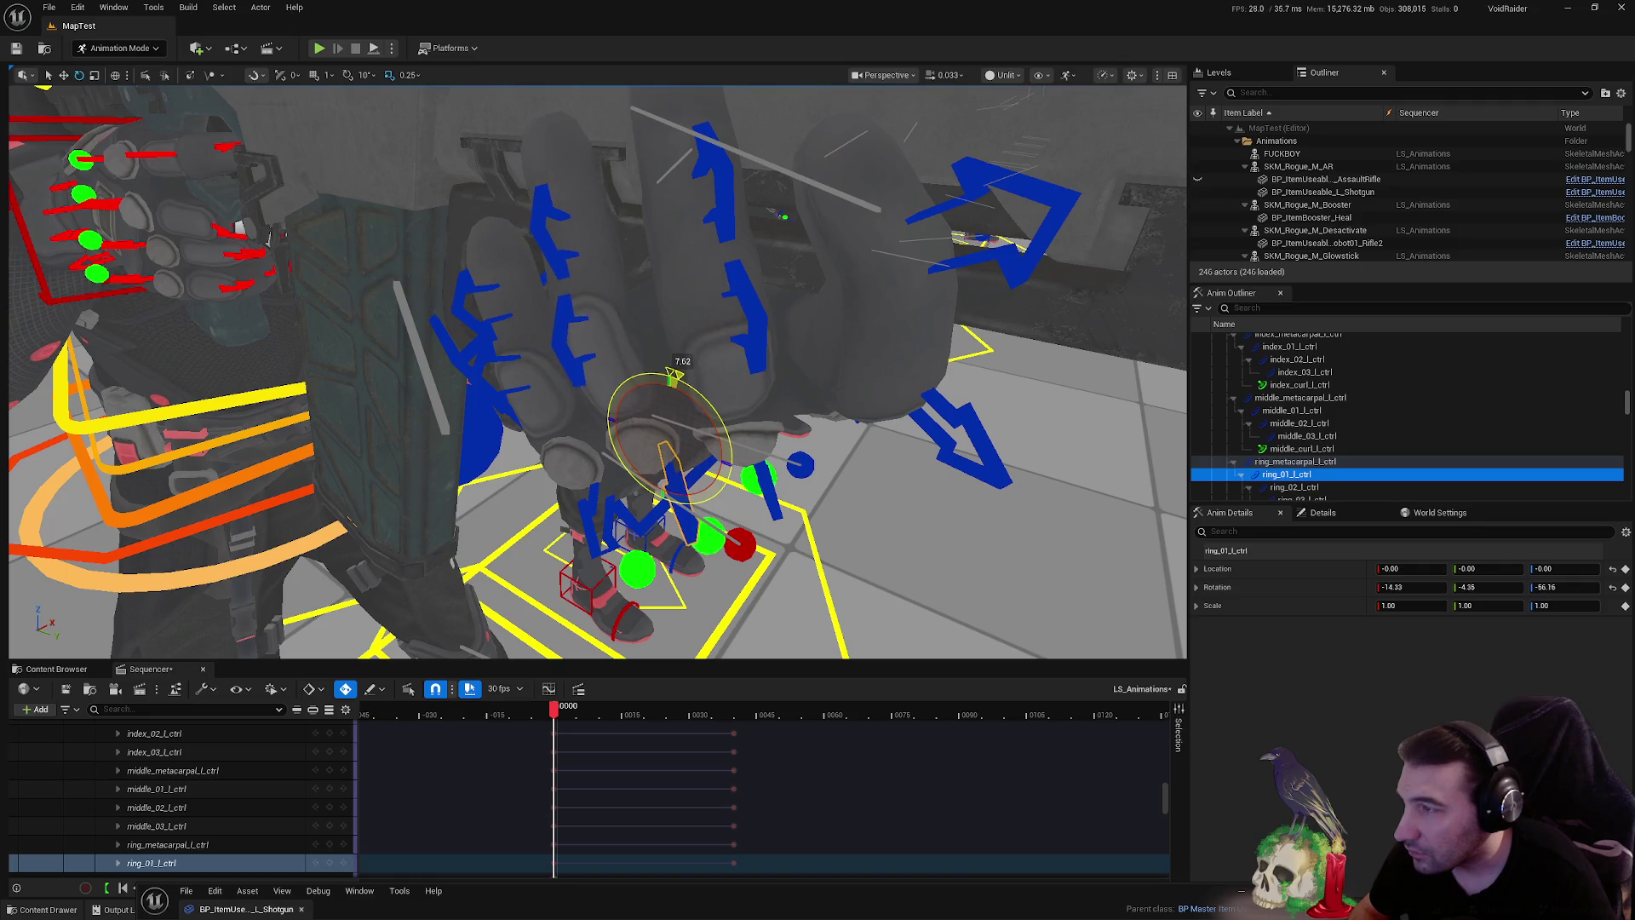
drag(703, 410, 732, 362)
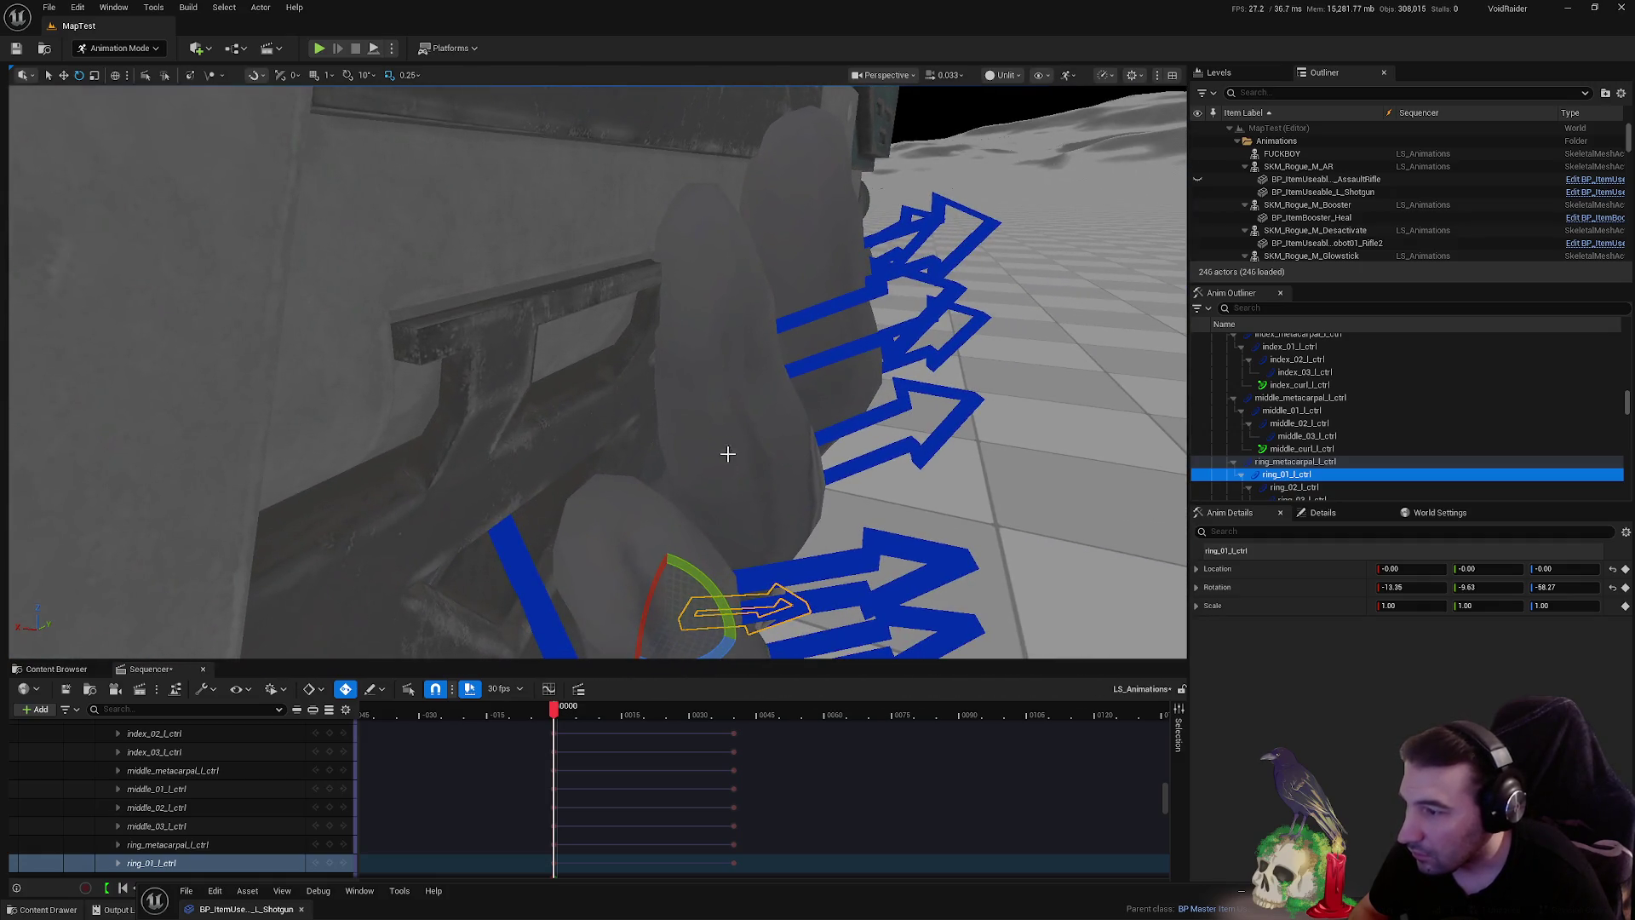
mouse_move(706, 581)
mouse_down()
mouse_move(586, 585)
mouse_move(777, 595)
mouse_move(728, 378)
mouse_up()
- Curl the left pinky at pinky_01_l_ctrl, easing it back slightly
click(545, 480)
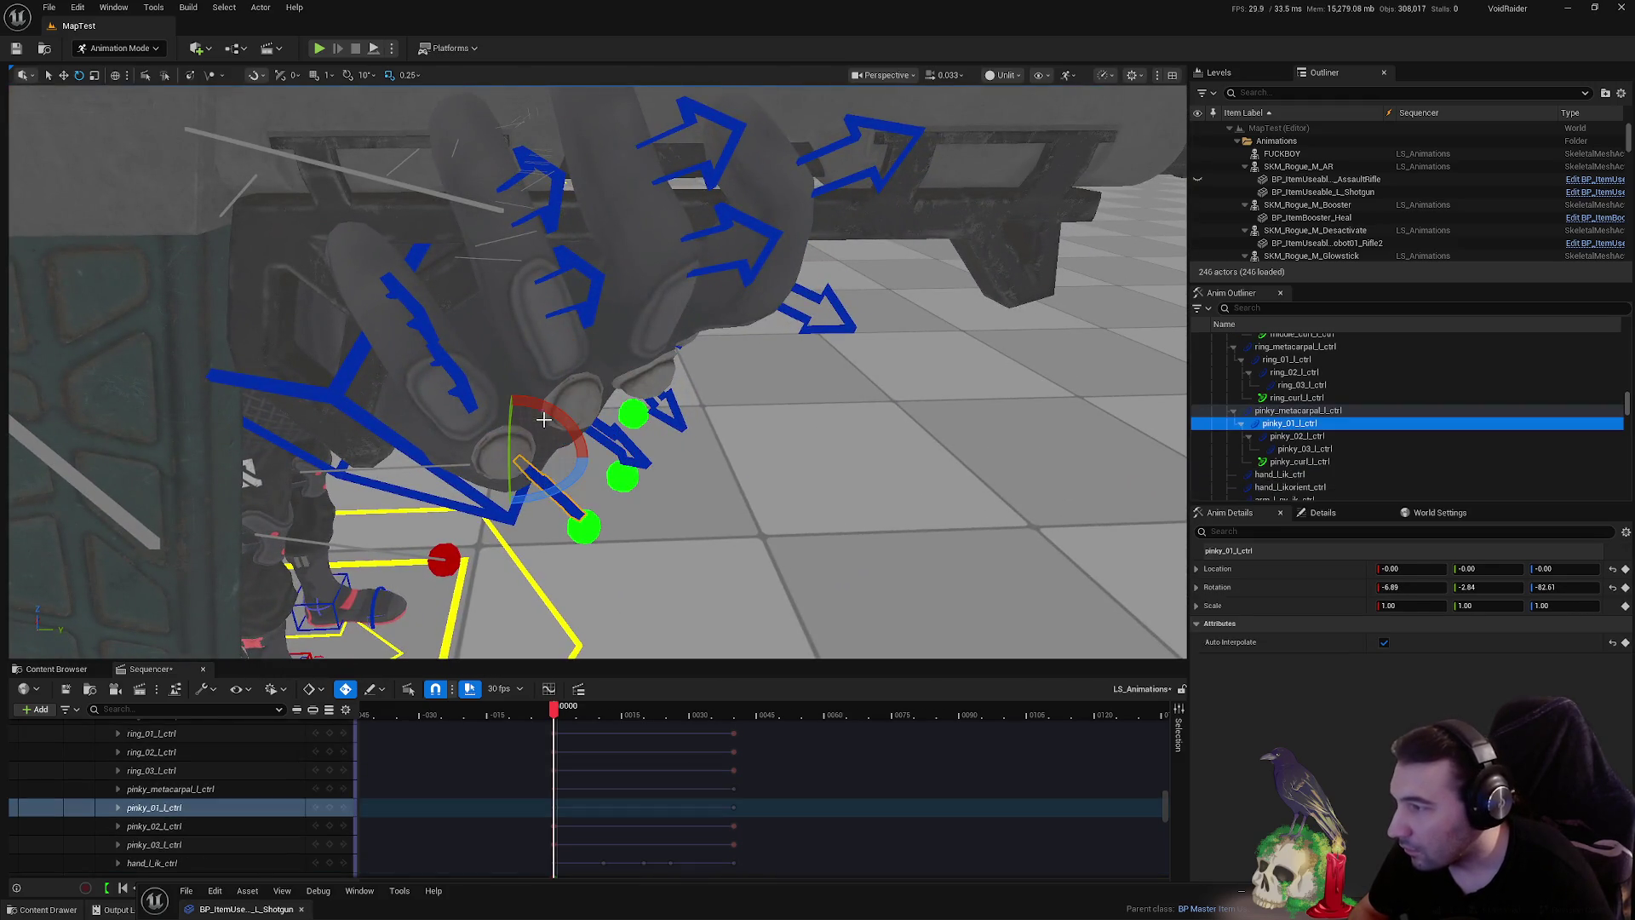
drag(512, 392, 600, 413)
drag(655, 534, 552, 582)
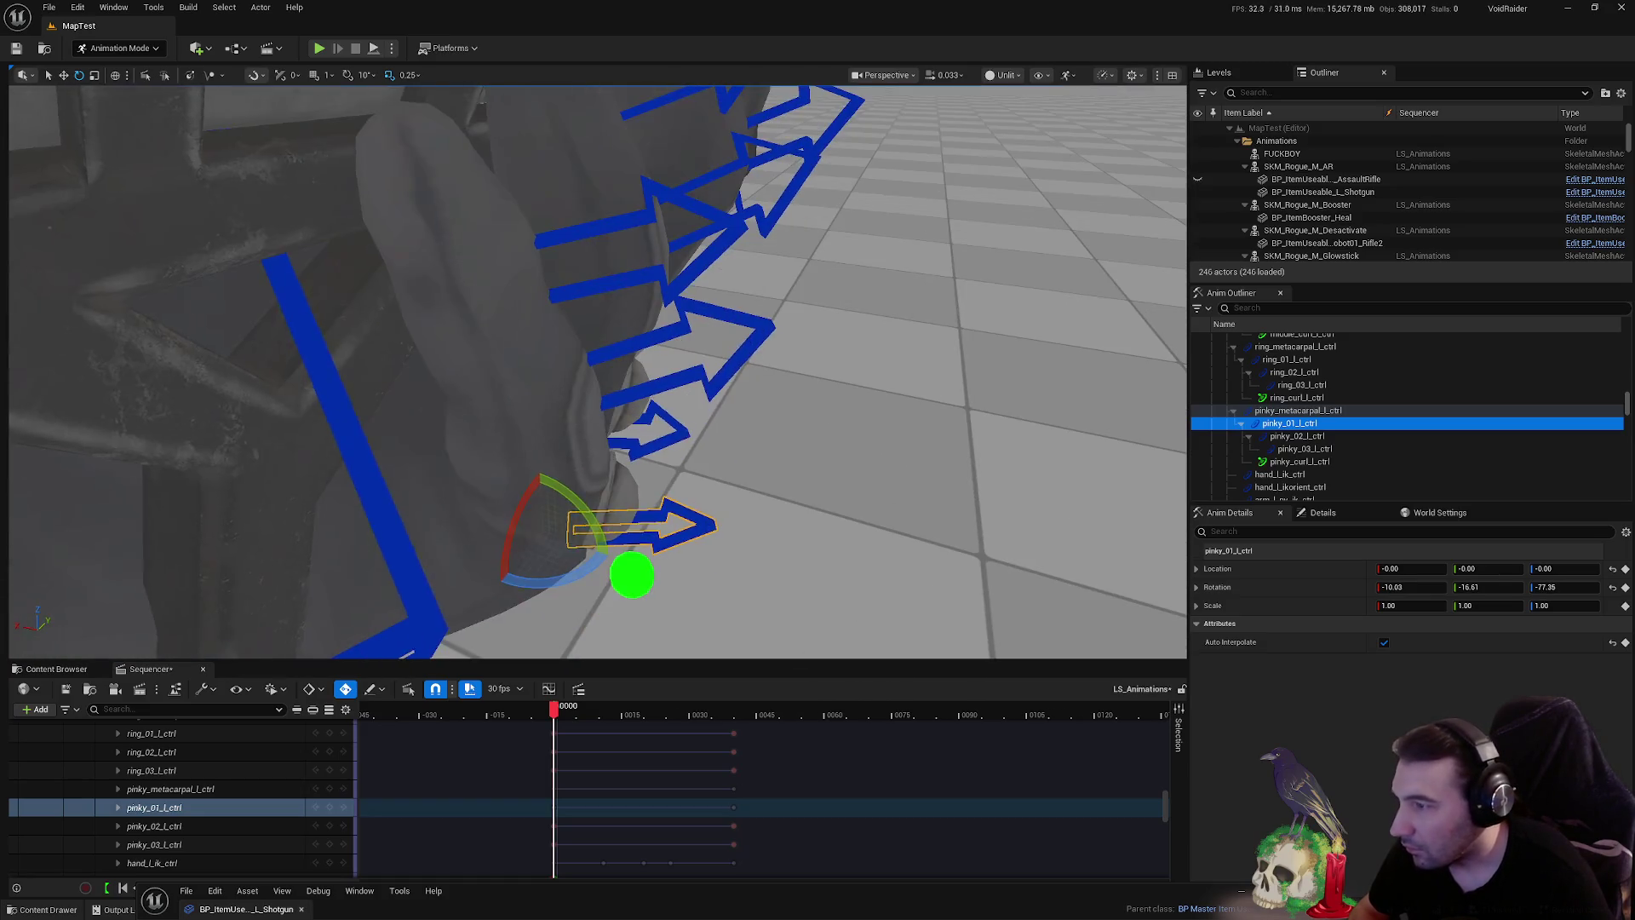
- Reselect the ring, middle and index finger controls and inspect the grip from several angles
click(663, 419)
drag(617, 393, 609, 452)
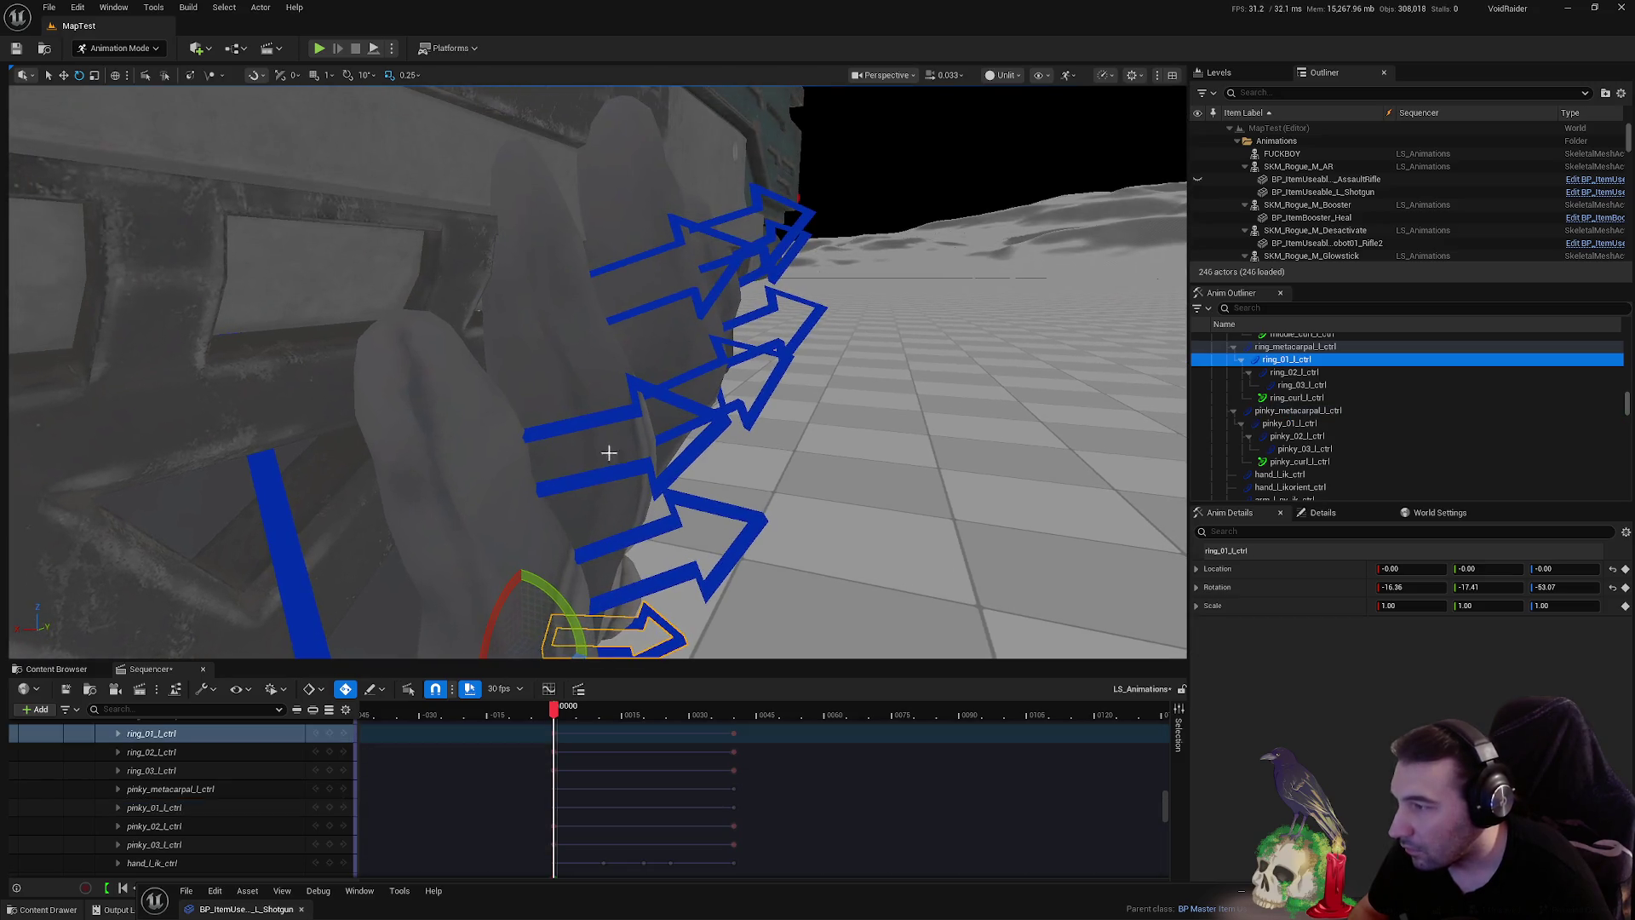
drag(460, 613, 692, 519)
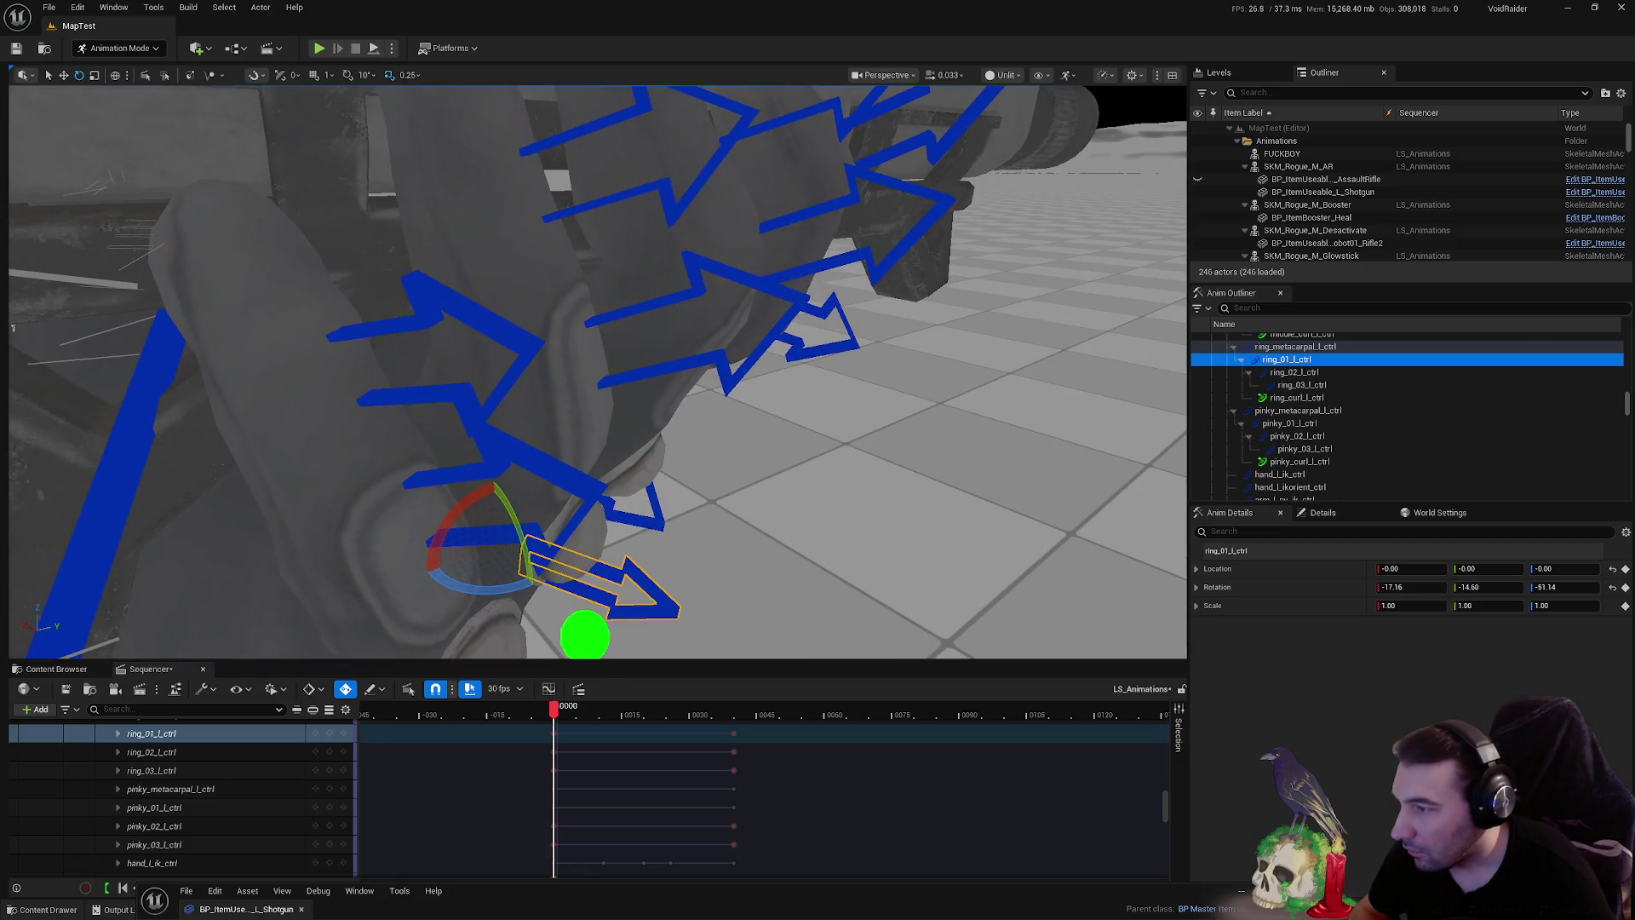
click(588, 477)
drag(588, 477, 664, 426)
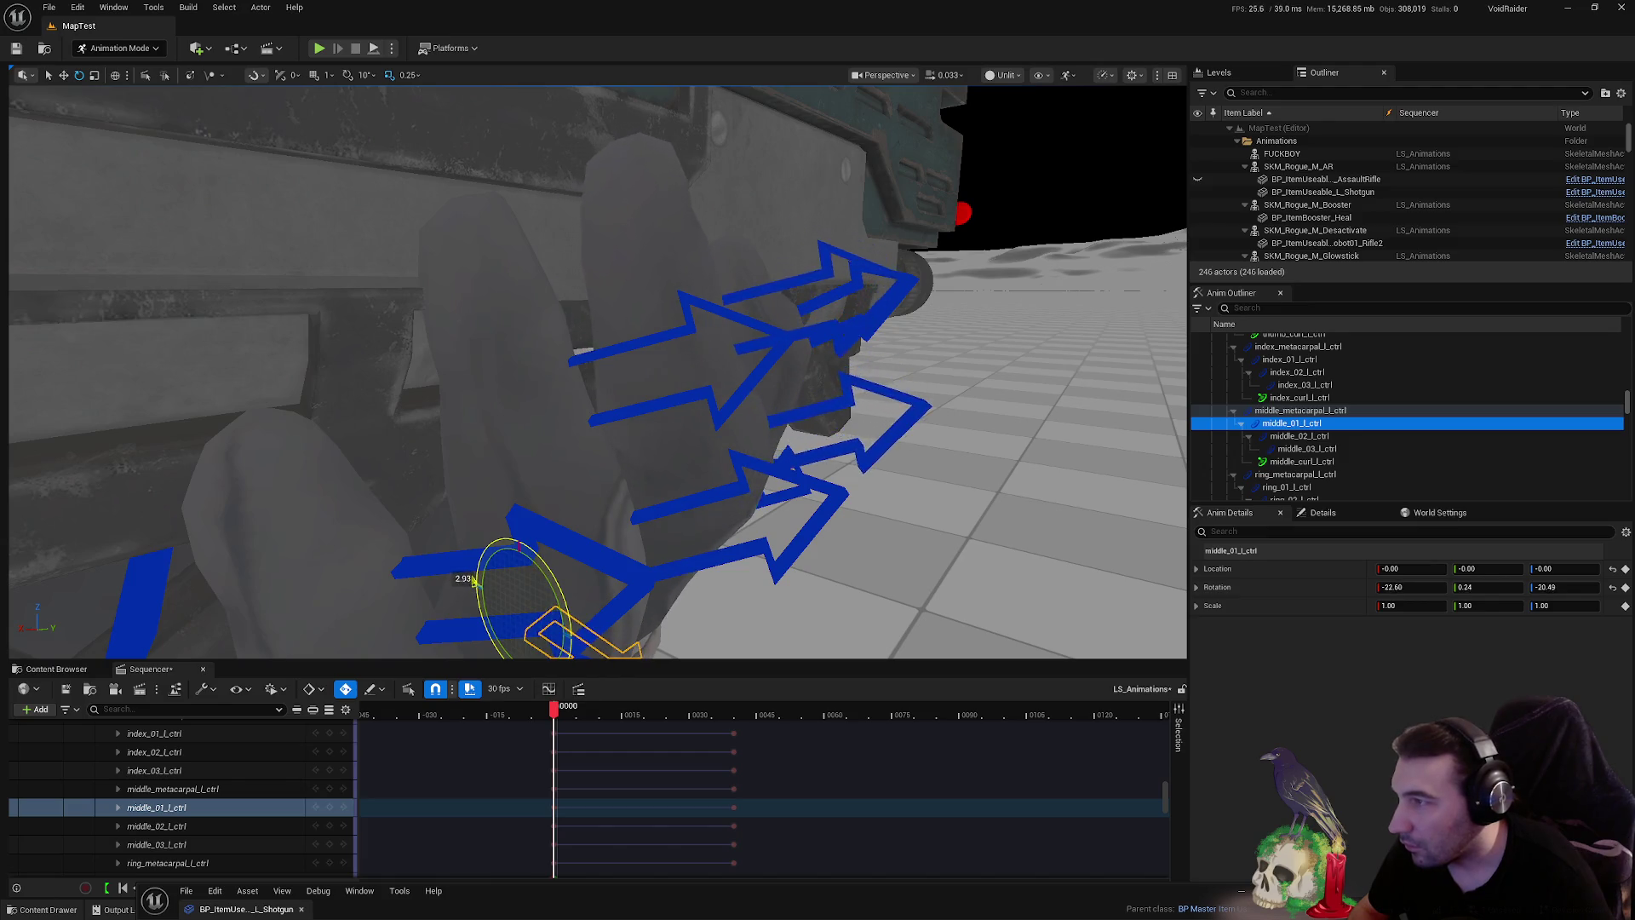
mouse_move(474, 582)
mouse_down()
mouse_move(416, 257)
mouse_move(714, 566)
mouse_move(699, 562)
mouse_move(707, 532)
mouse_up()
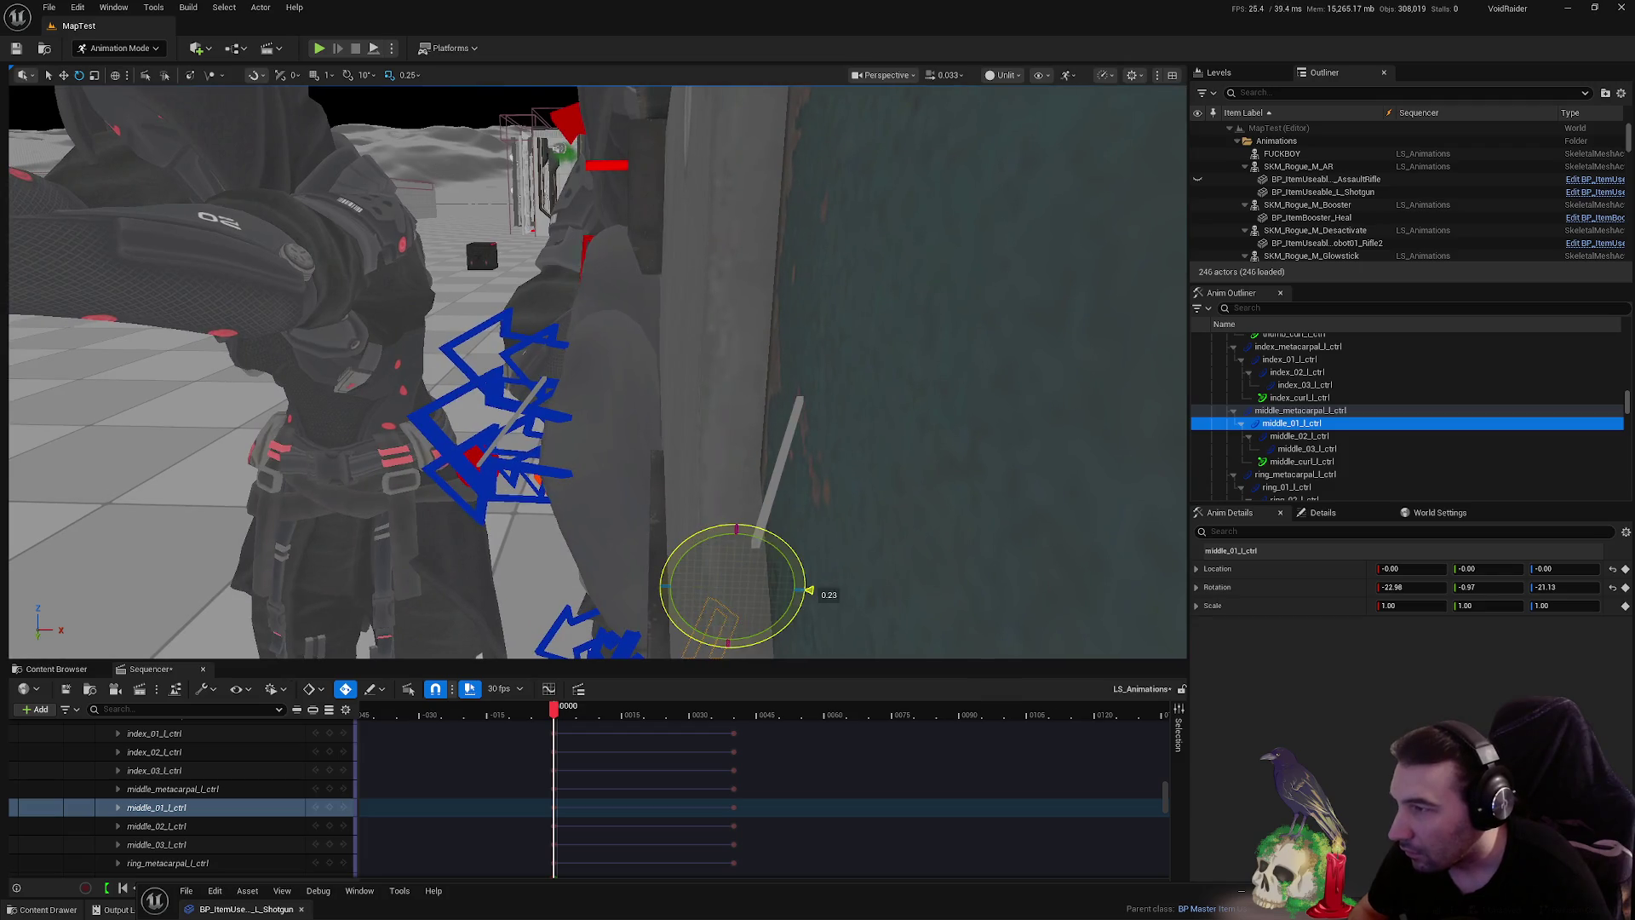
mouse_move(732, 432)
mouse_down()
mouse_move(681, 477)
mouse_move(571, 470)
mouse_up()
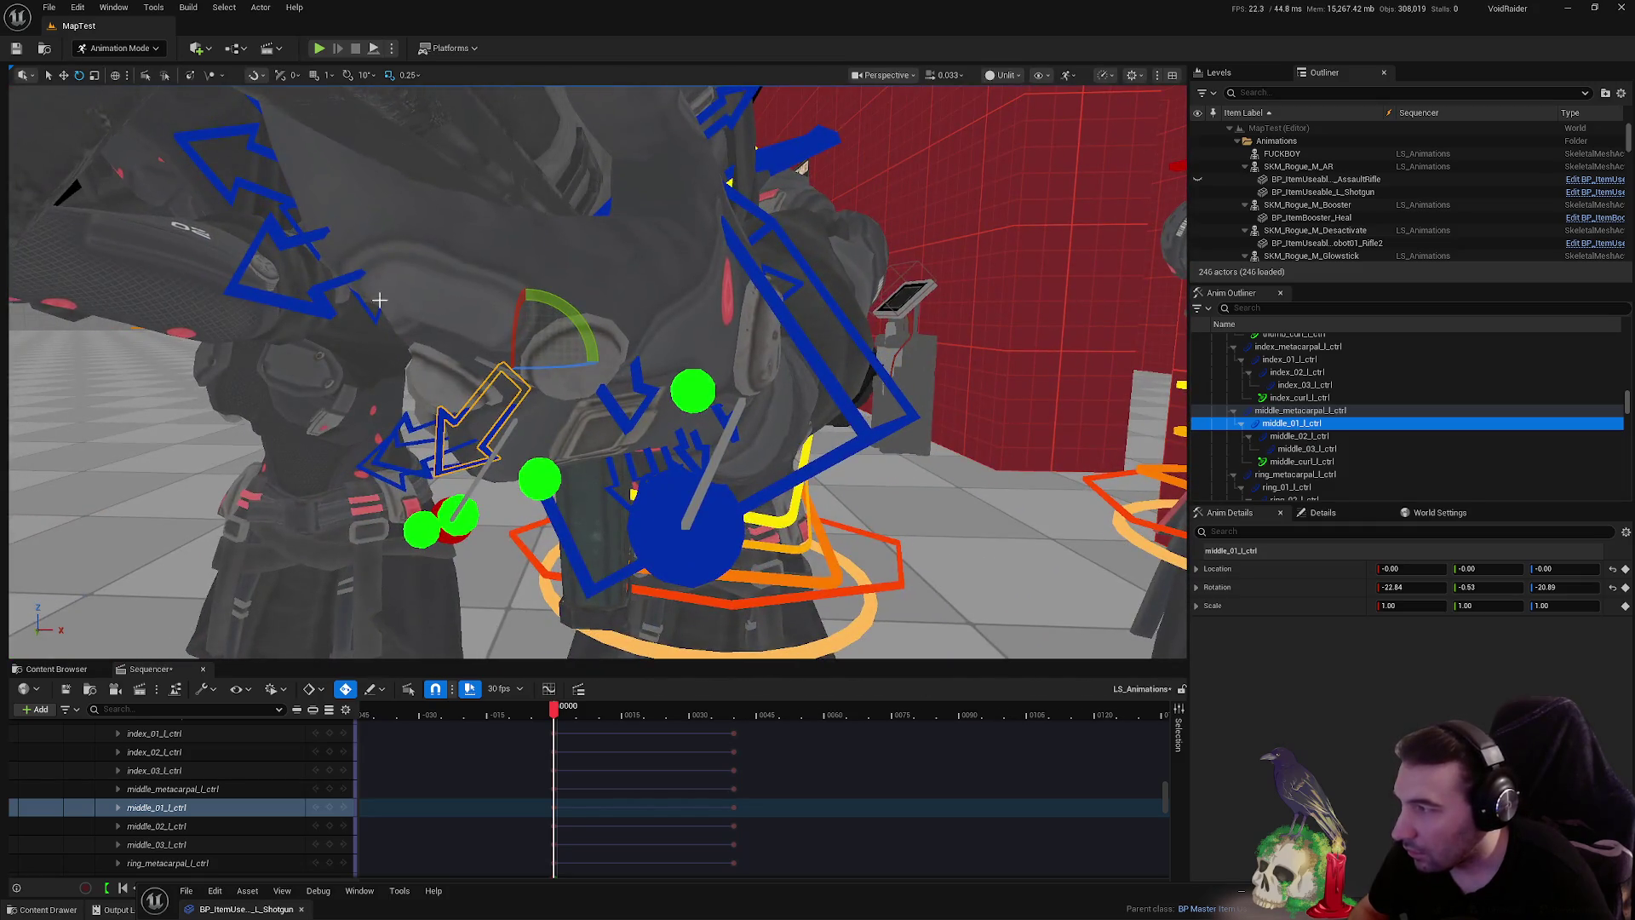
click(348, 278)
drag(348, 278, 535, 285)
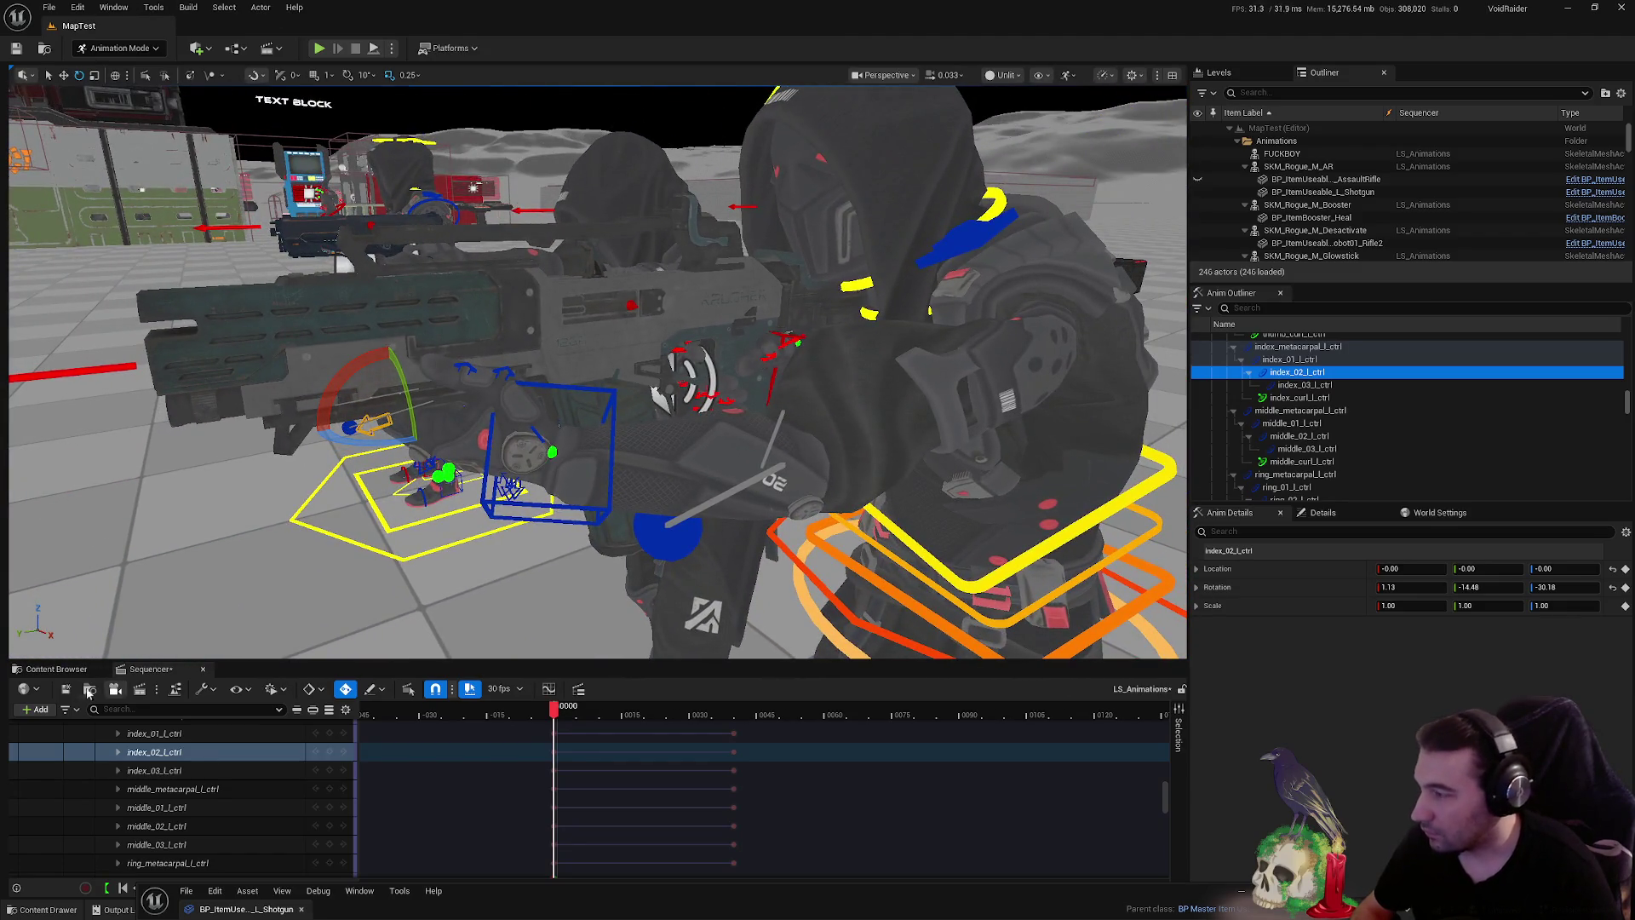
- Save the grab animation sequence with Ctrl+S
key(ctrl+s)
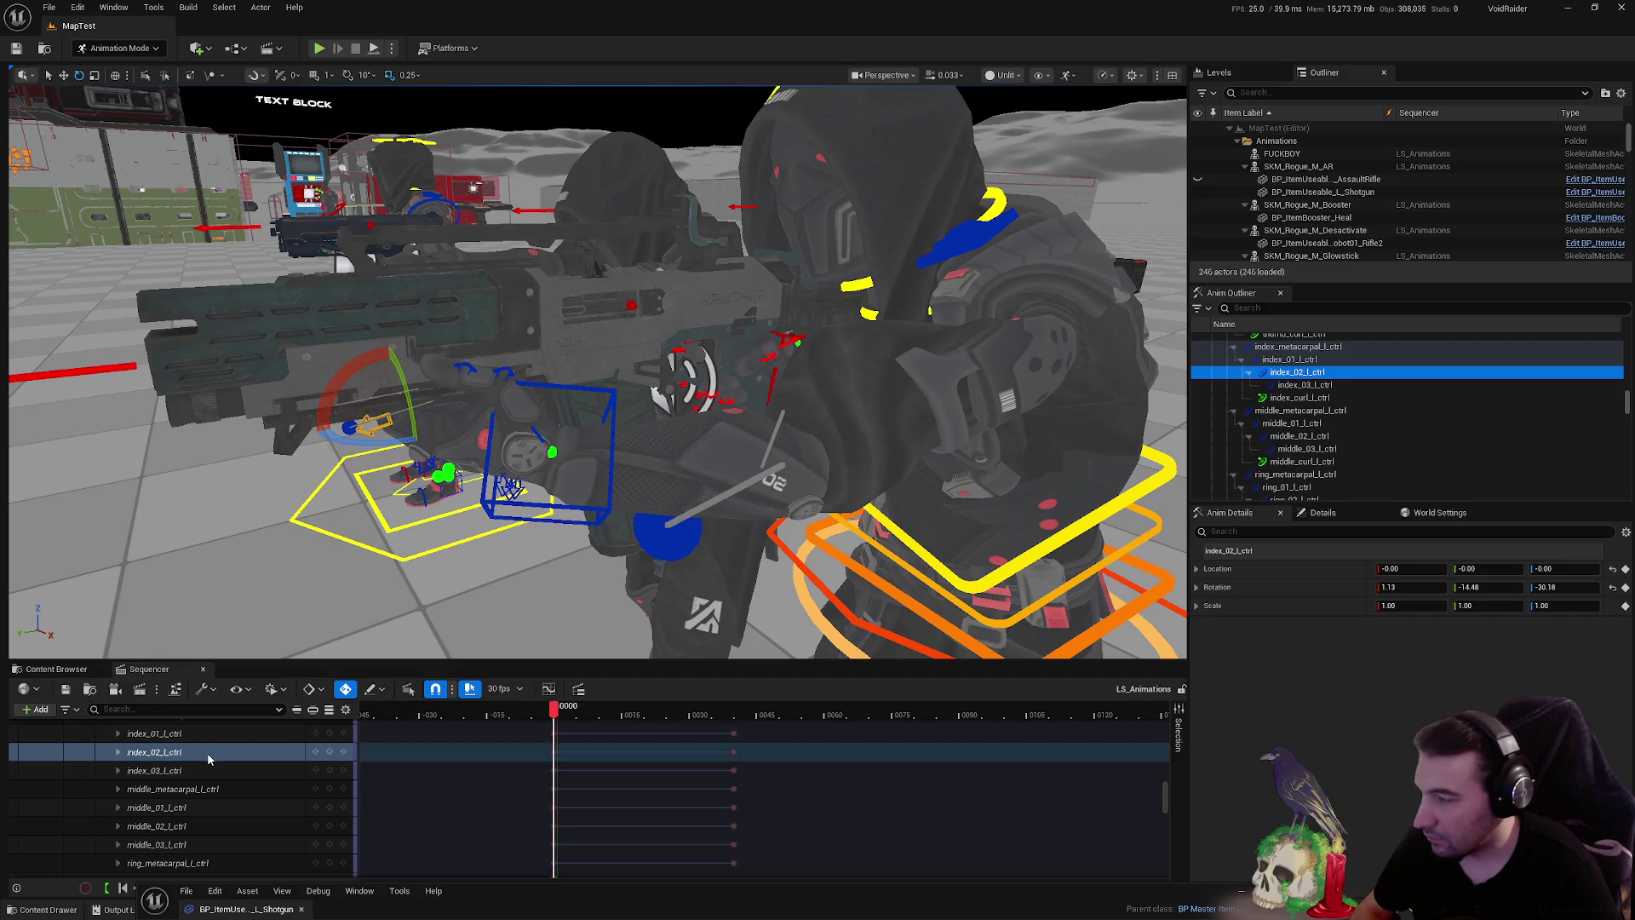
key(f)
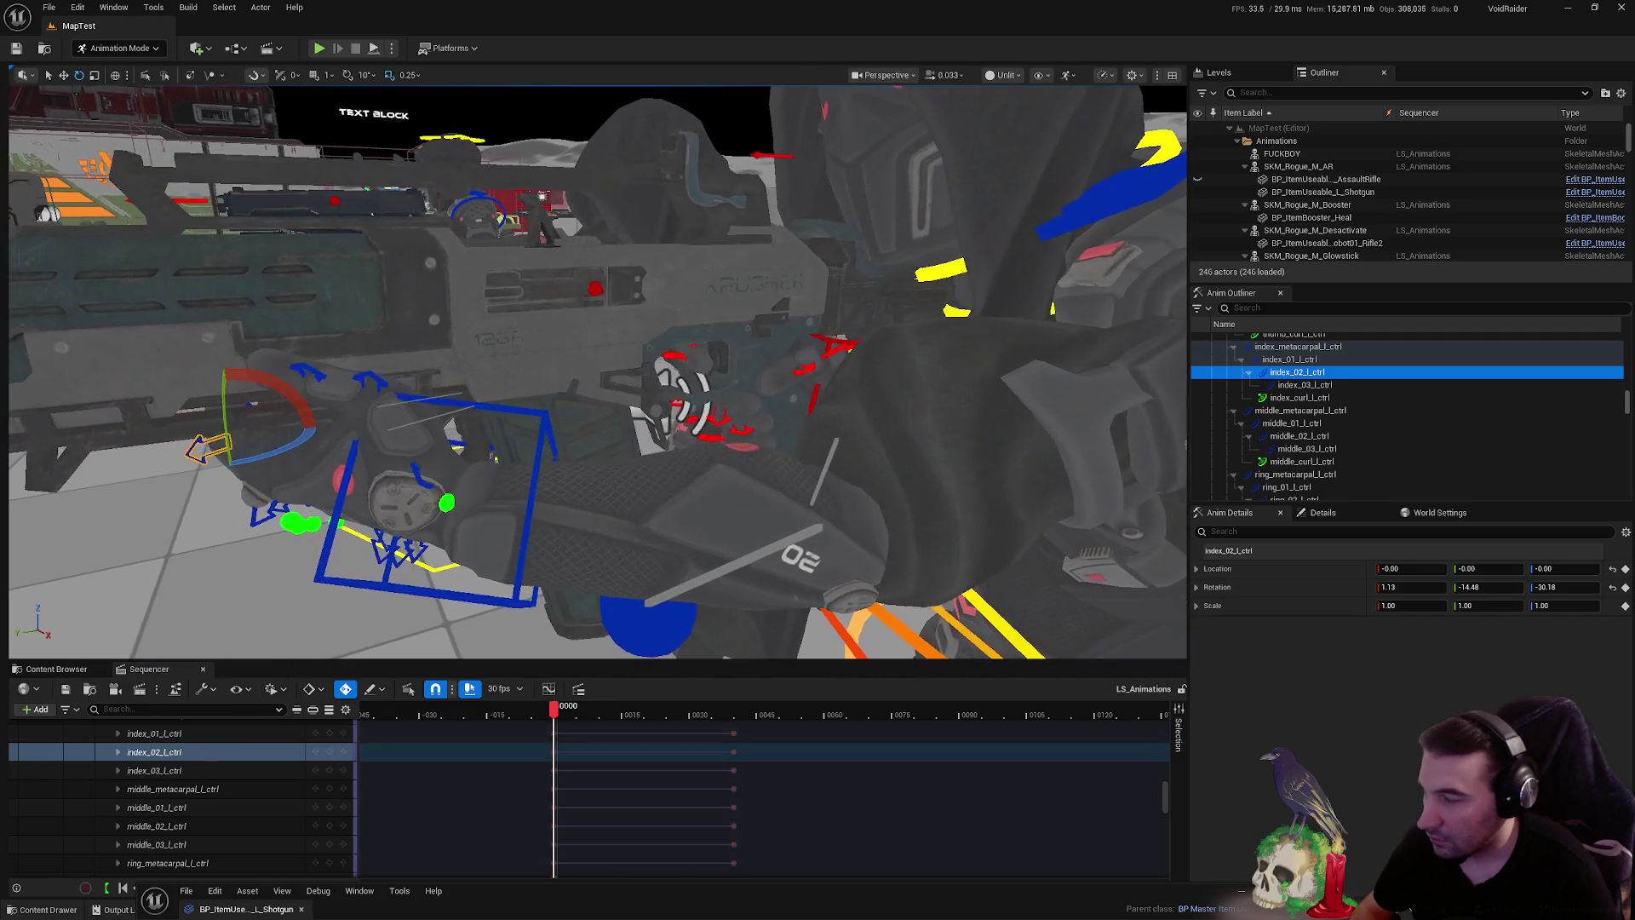
mouse_move(596, 366)
mouse_down()
mouse_move(485, 366)
mouse_move(480, 454)
mouse_move(545, 438)
mouse_up()
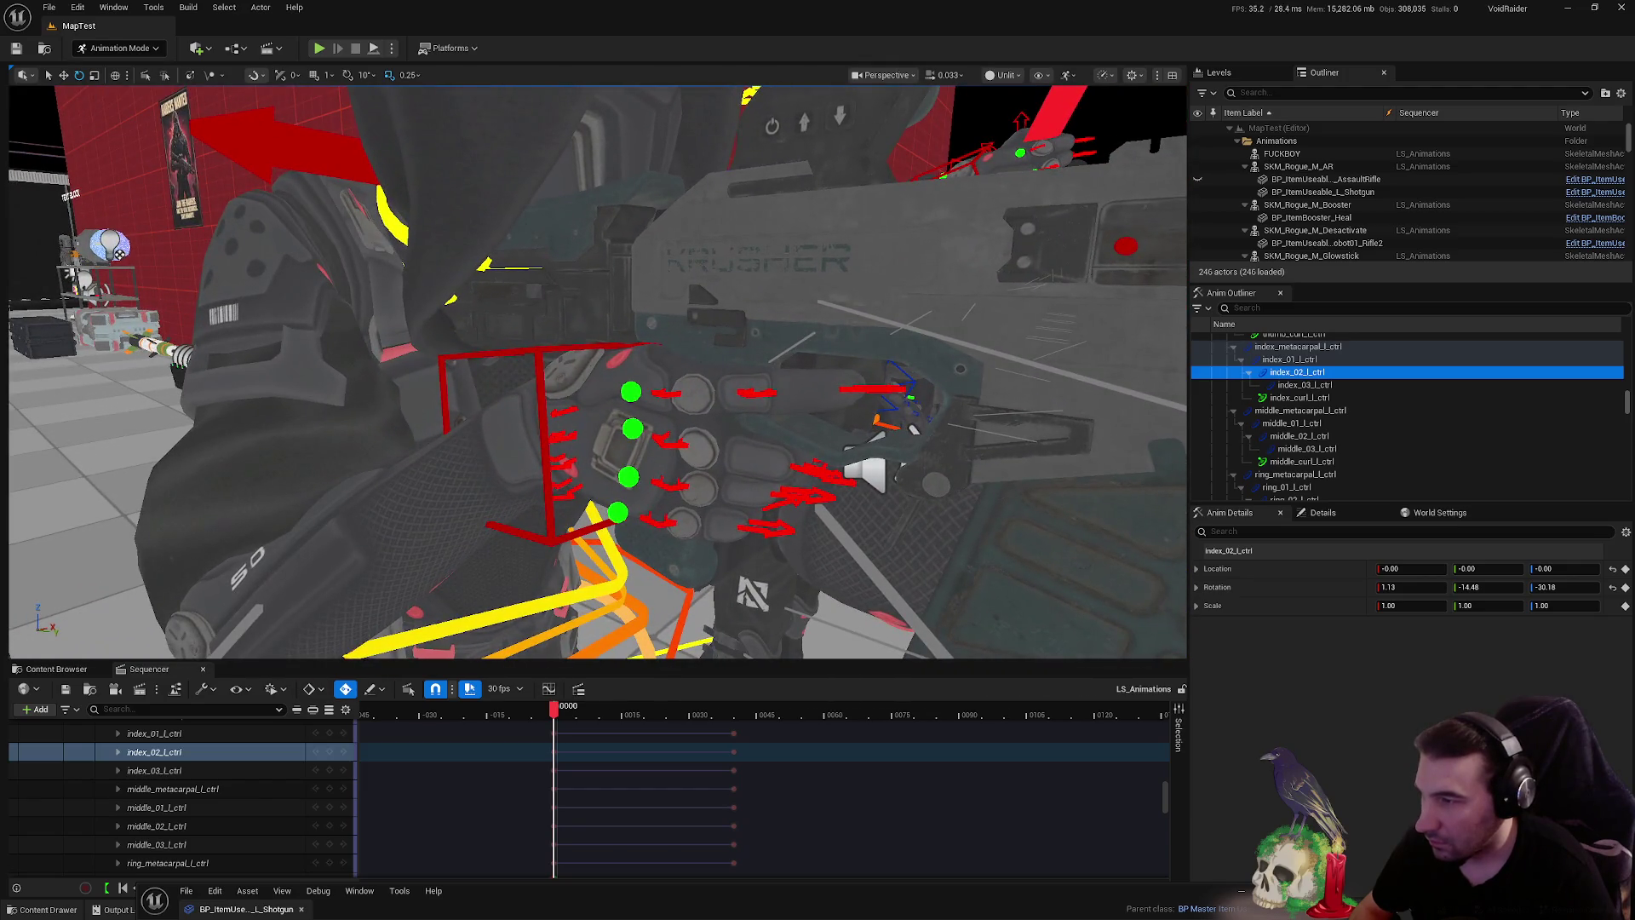
- Bake the SKM_Rogue_M_AR arms track to a new animation sequence
right_click(185, 754)
scroll(184, 753, up, 3)
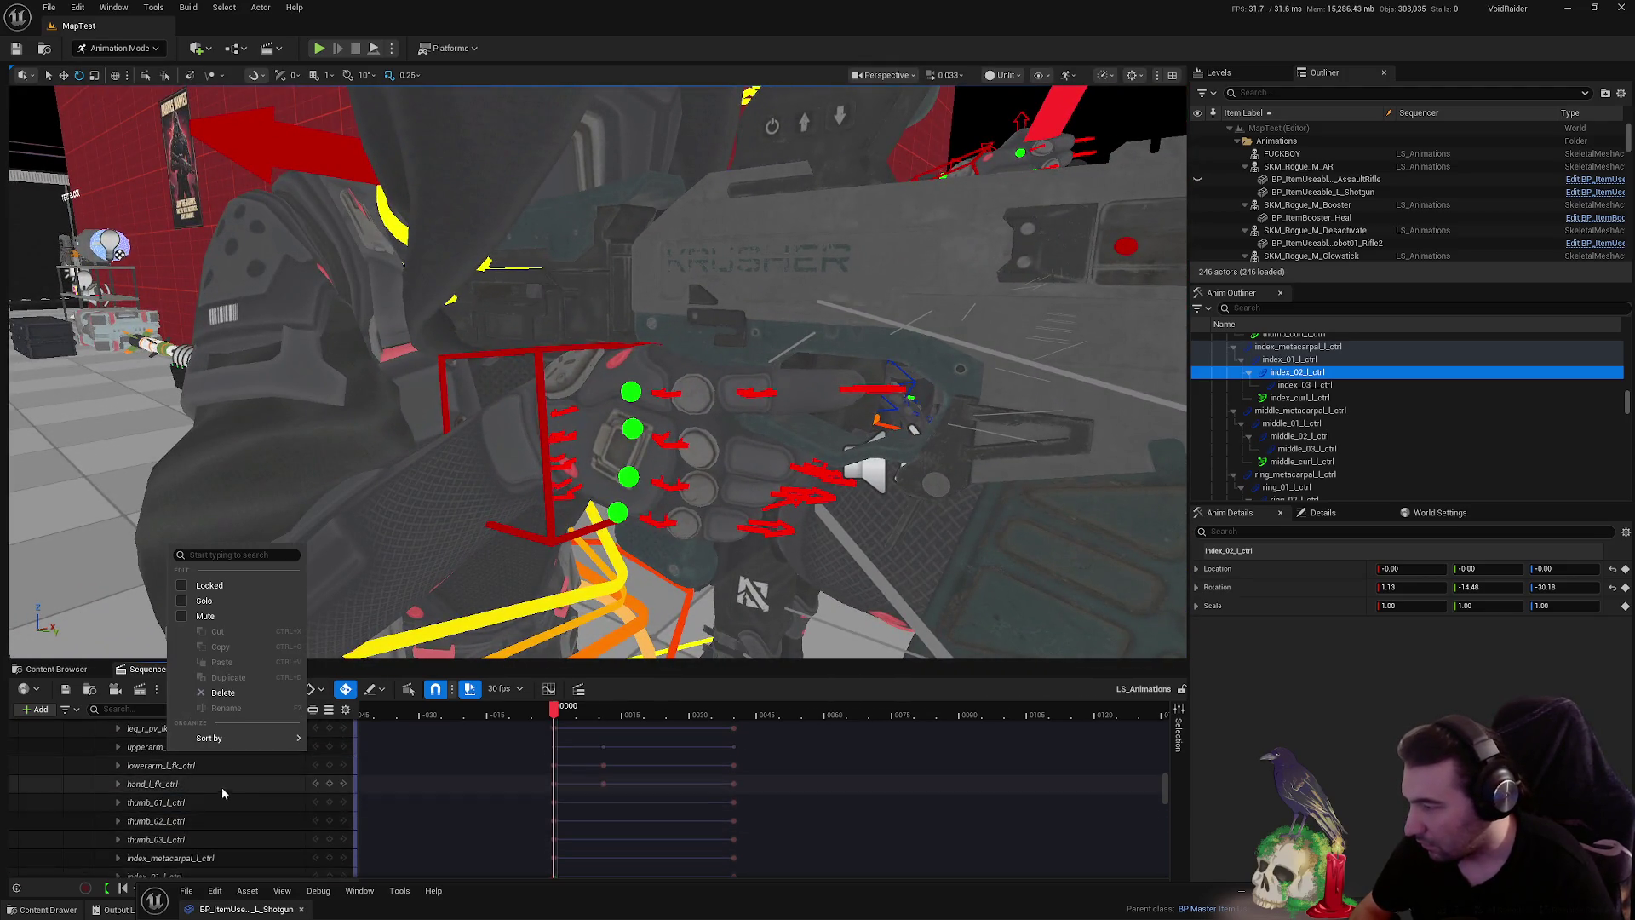
click(247, 802)
drag(1166, 799, 1166, 733)
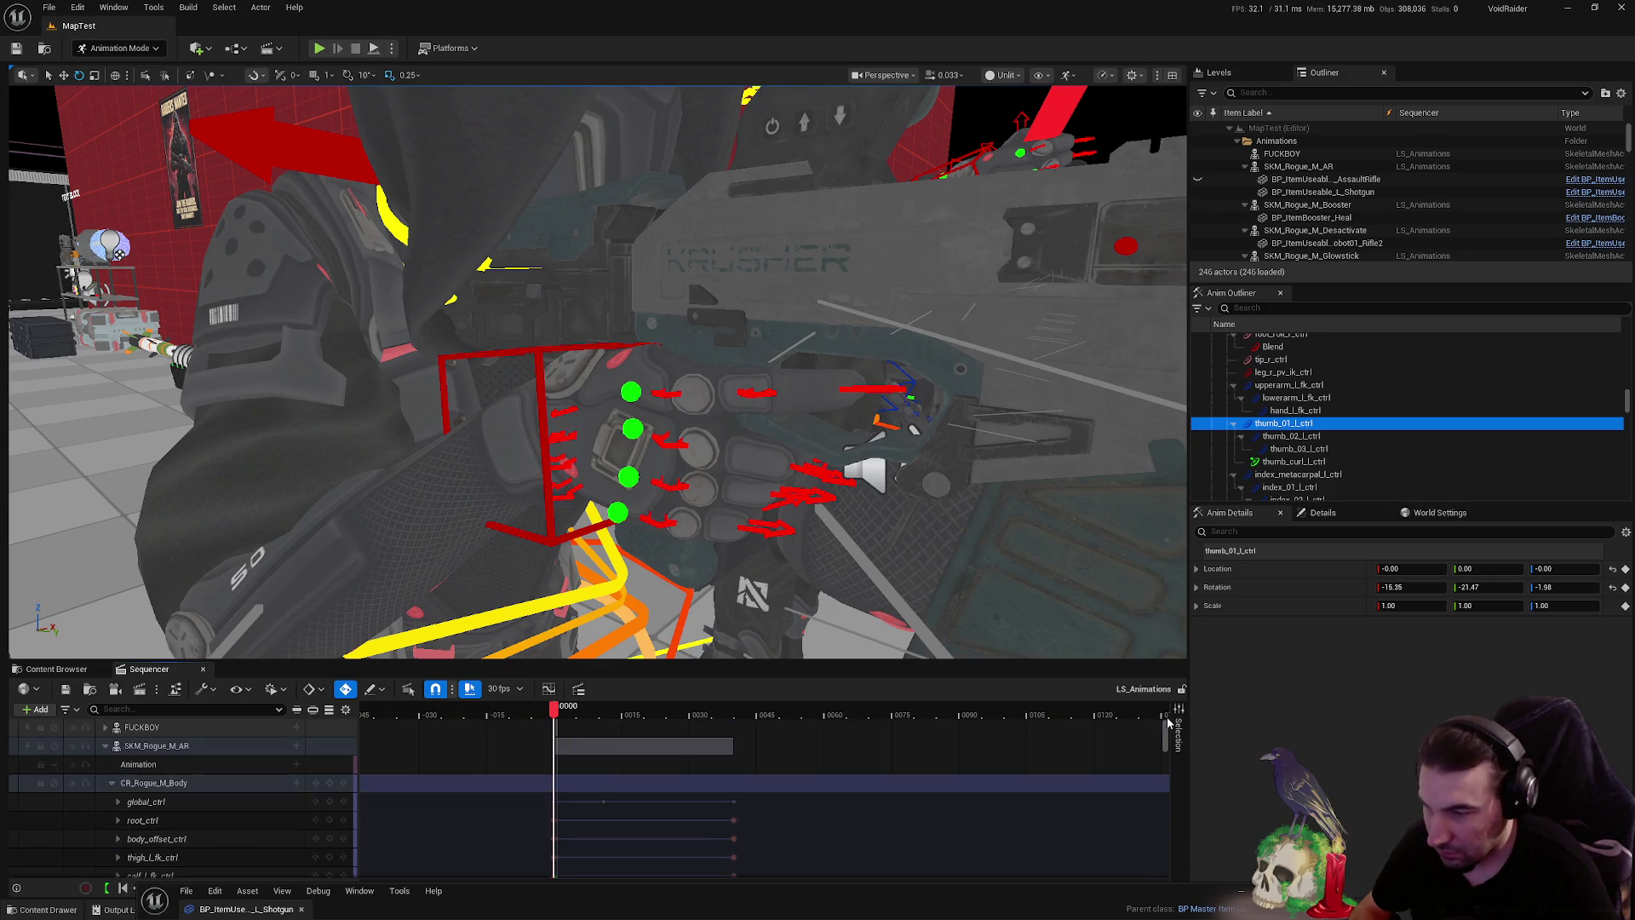
click(152, 784)
right_click(152, 783)
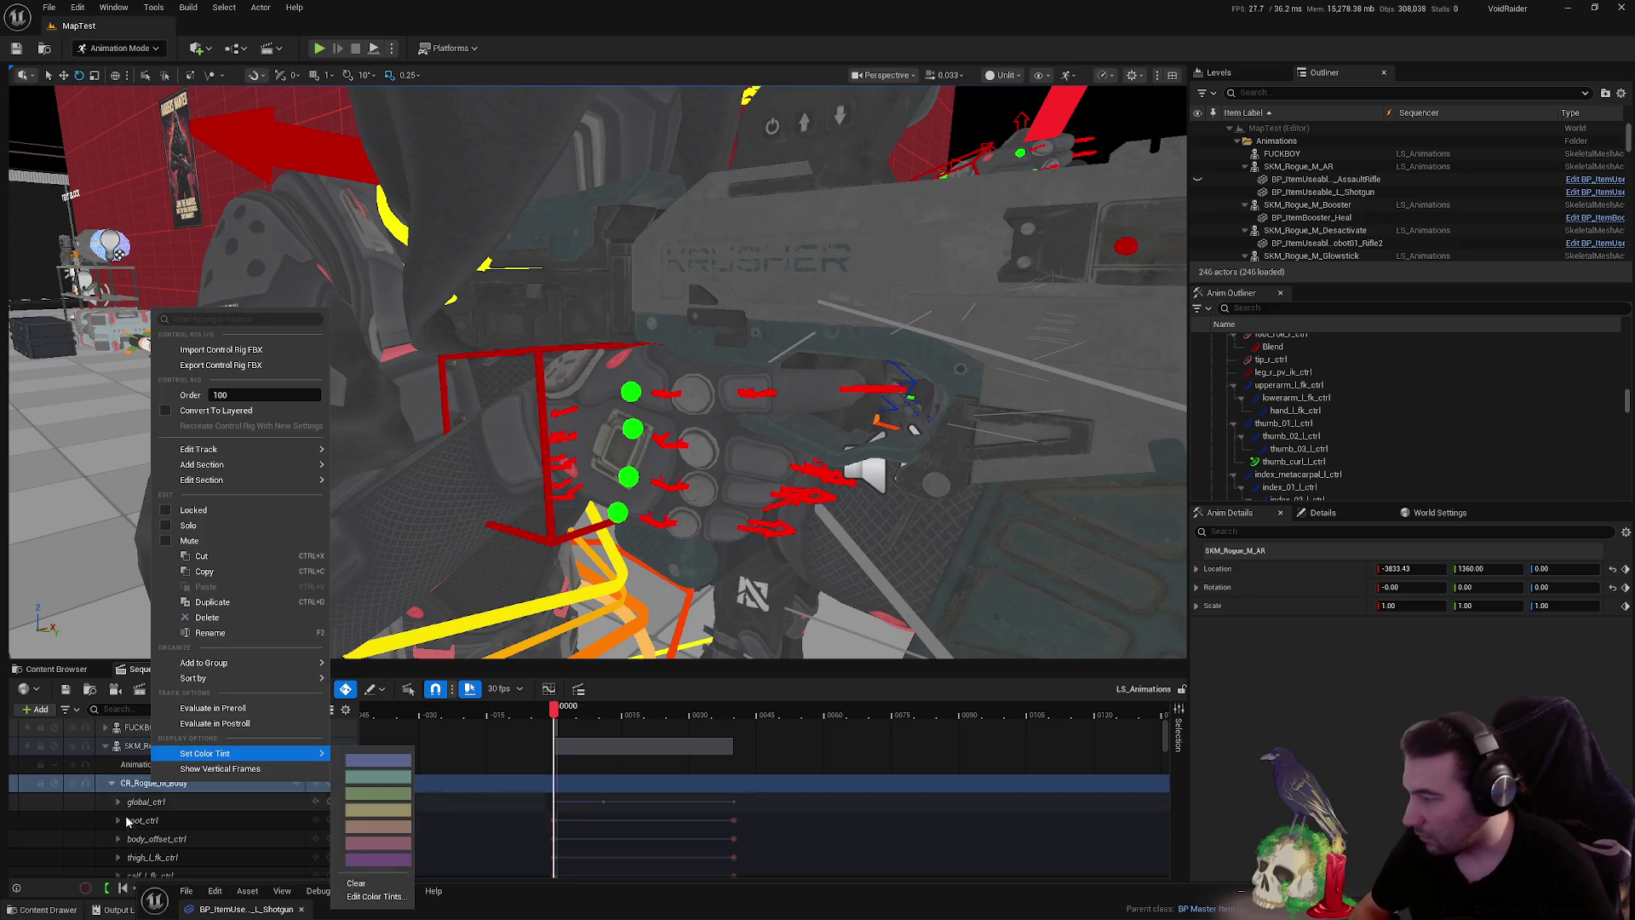
click(157, 784)
right_click(160, 783)
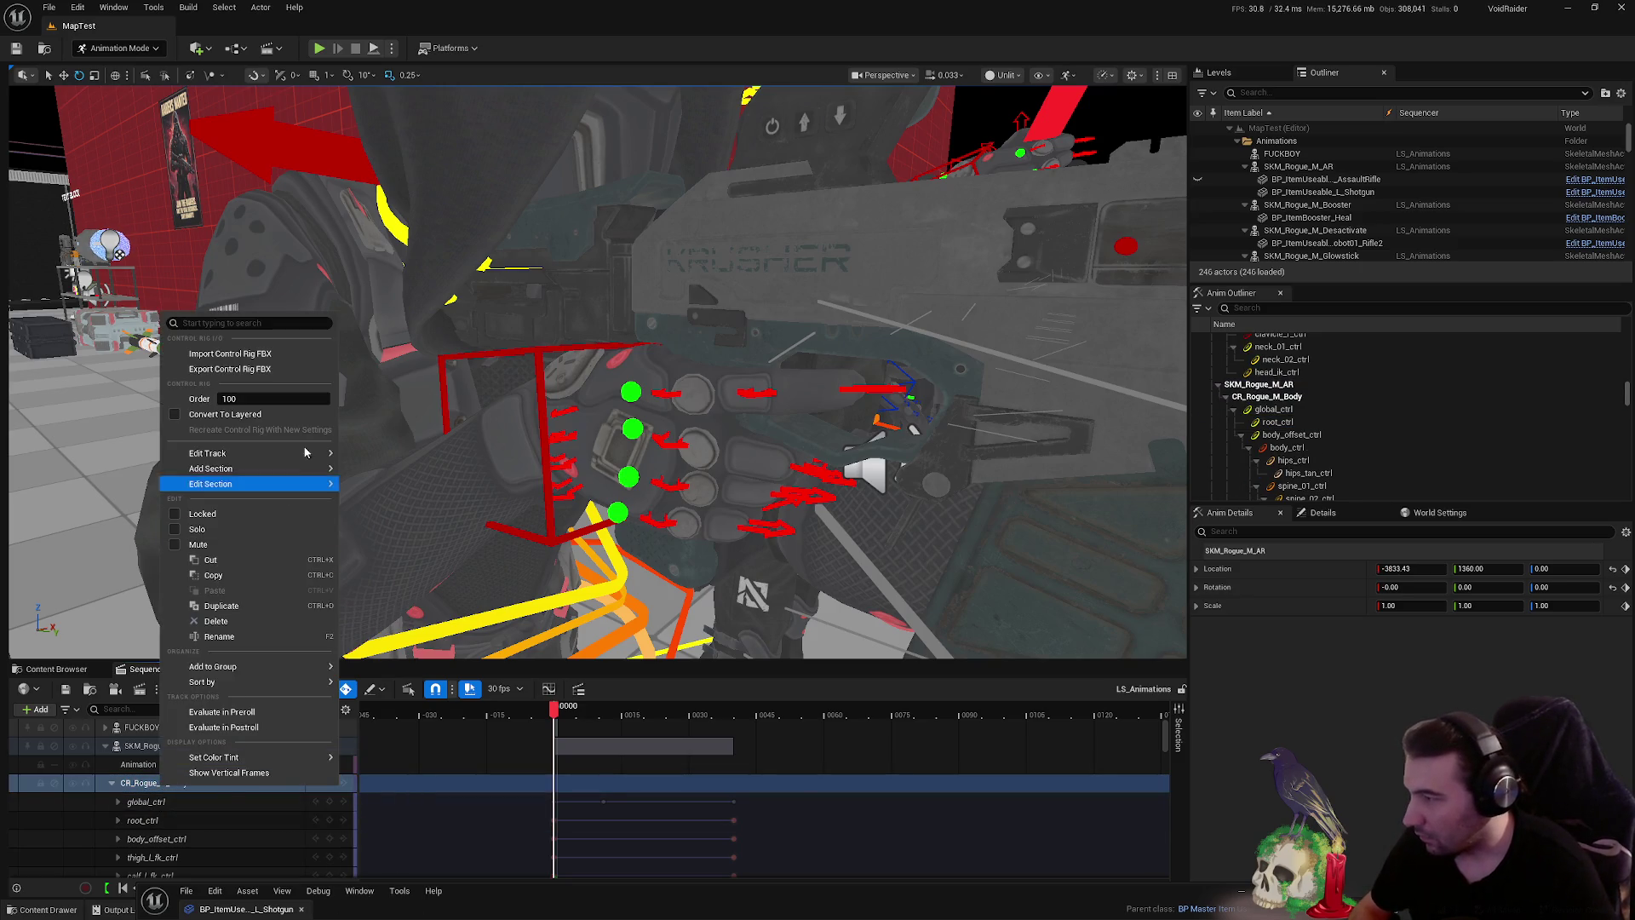
mouse_move(213, 666)
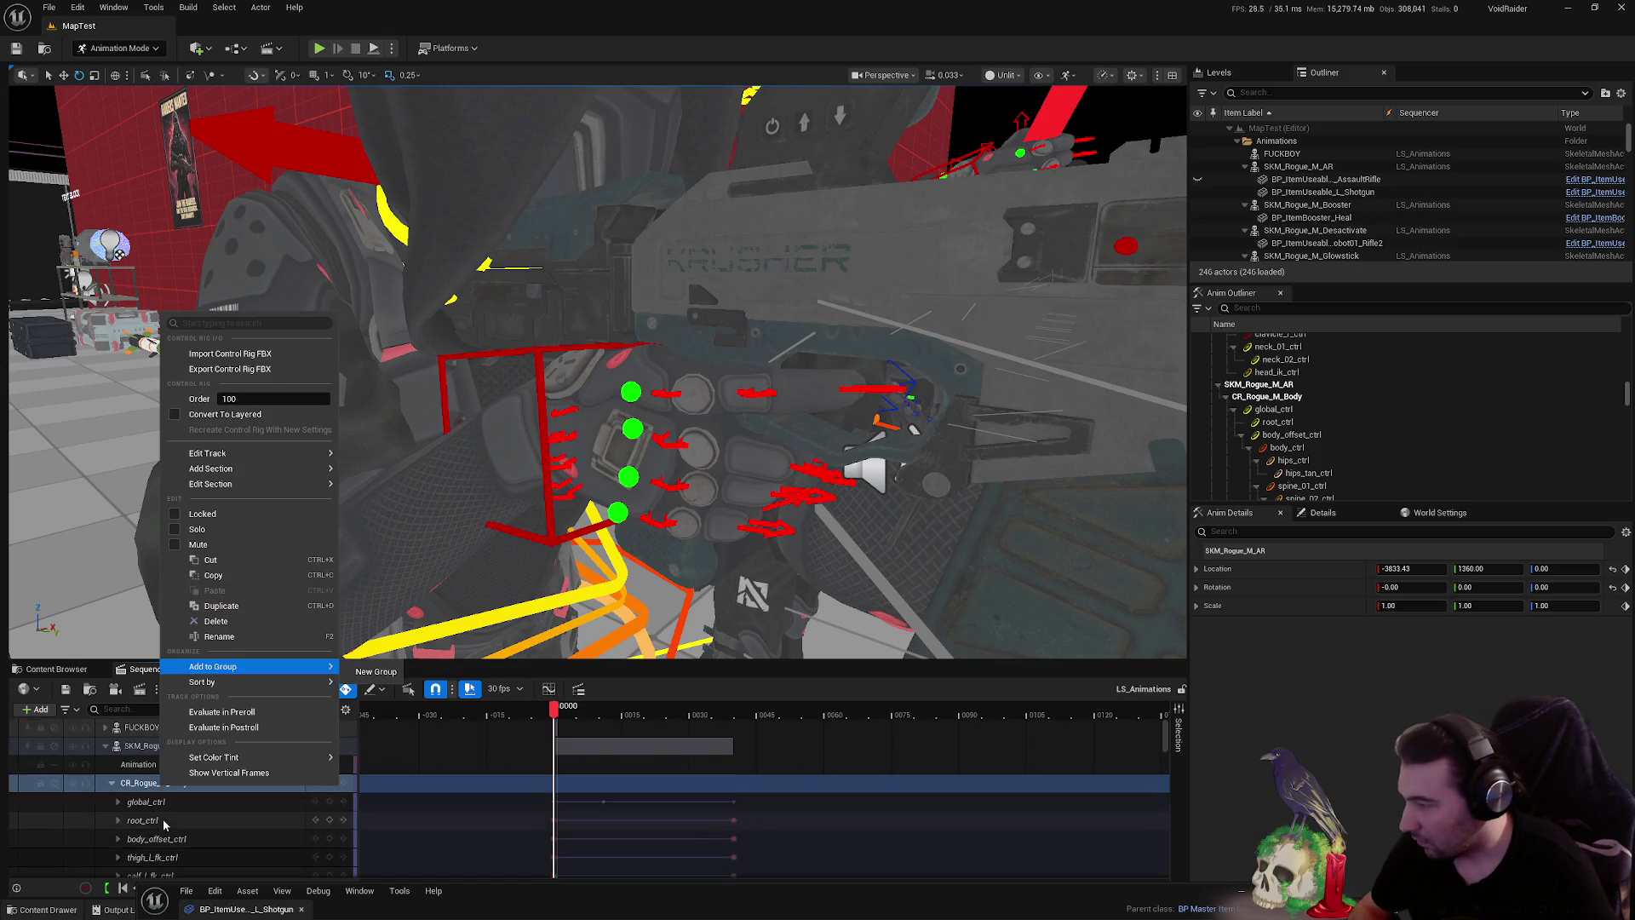
click(165, 789)
right_click(167, 790)
click(165, 790)
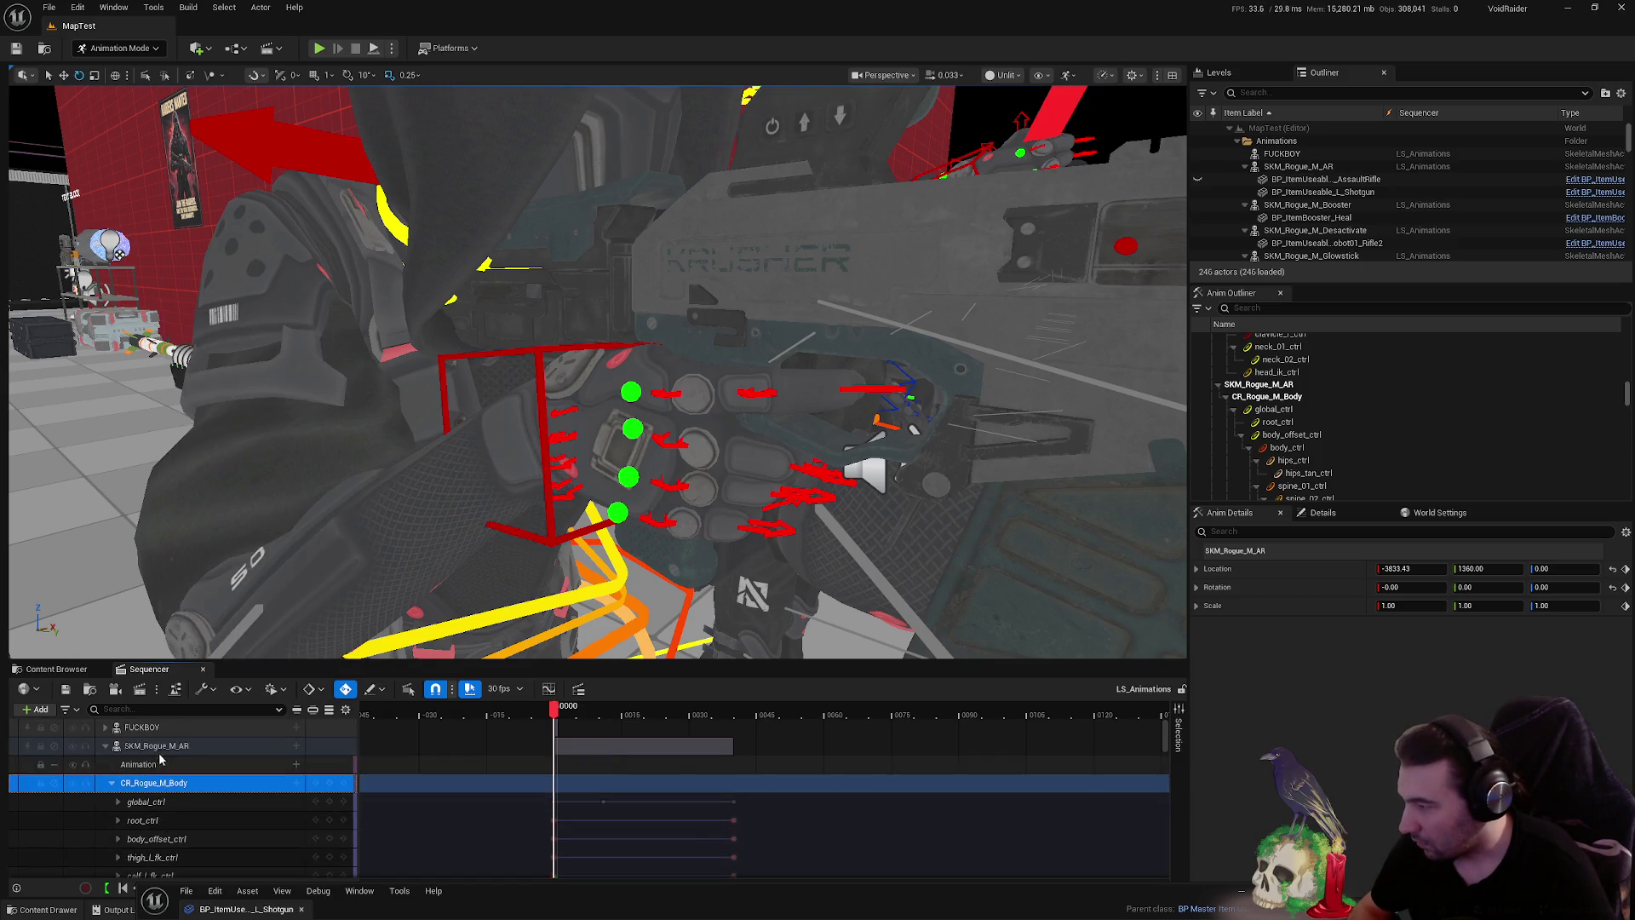
right_click(162, 747)
click(242, 399)
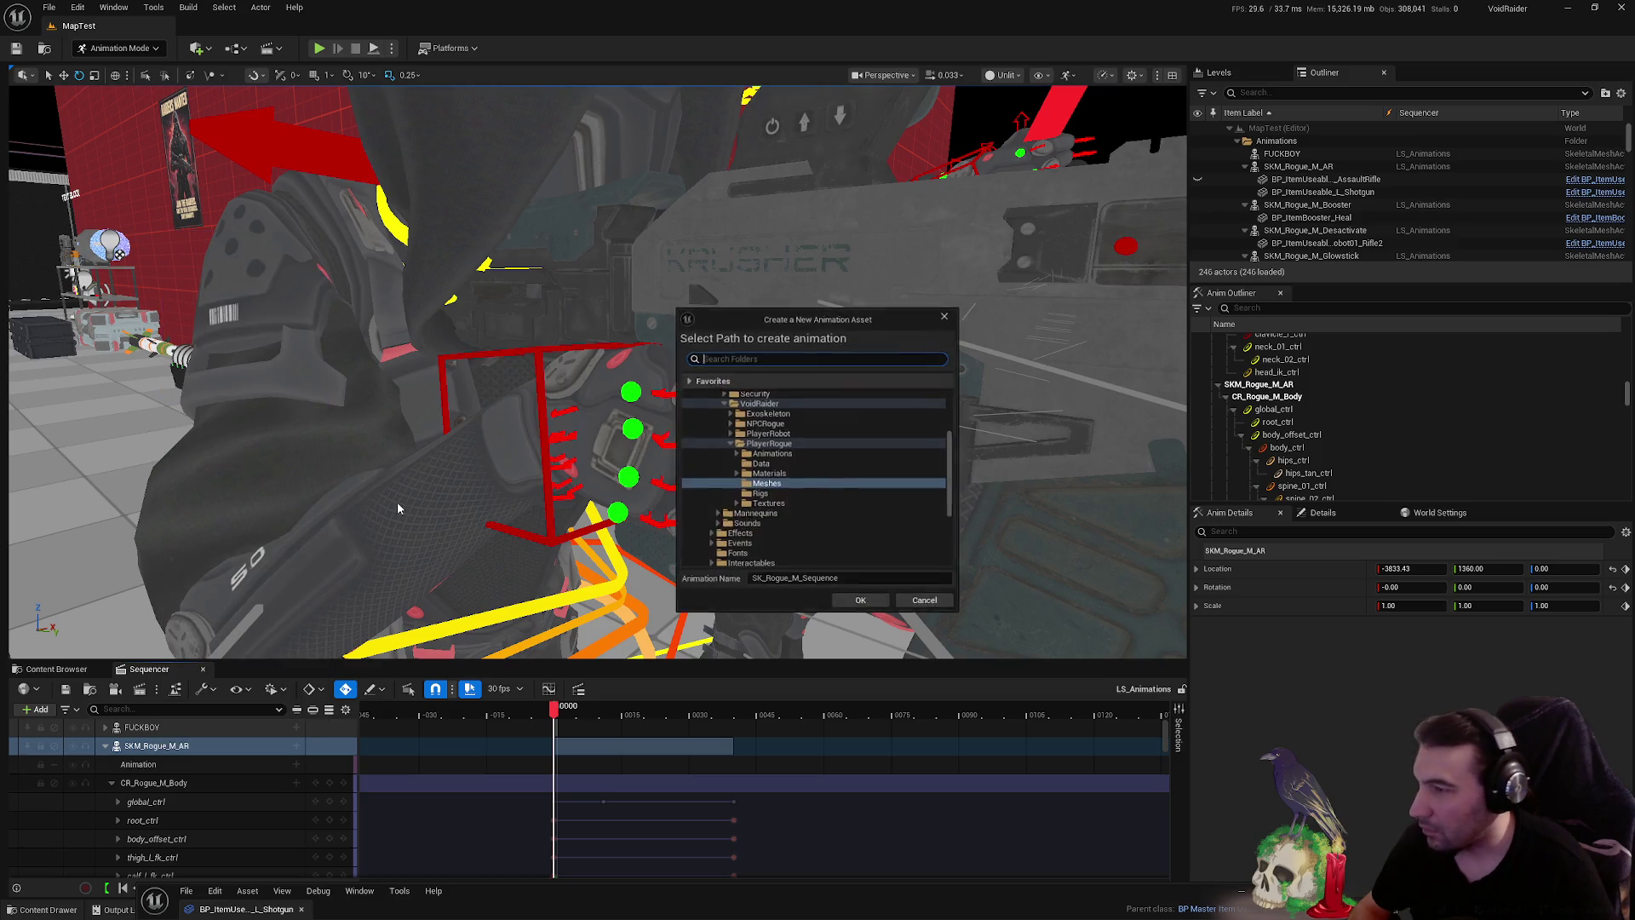
- Save SK_Rogue_M_Sequence into the PlayerRogue Animations > FirstPerson folder
click(735, 454)
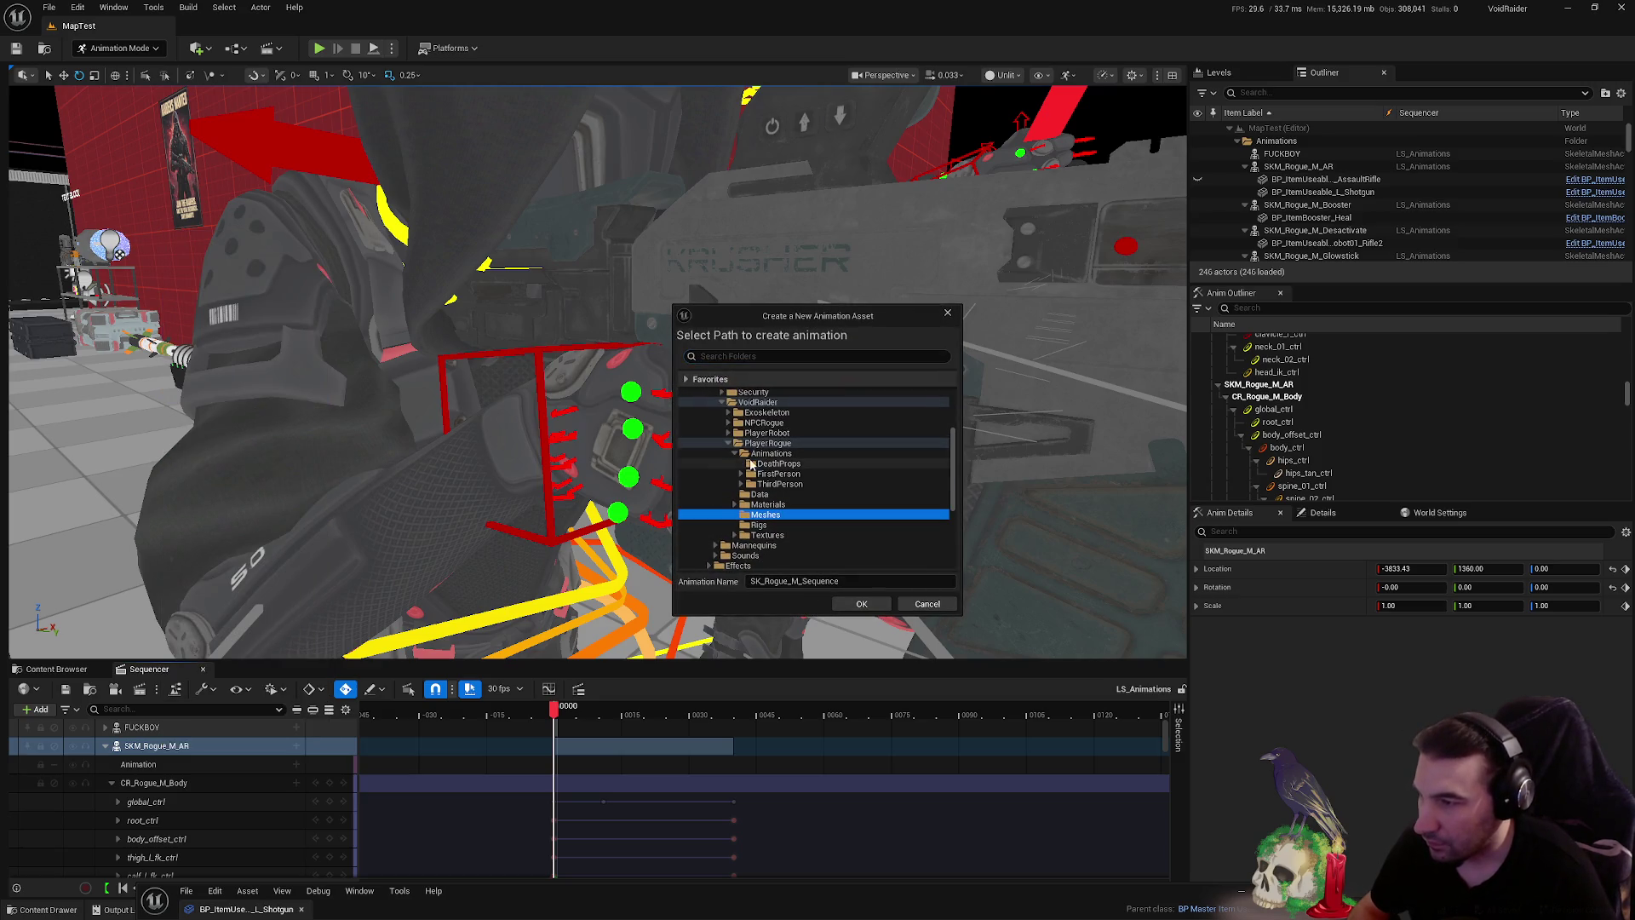
click(775, 475)
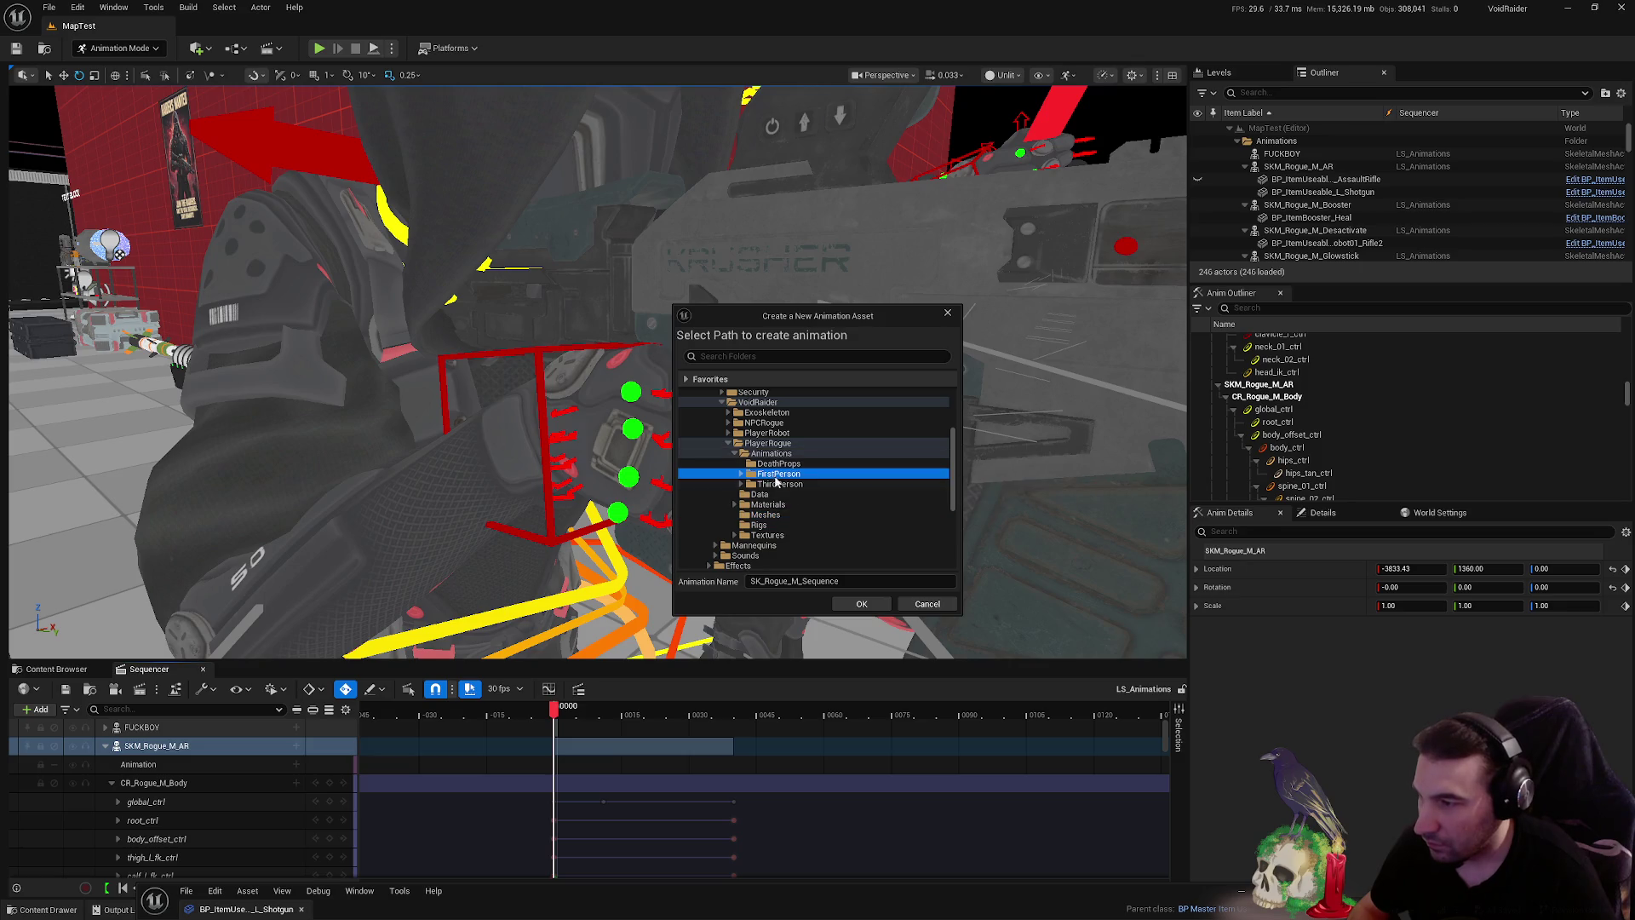
click(860, 596)
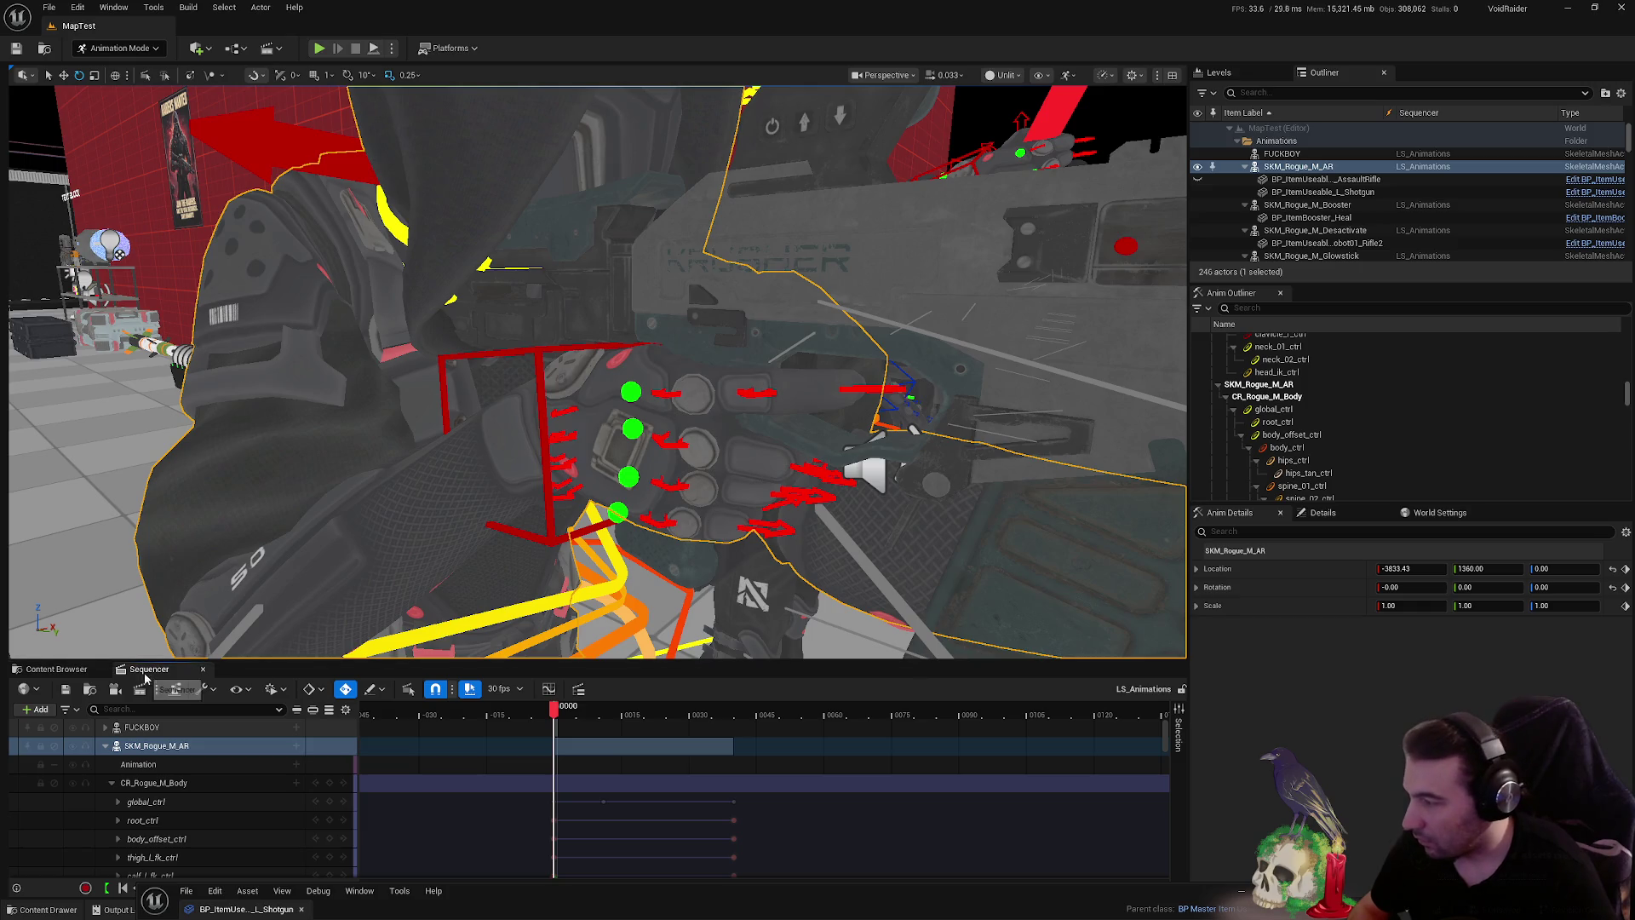
click(57, 669)
- Browse to Animations > FirstPerson in the Content Browser and save all modified assets
double_click(219, 751)
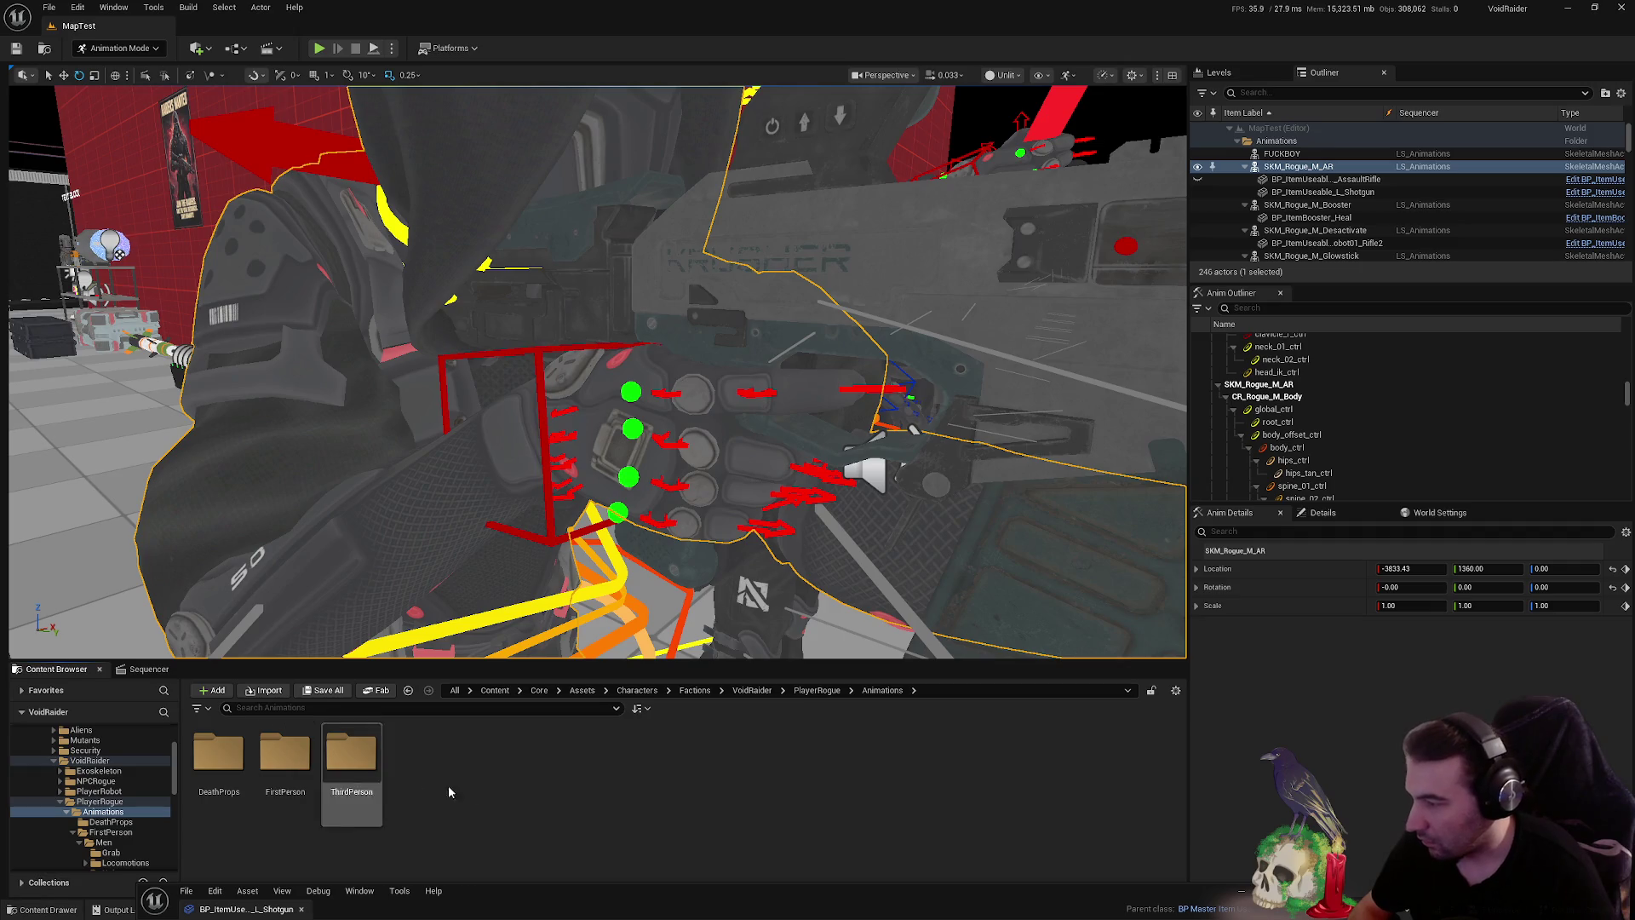
click(408, 689)
scroll(205, 854, down, 2)
scroll(205, 855, up, 2)
double_click(219, 752)
click(291, 771)
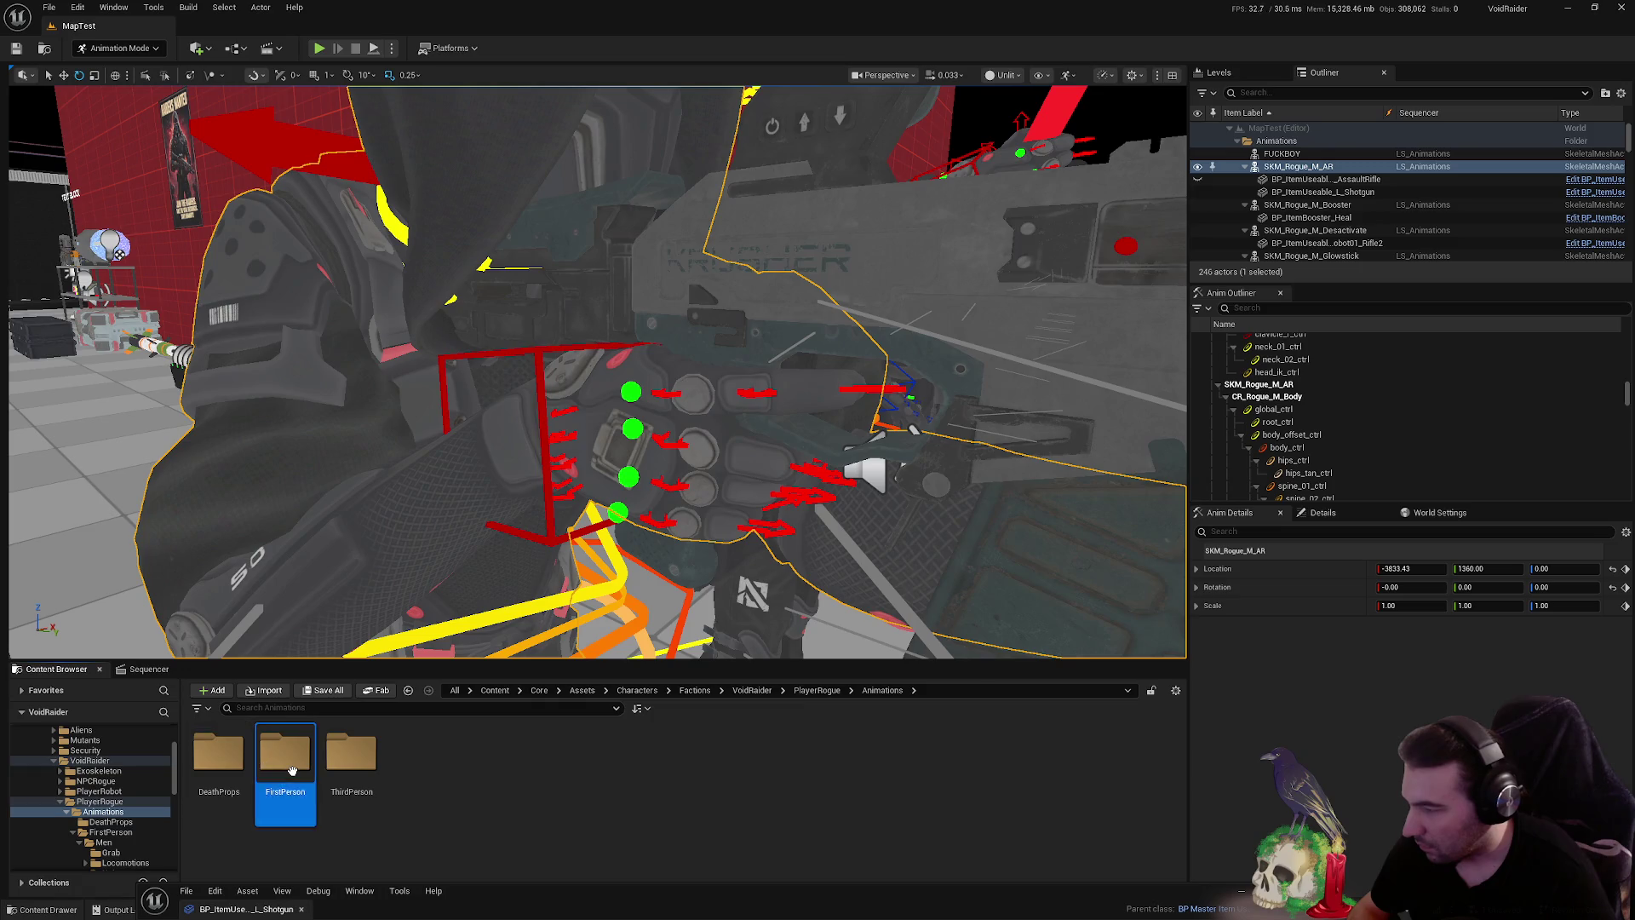
double_click(291, 770)
click(328, 691)
click(920, 607)
- In Men > Grab, rename the new sequence to A_GrabItem_Firearm_02_FP_MNew
double_click(219, 752)
double_click(219, 752)
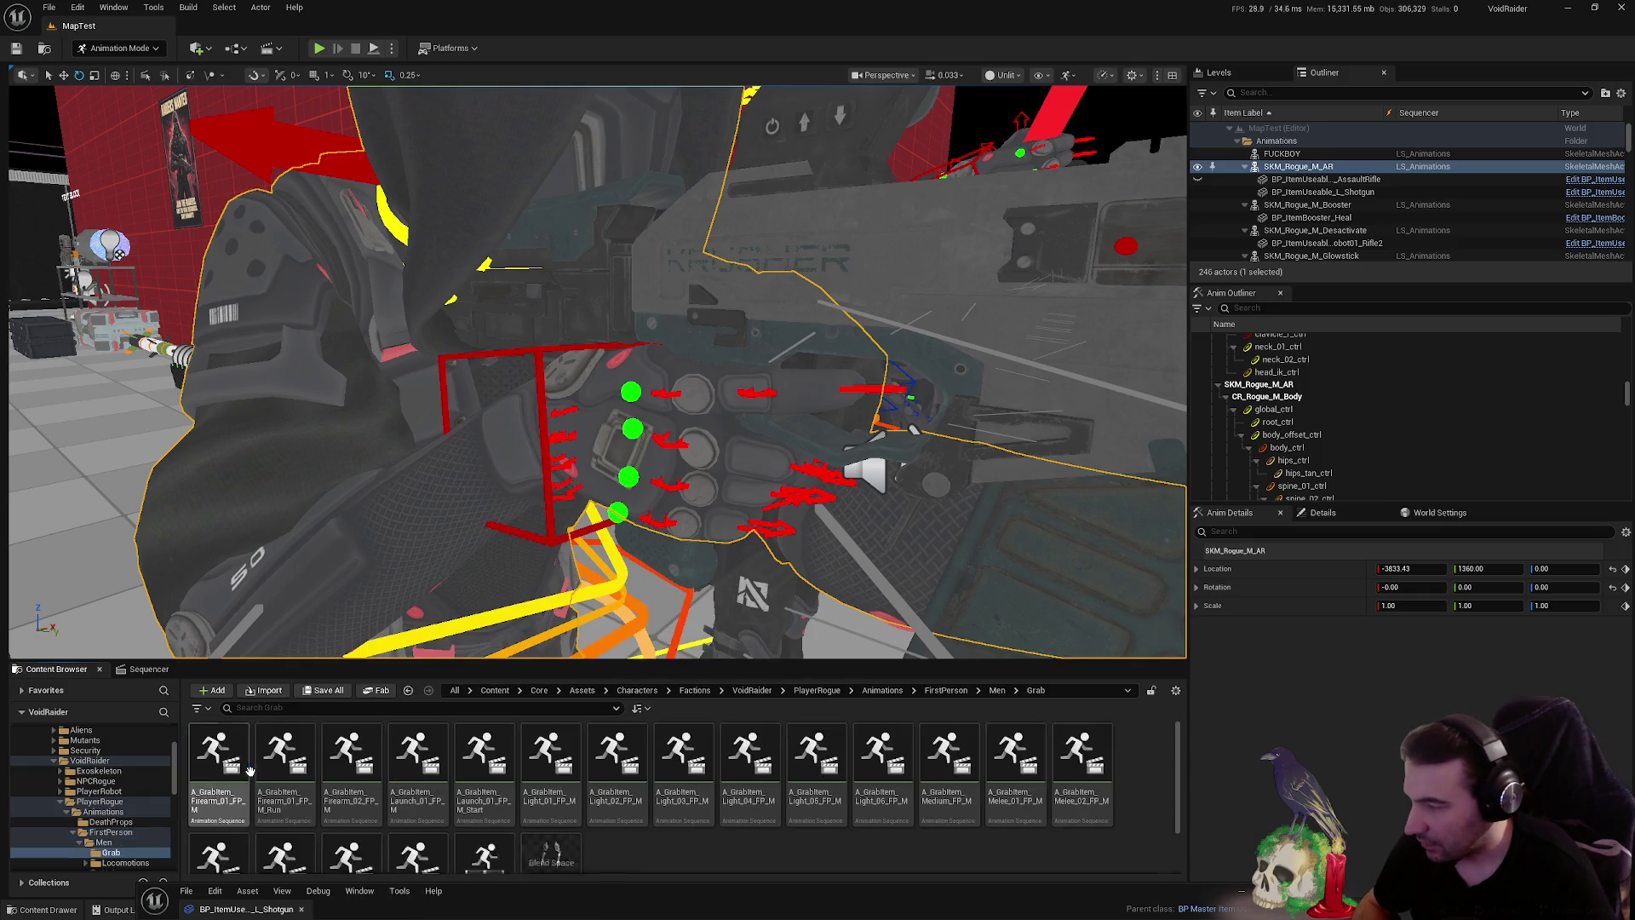
scroll(704, 813, down, 1)
scroll(703, 813, up, 1)
click(351, 753)
key(F2)
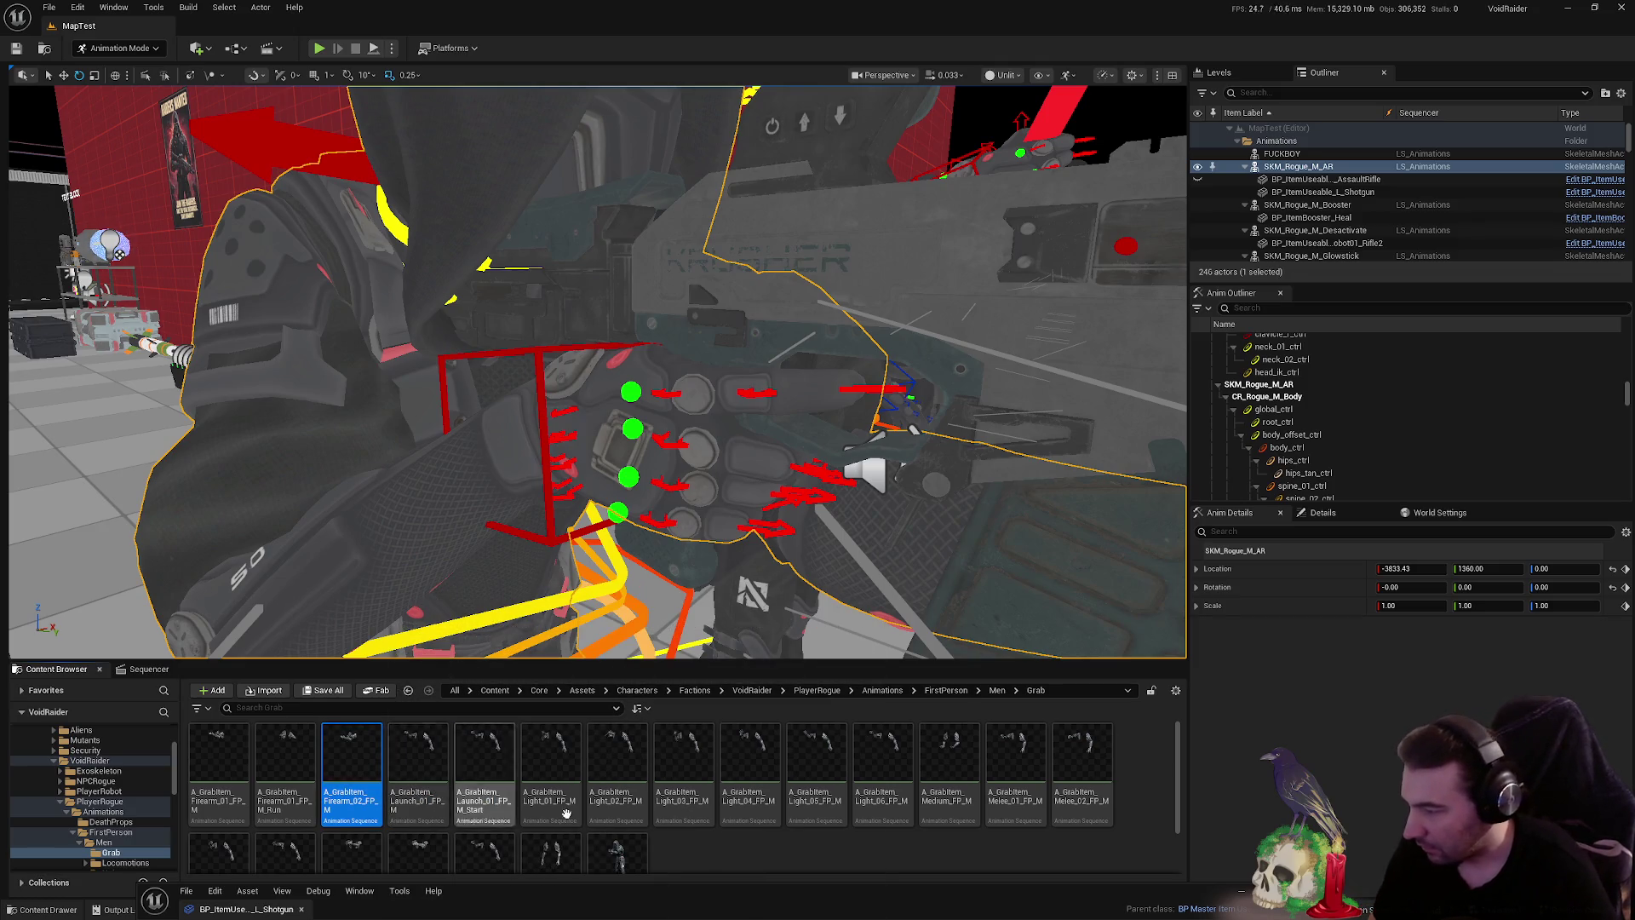
scroll(692, 818, down, 1)
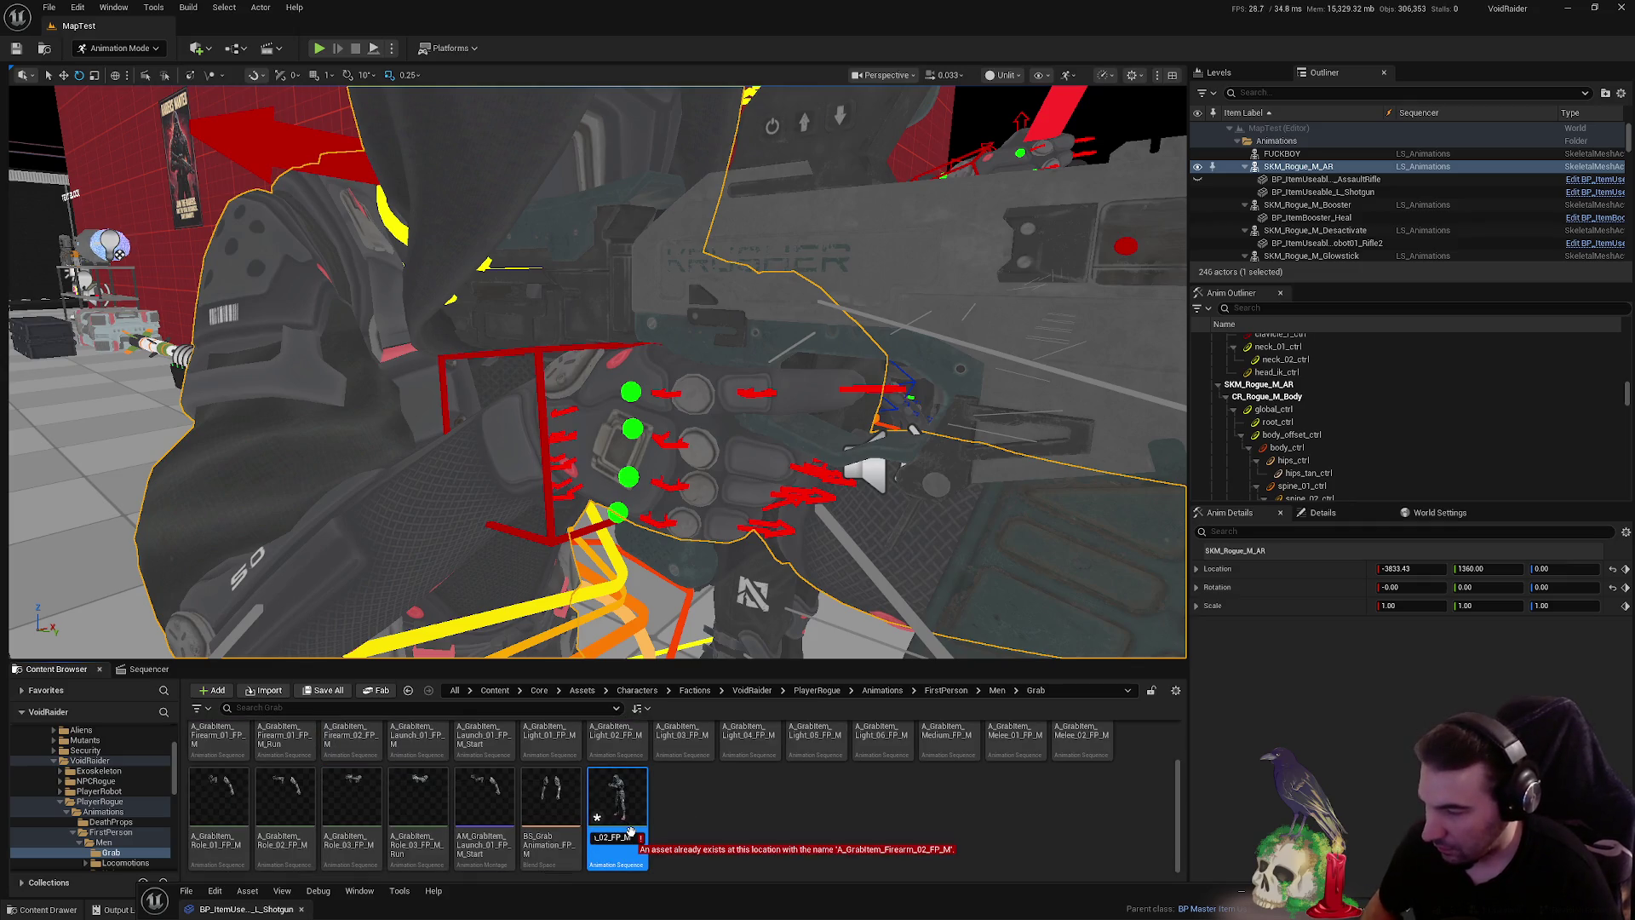
key(Return)
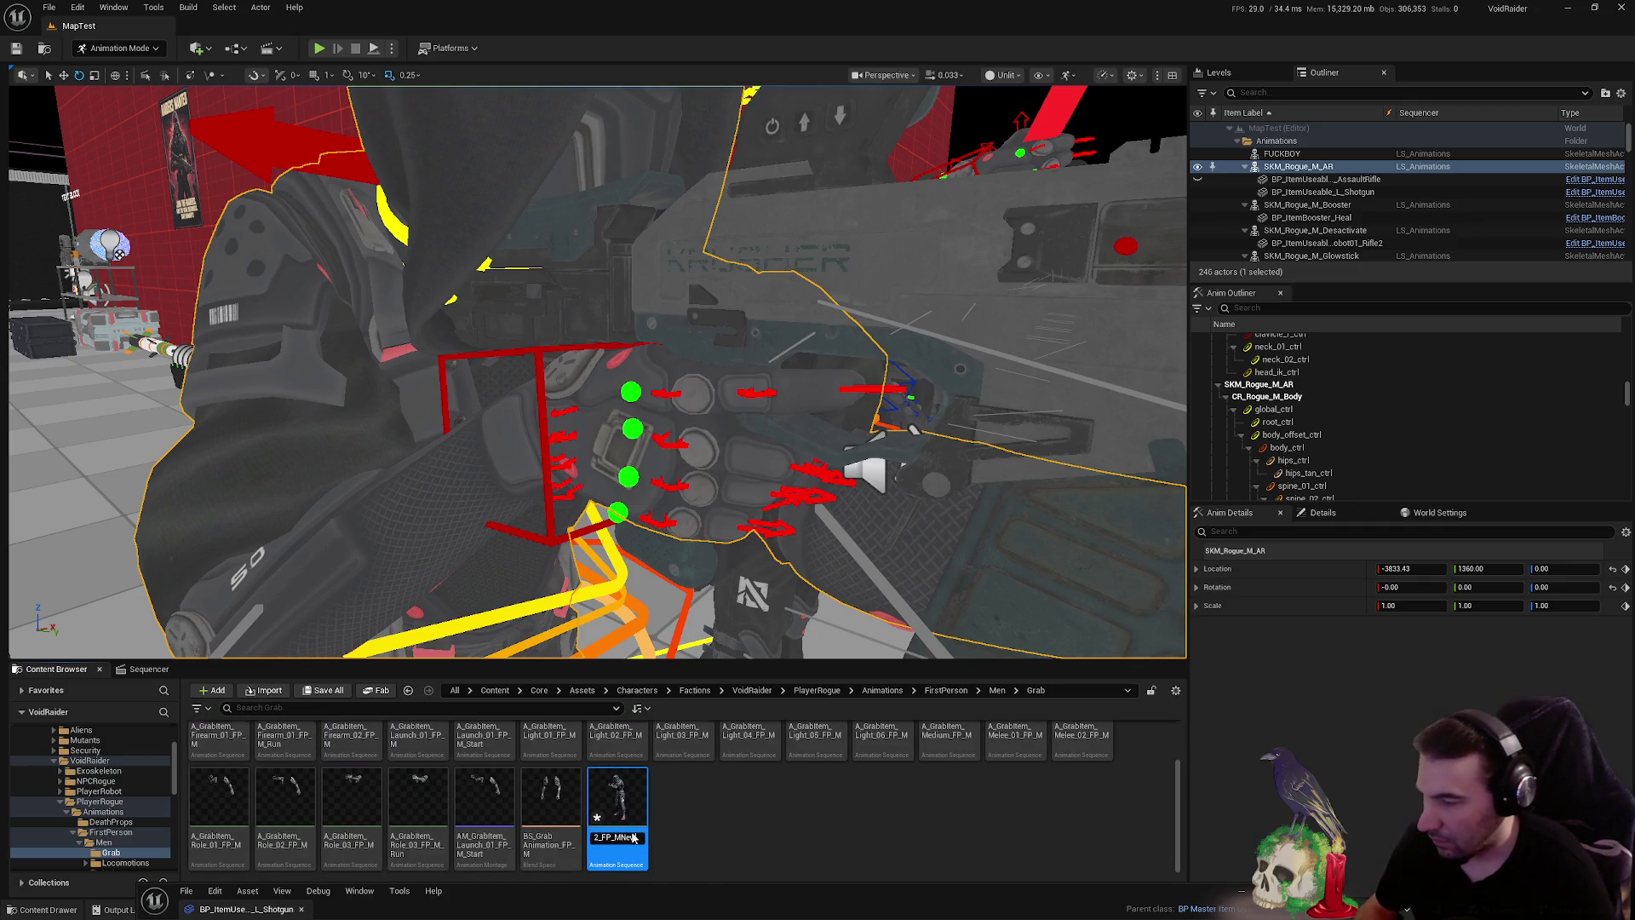
right_click(407, 766)
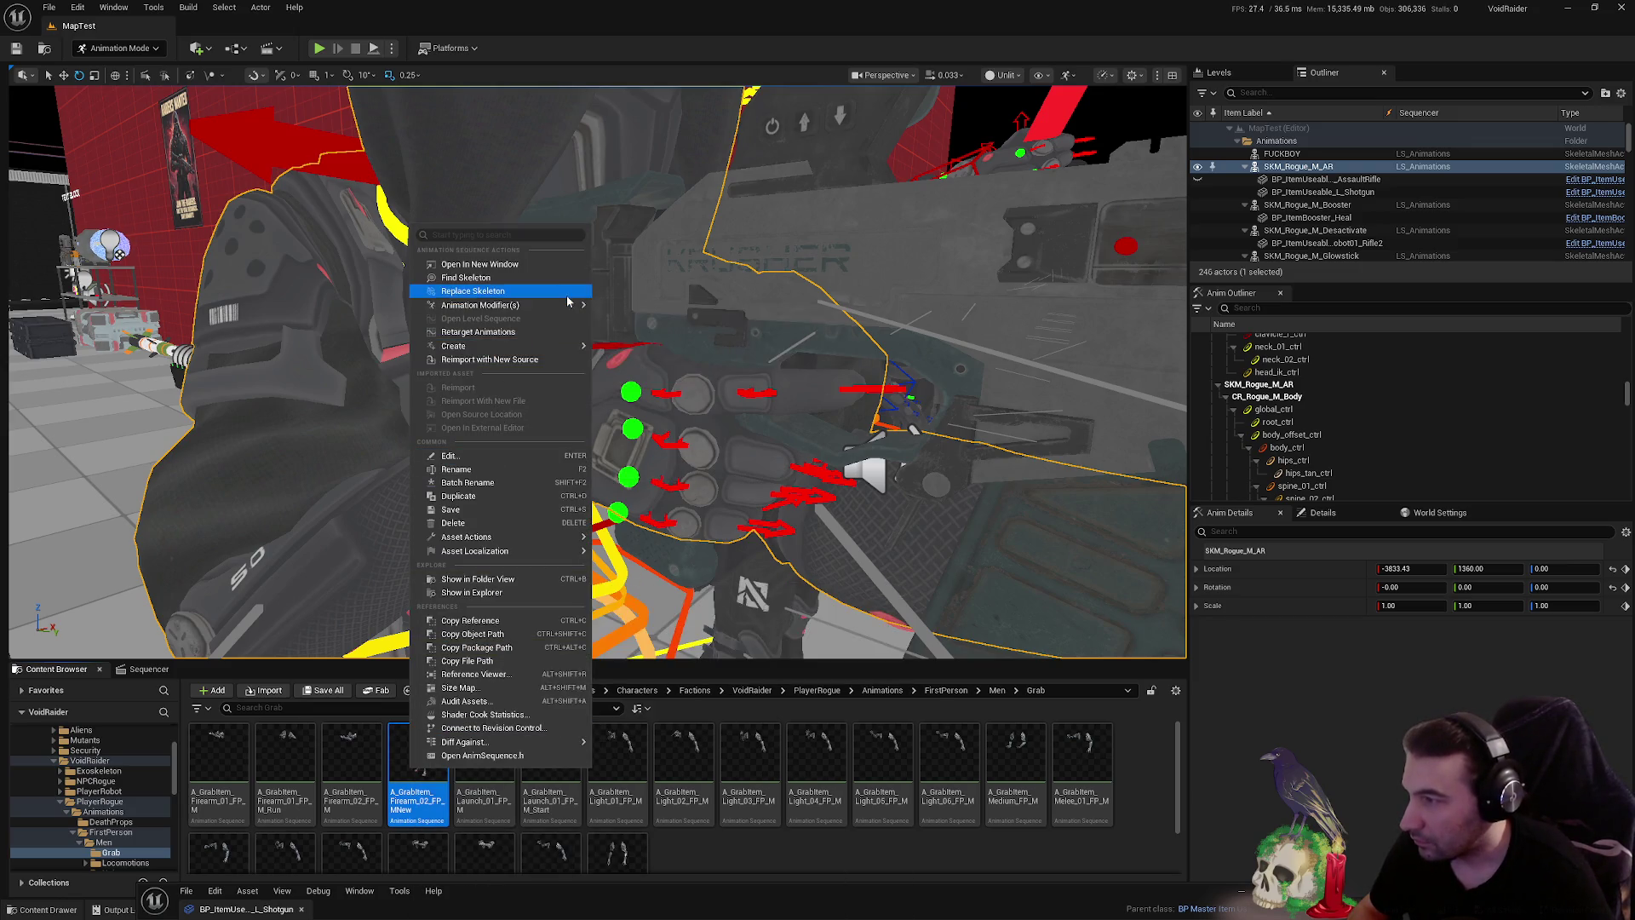
- Replace the MNew animation's skeleton with SK_Rogue_M_Arms and save it
click(473, 290)
scroll(869, 417, down, 5)
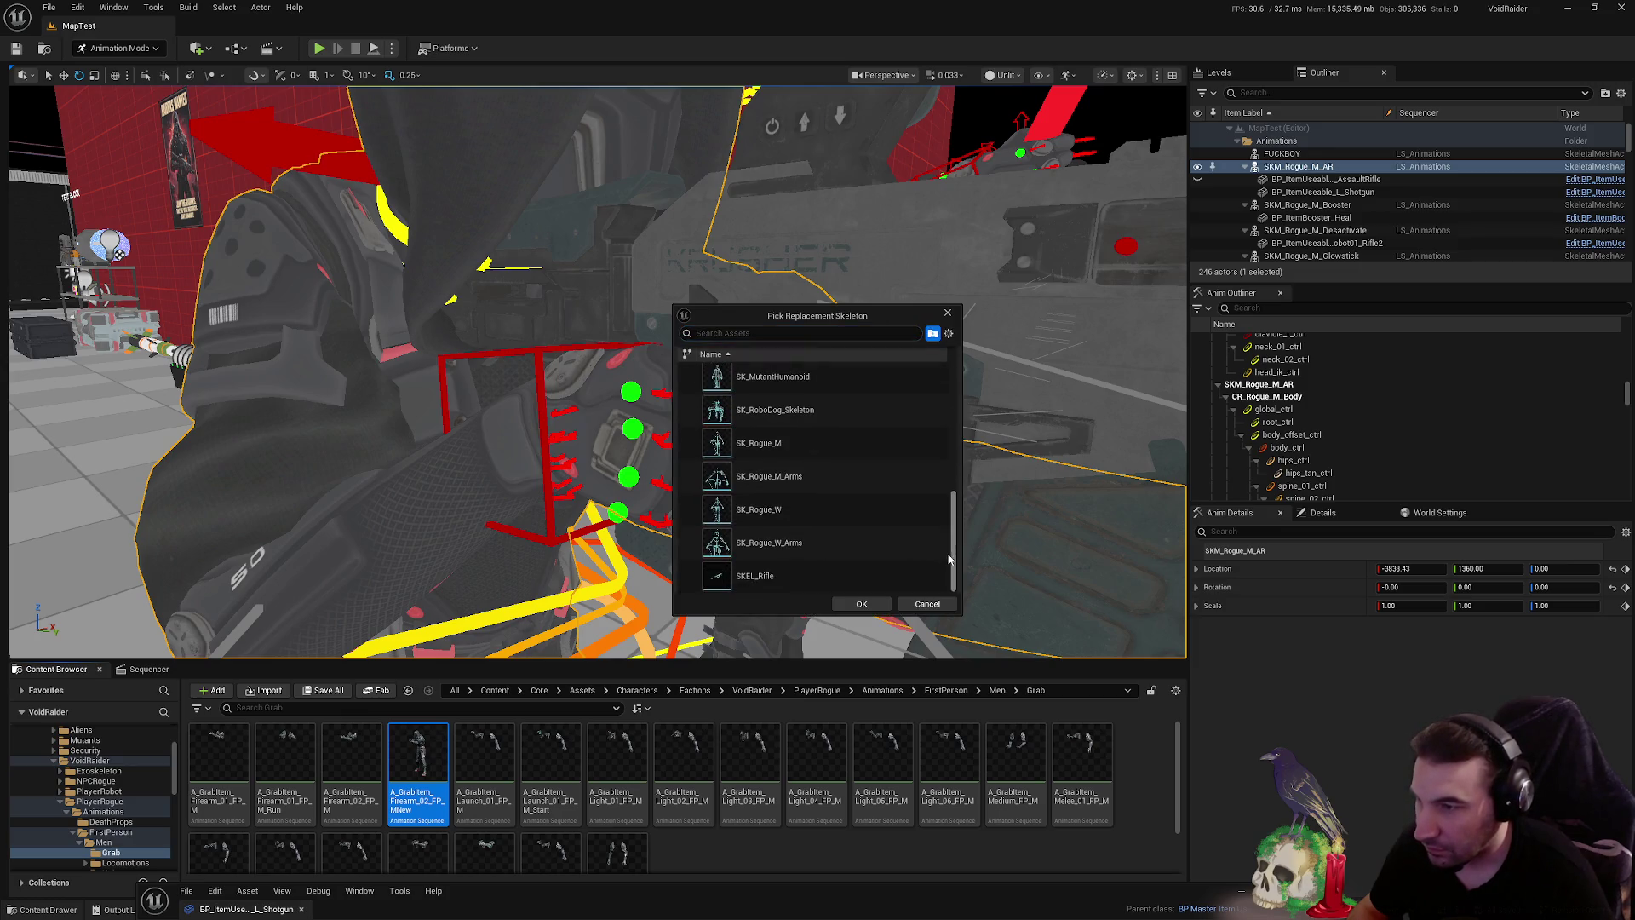
click(800, 475)
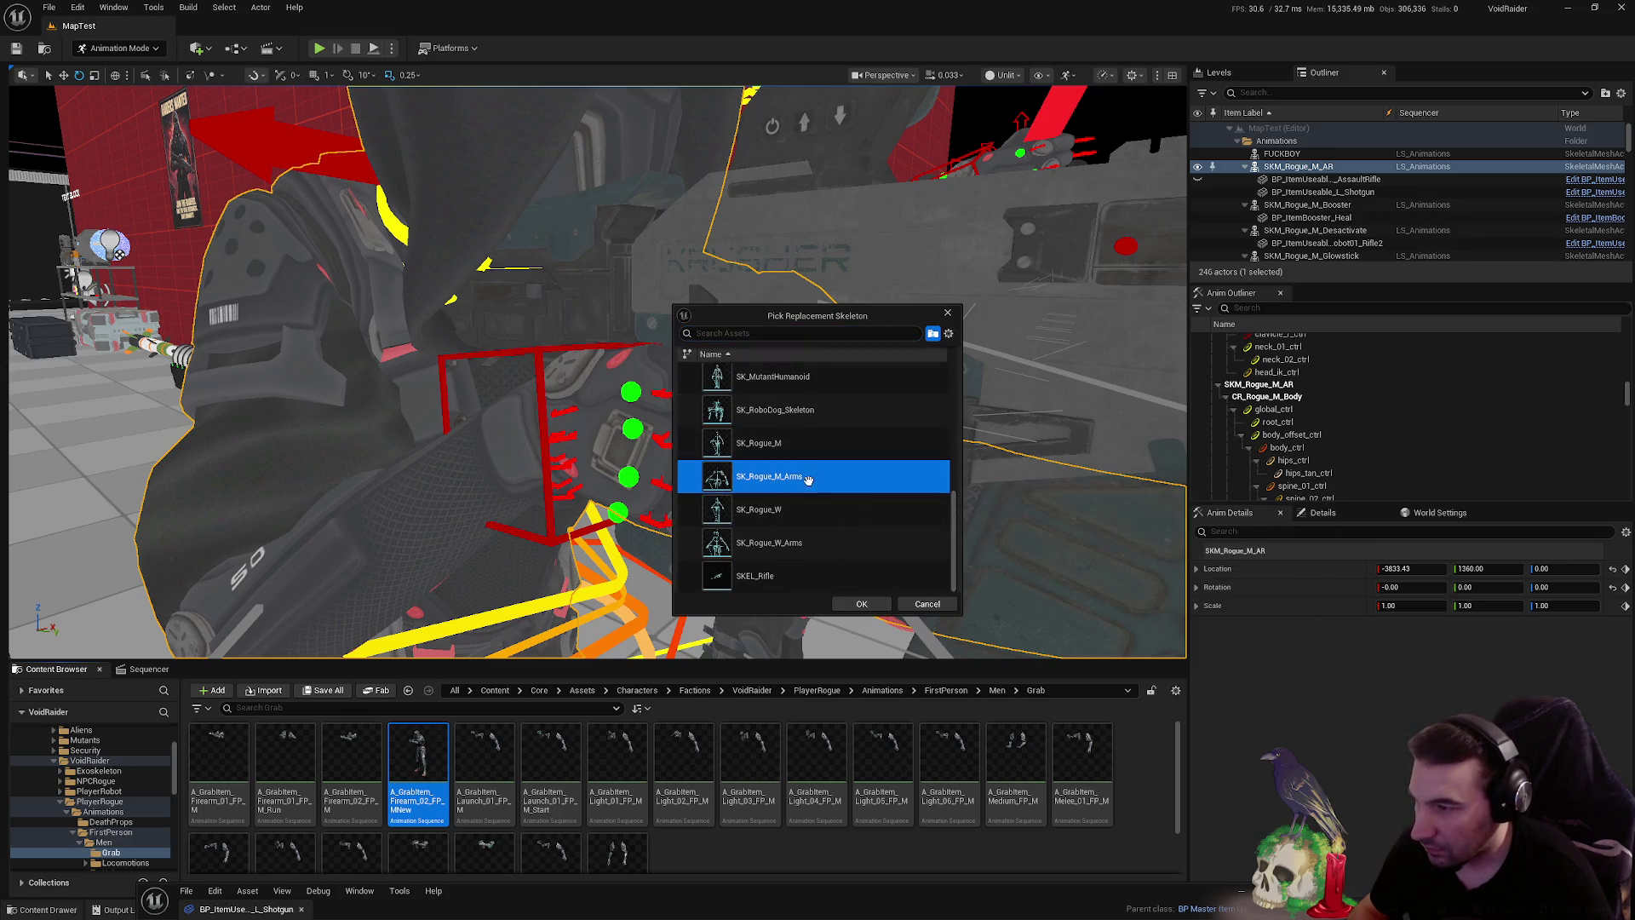
click(862, 603)
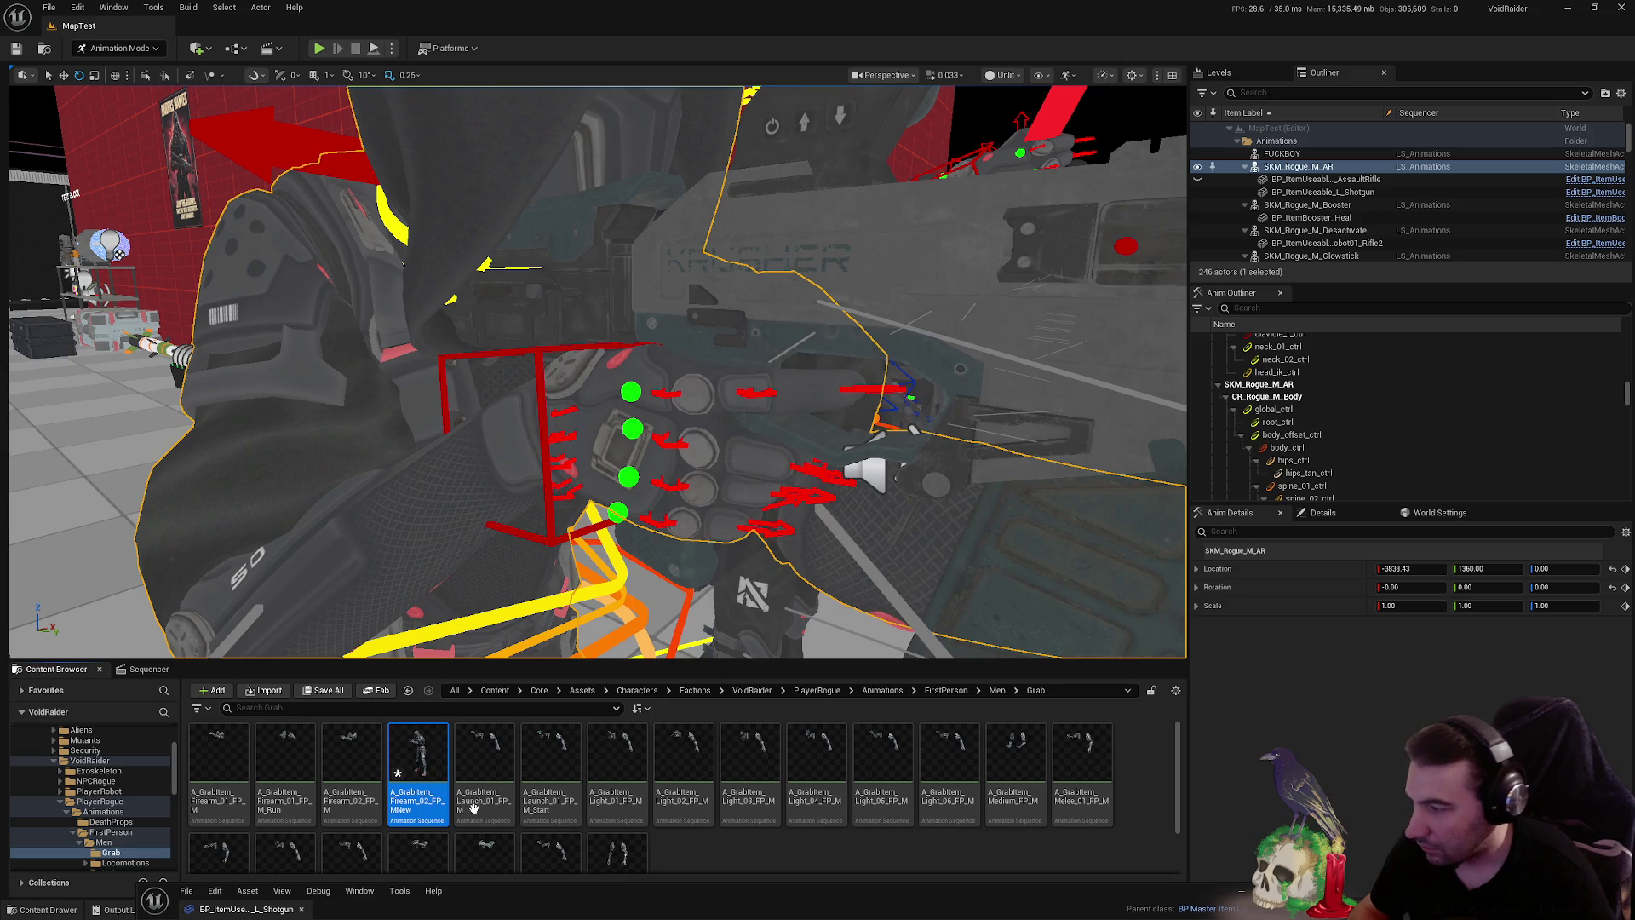
click(337, 693)
click(920, 612)
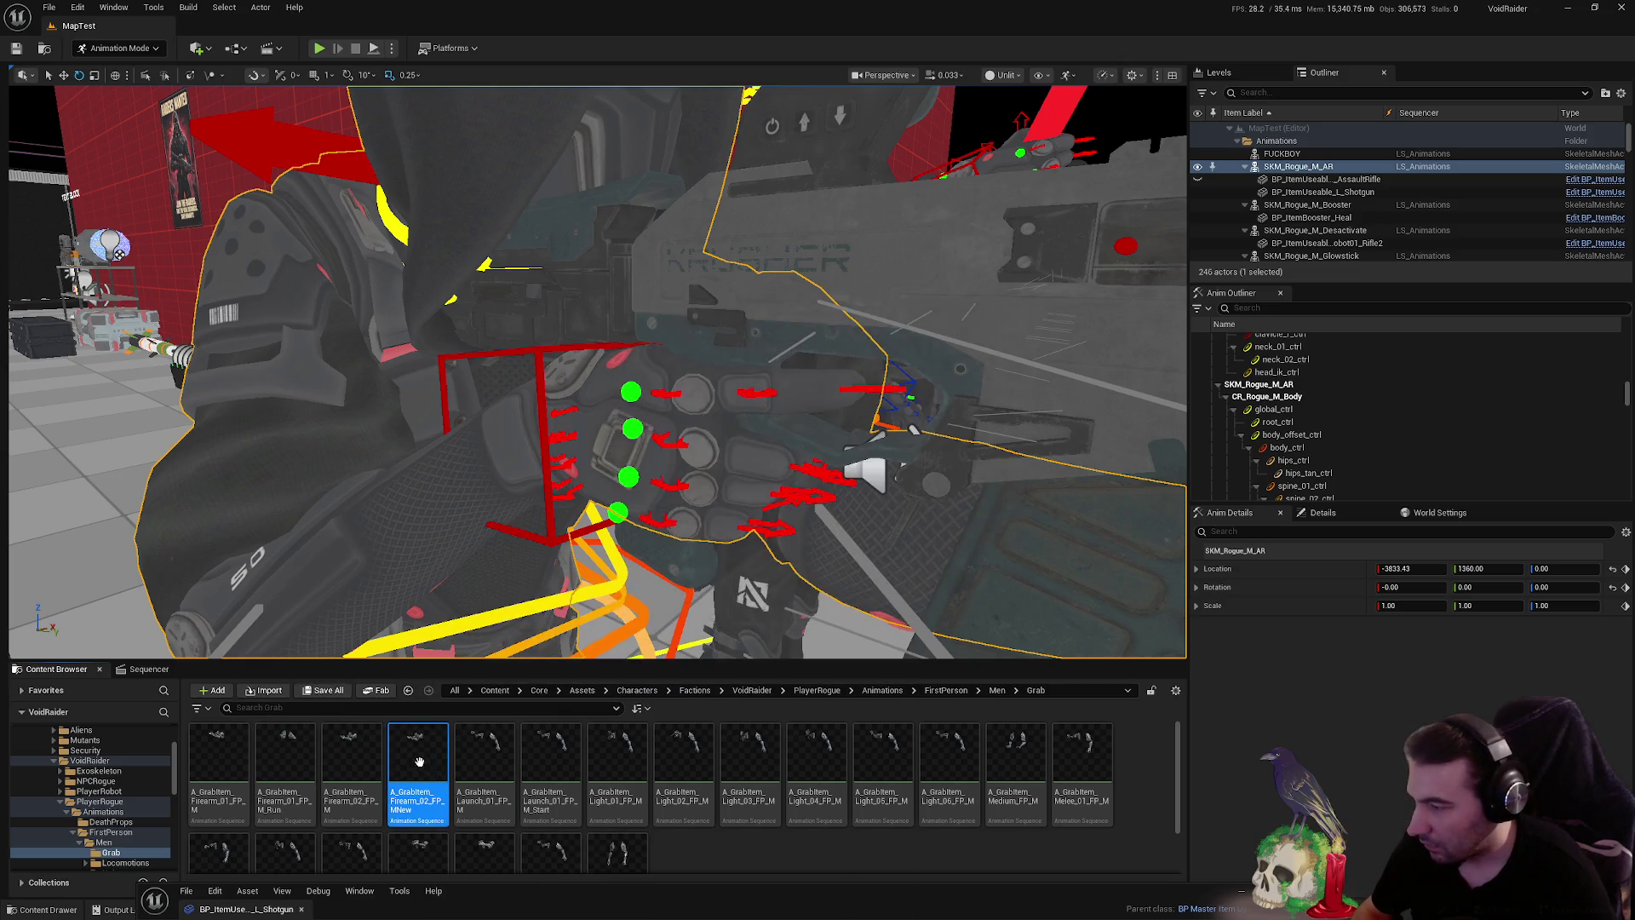
- Delete the old A_GrabItem_Firearm_02_FP_M, replacing its references with the MNew animation, and save
click(361, 765)
right_click(360, 765)
click(400, 622)
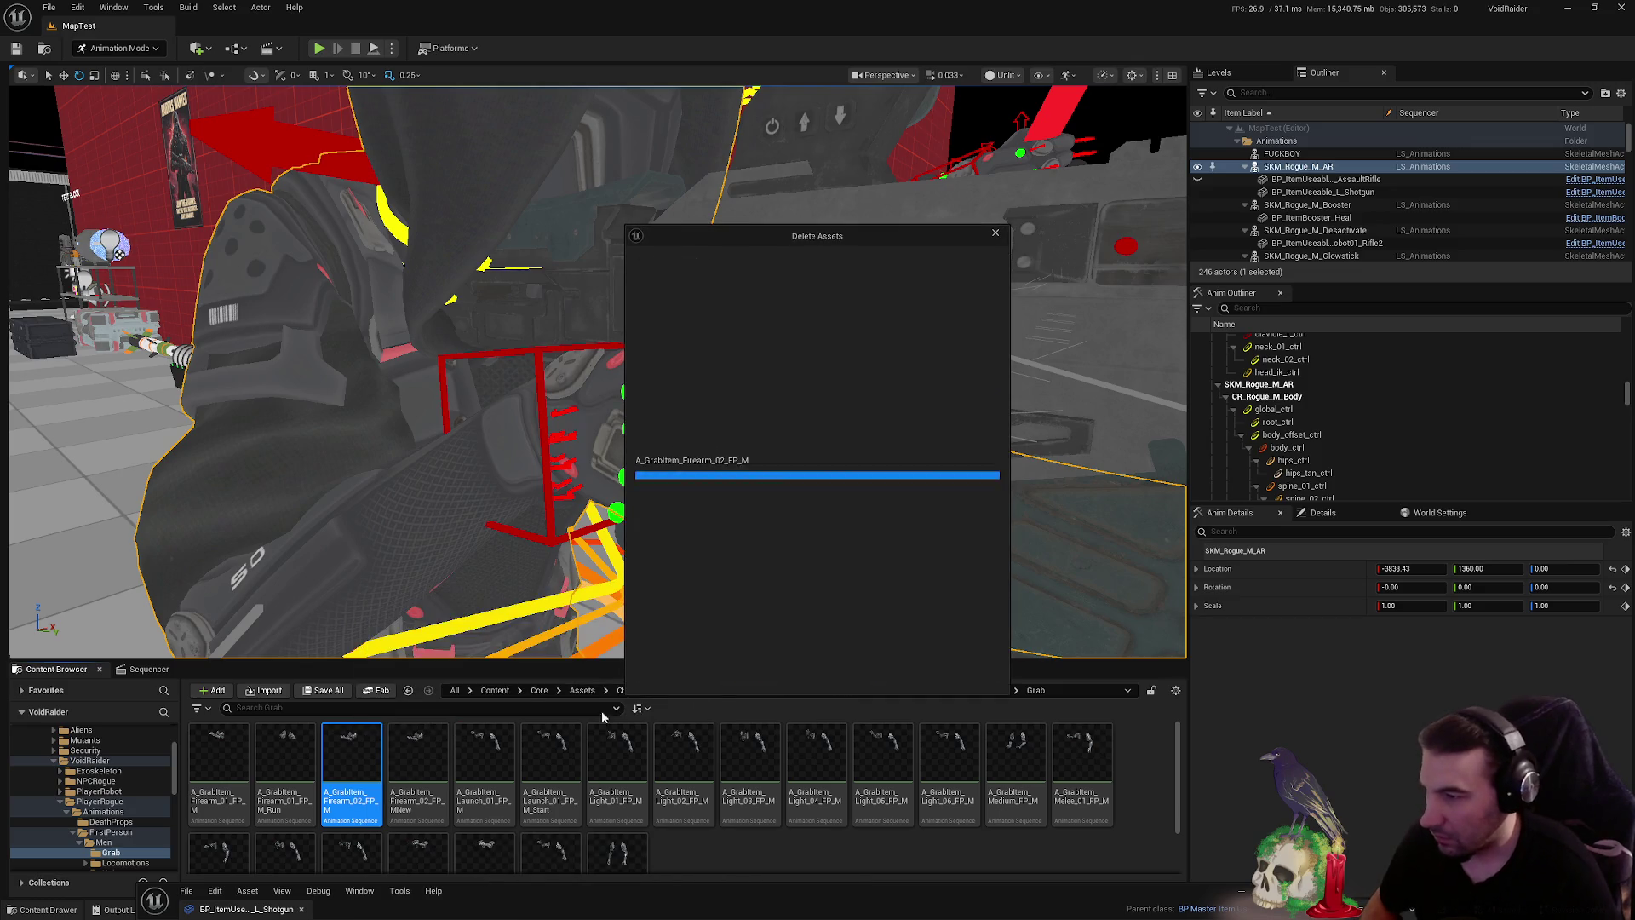
click(737, 653)
click(753, 714)
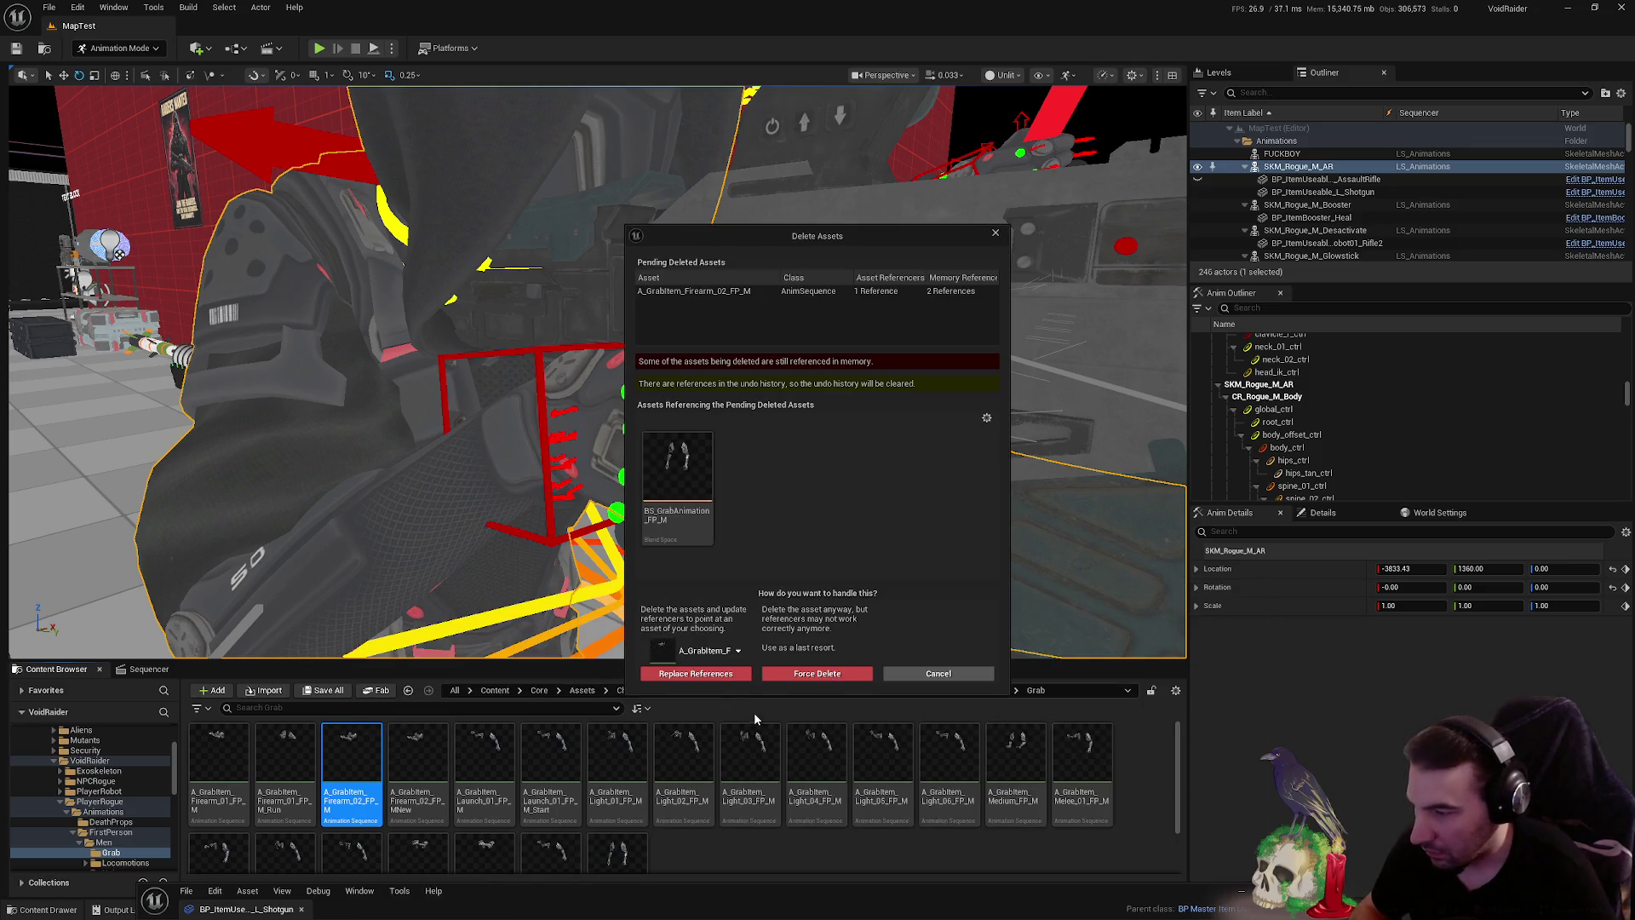
click(725, 673)
click(867, 501)
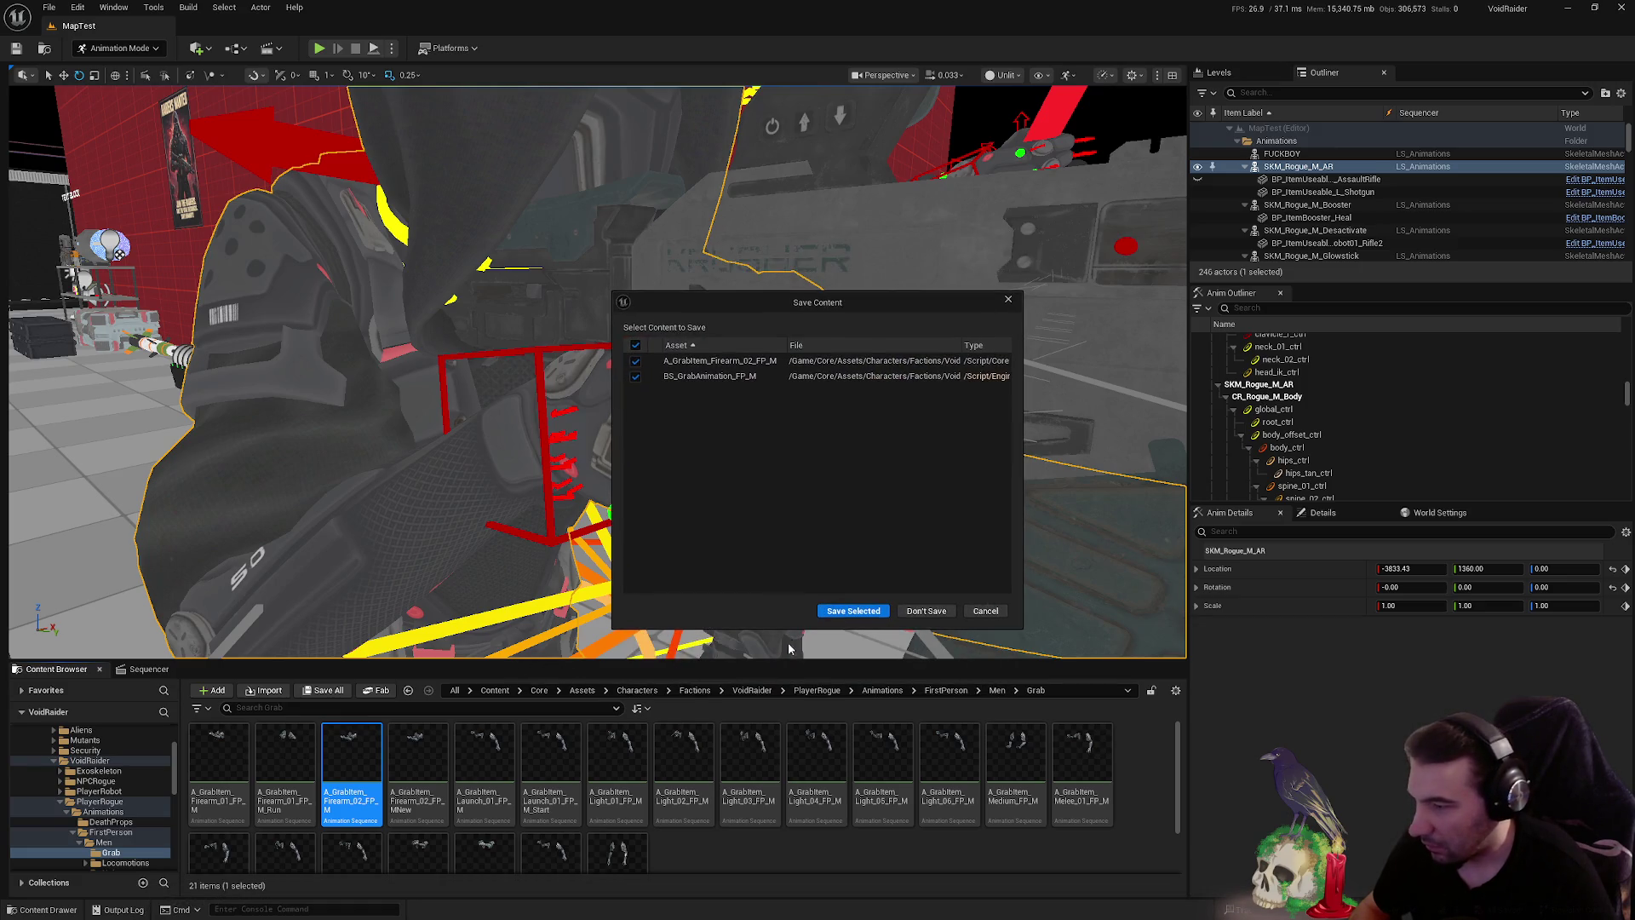
click(852, 608)
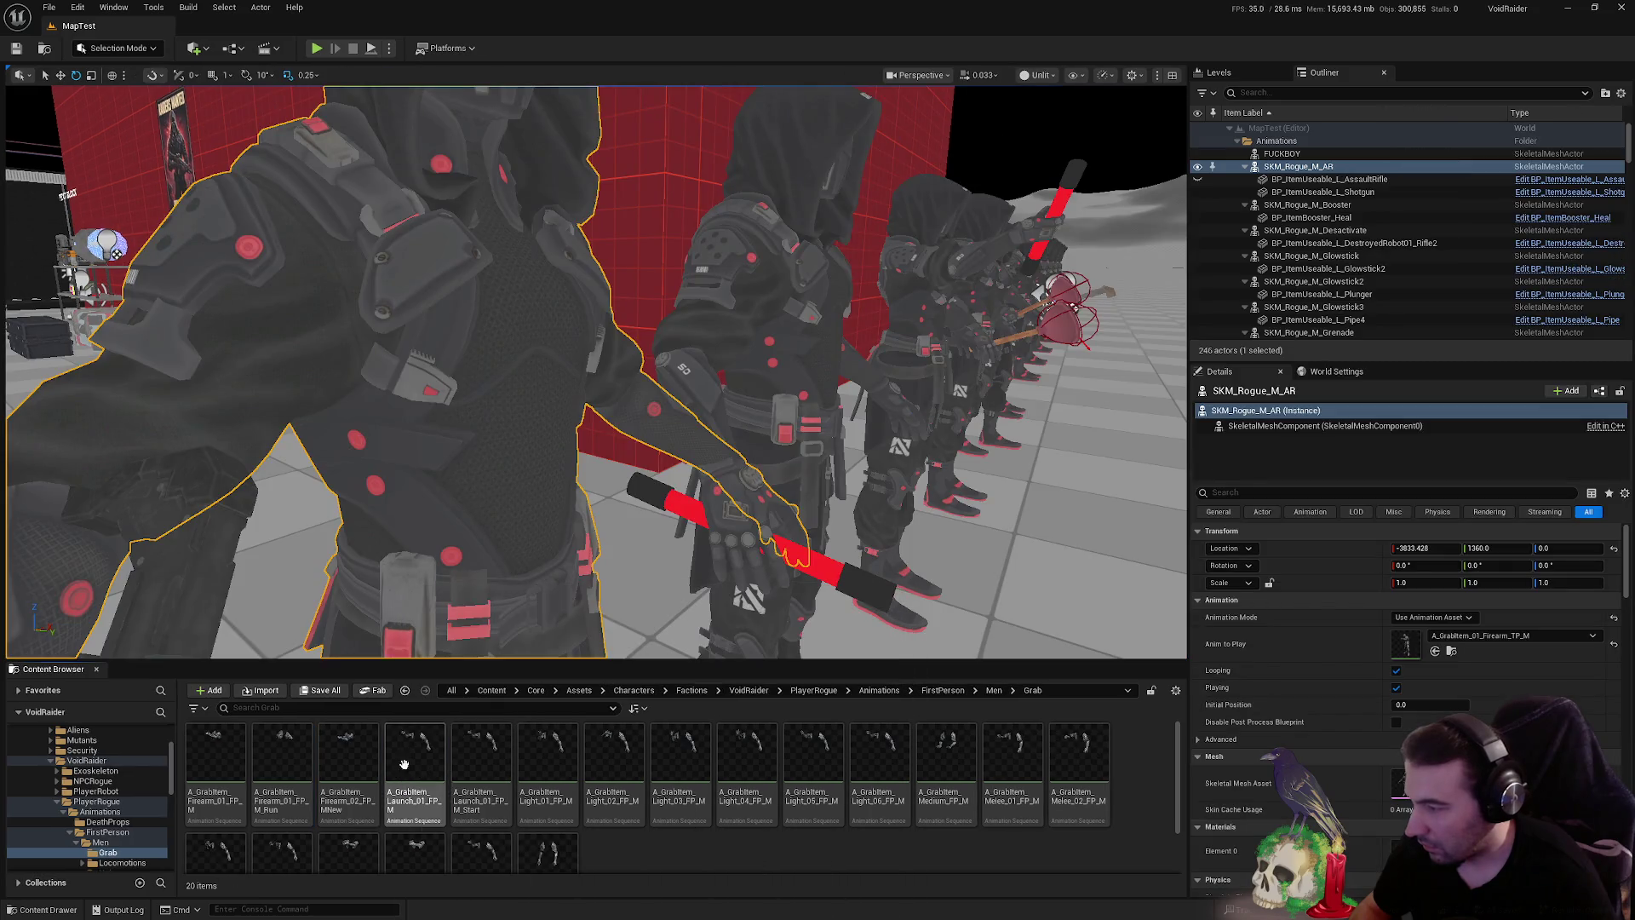
click(349, 754)
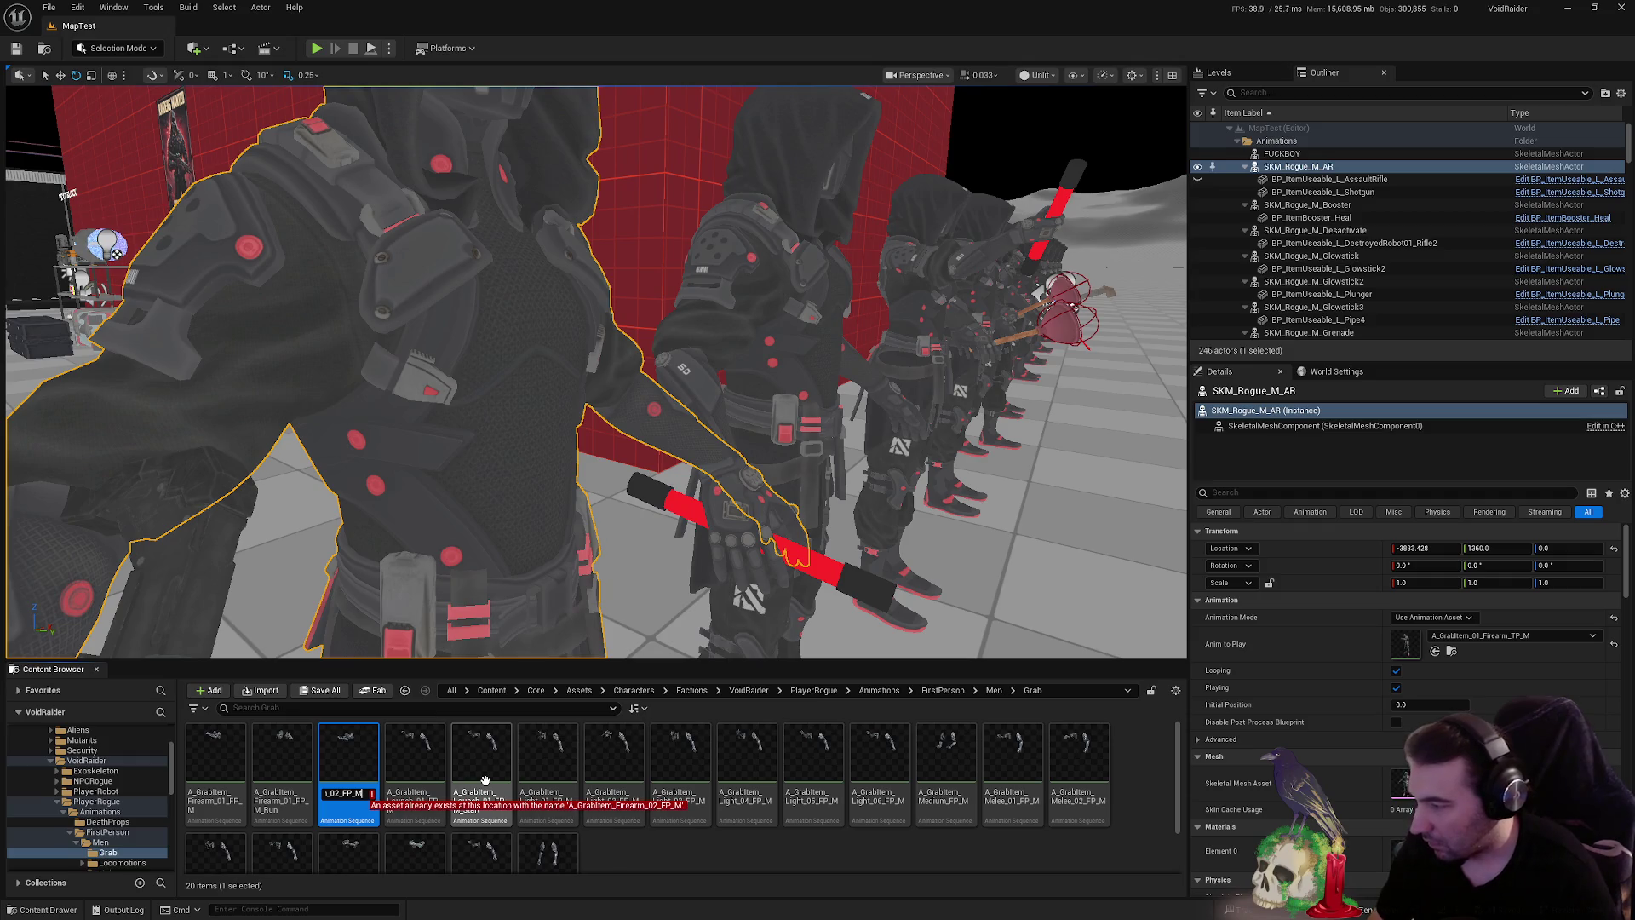
- Update redirector references on the Content folder and delete unreferenced redirectors
click(485, 780)
scroll(53, 758, up, 3)
right_click(53, 743)
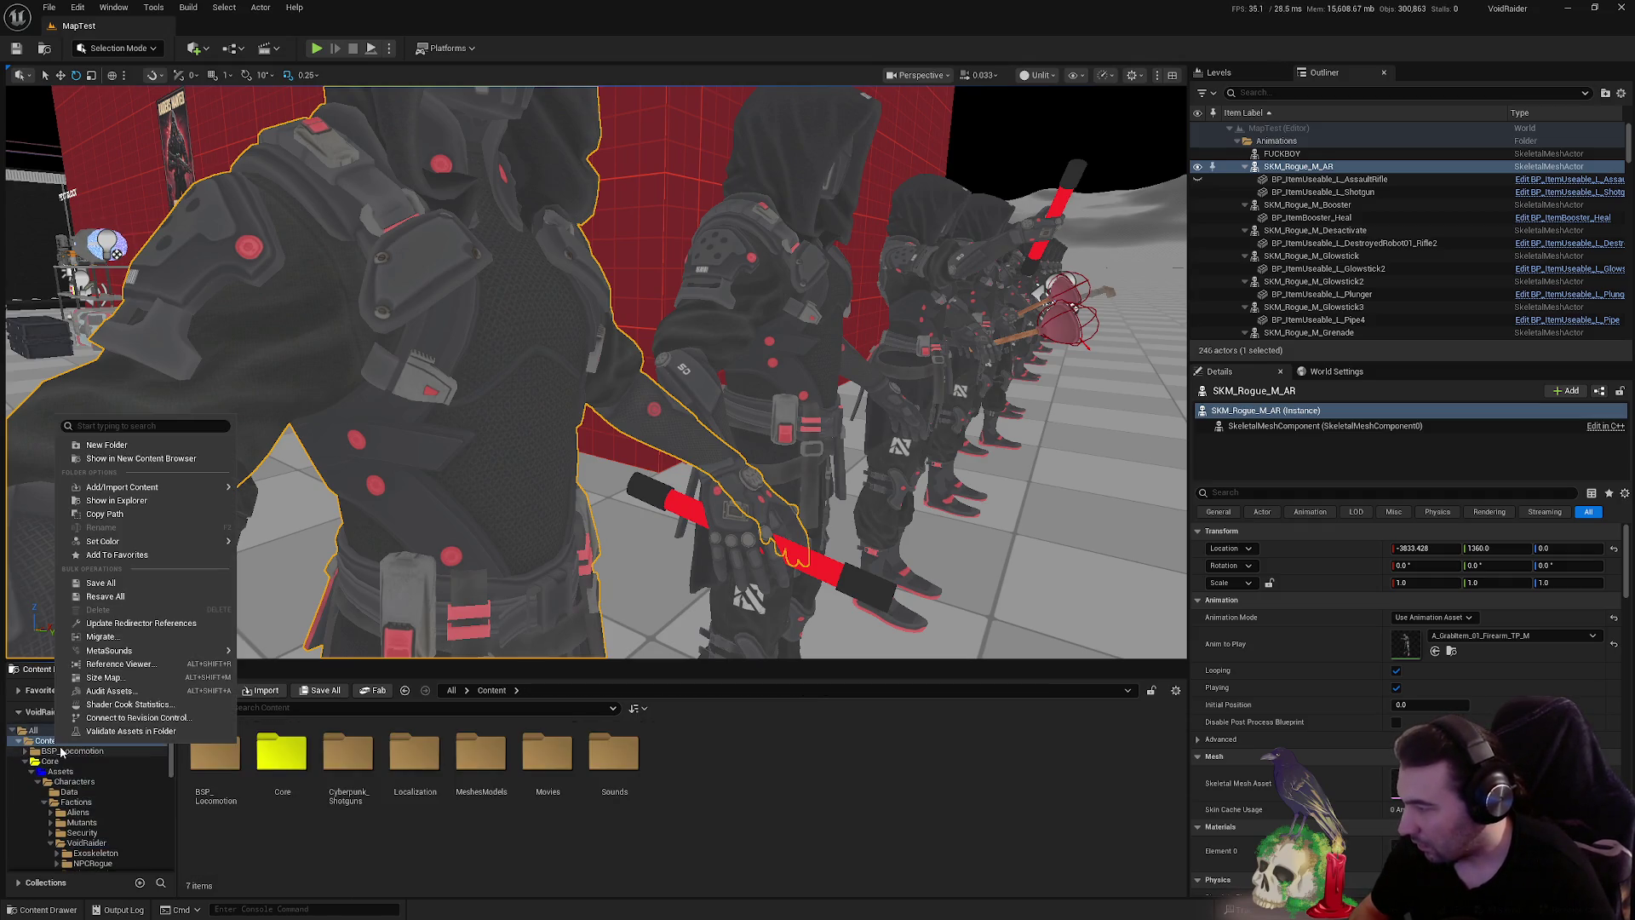
click(111, 627)
click(744, 707)
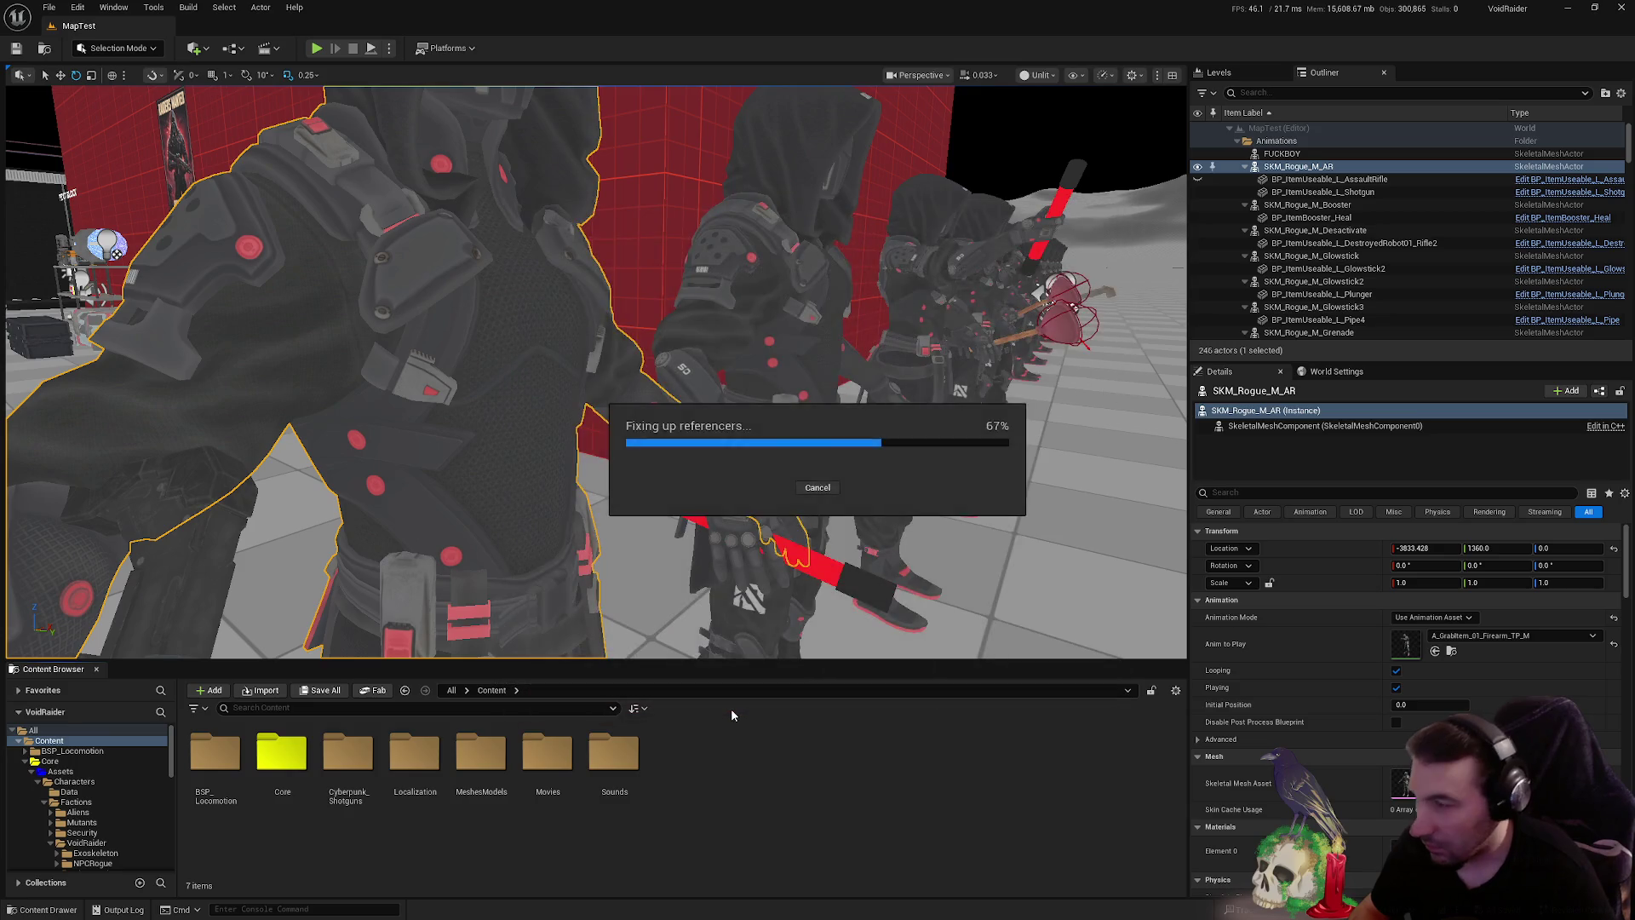
scroll(85, 771, down, 4)
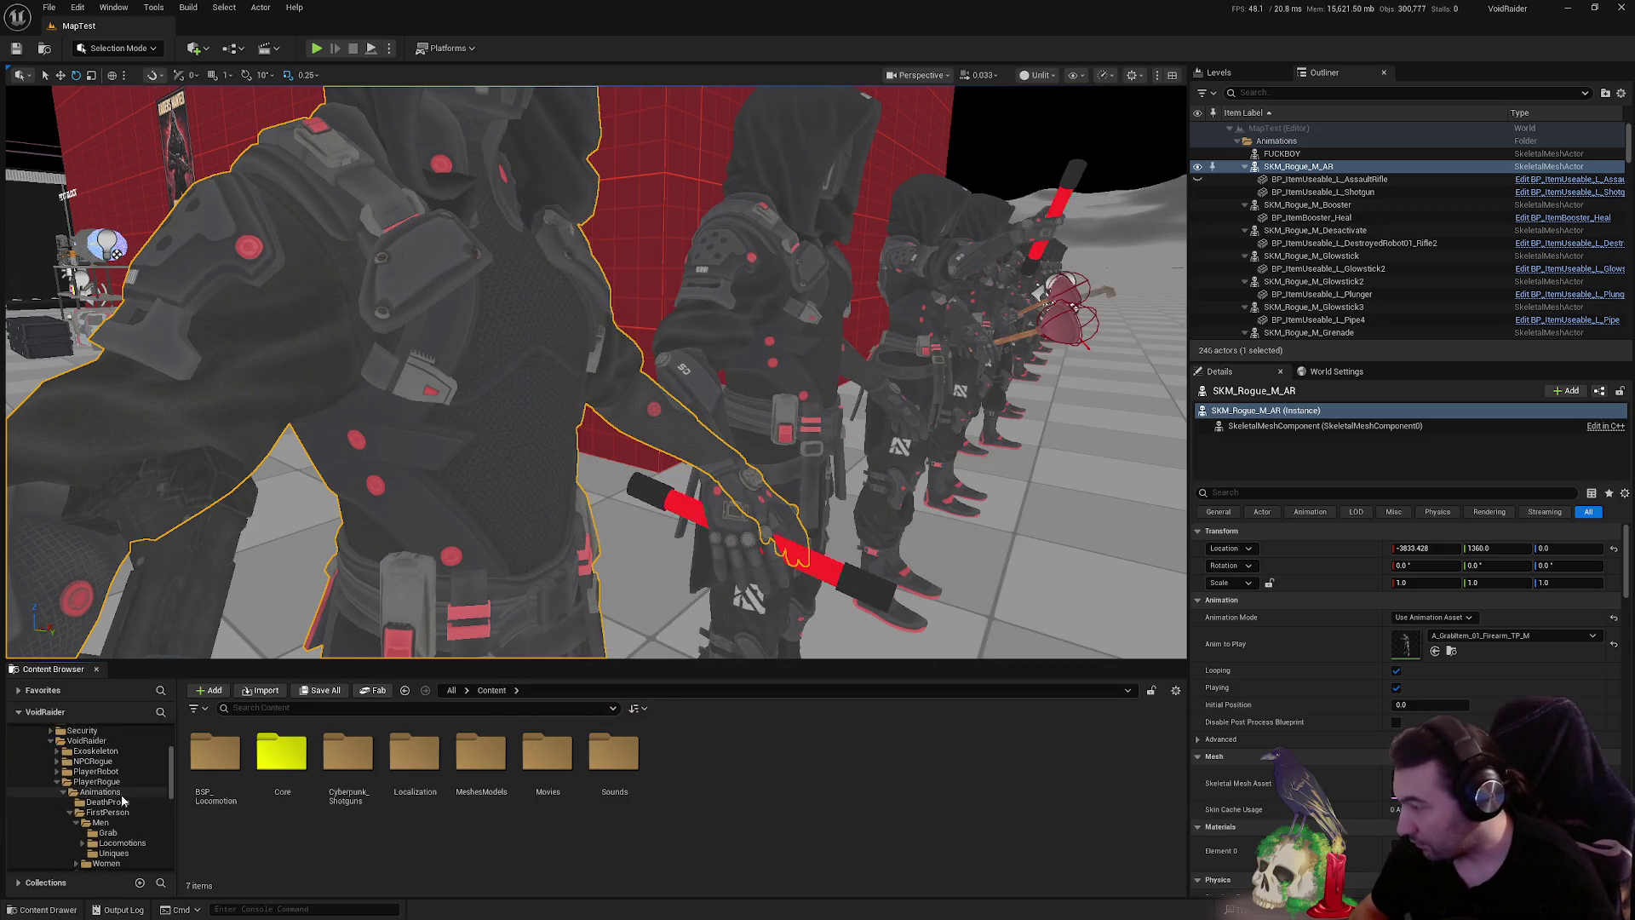
- Rename the MNew animation to A_GrabItem_Firearm_02_FP_M and open the Maps/MapTest folder
click(107, 832)
click(348, 762)
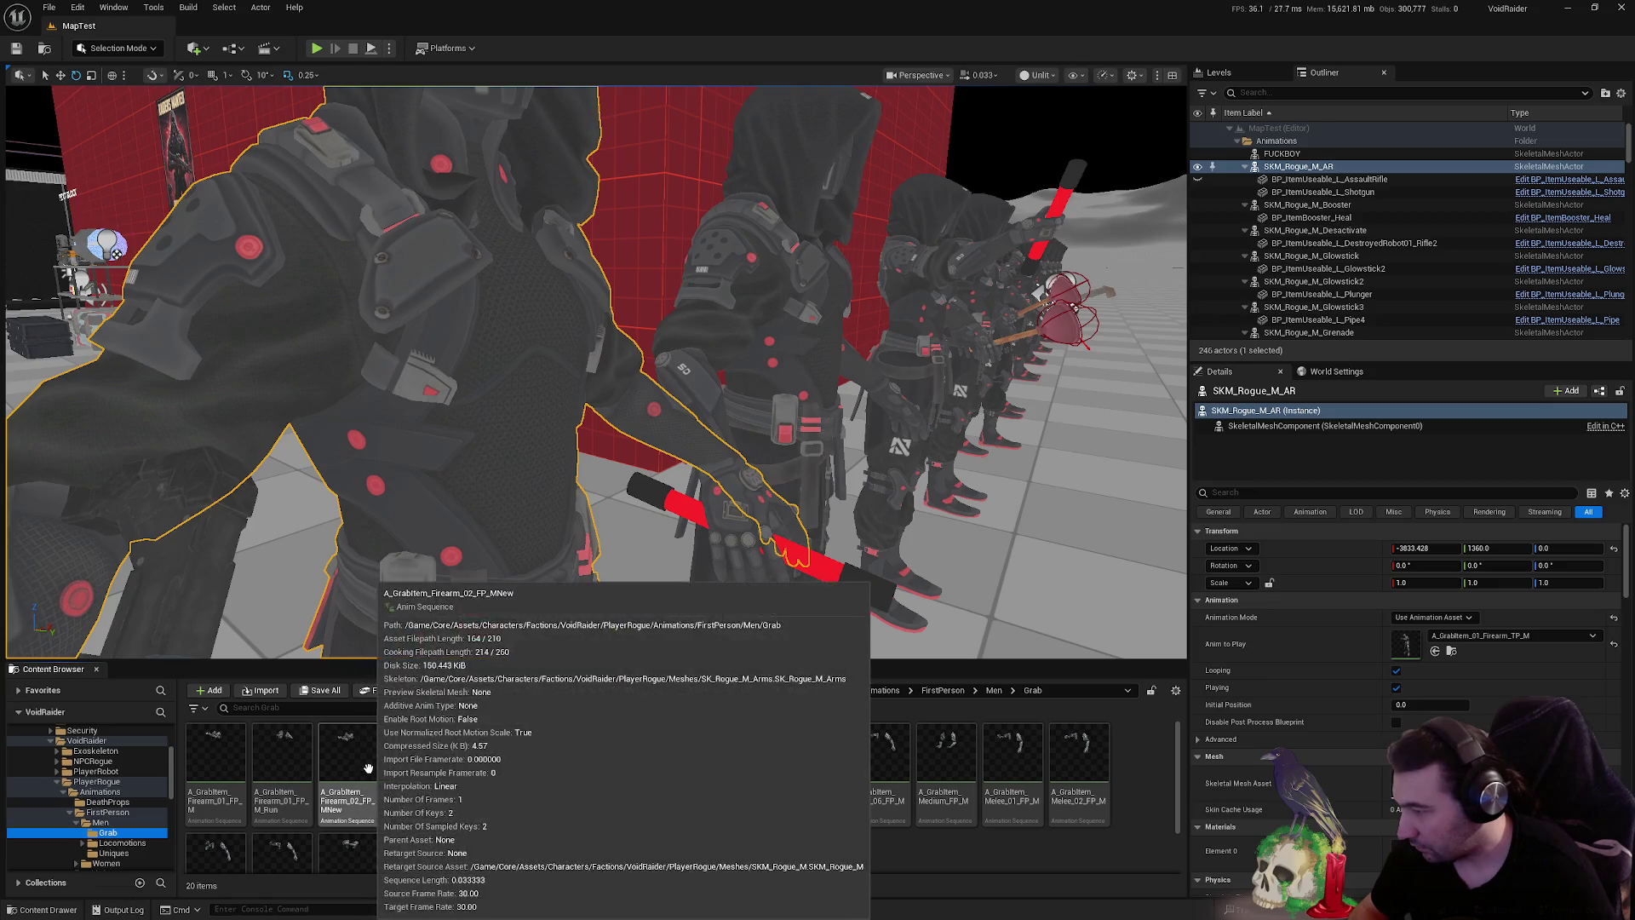
key(F2)
key(Return)
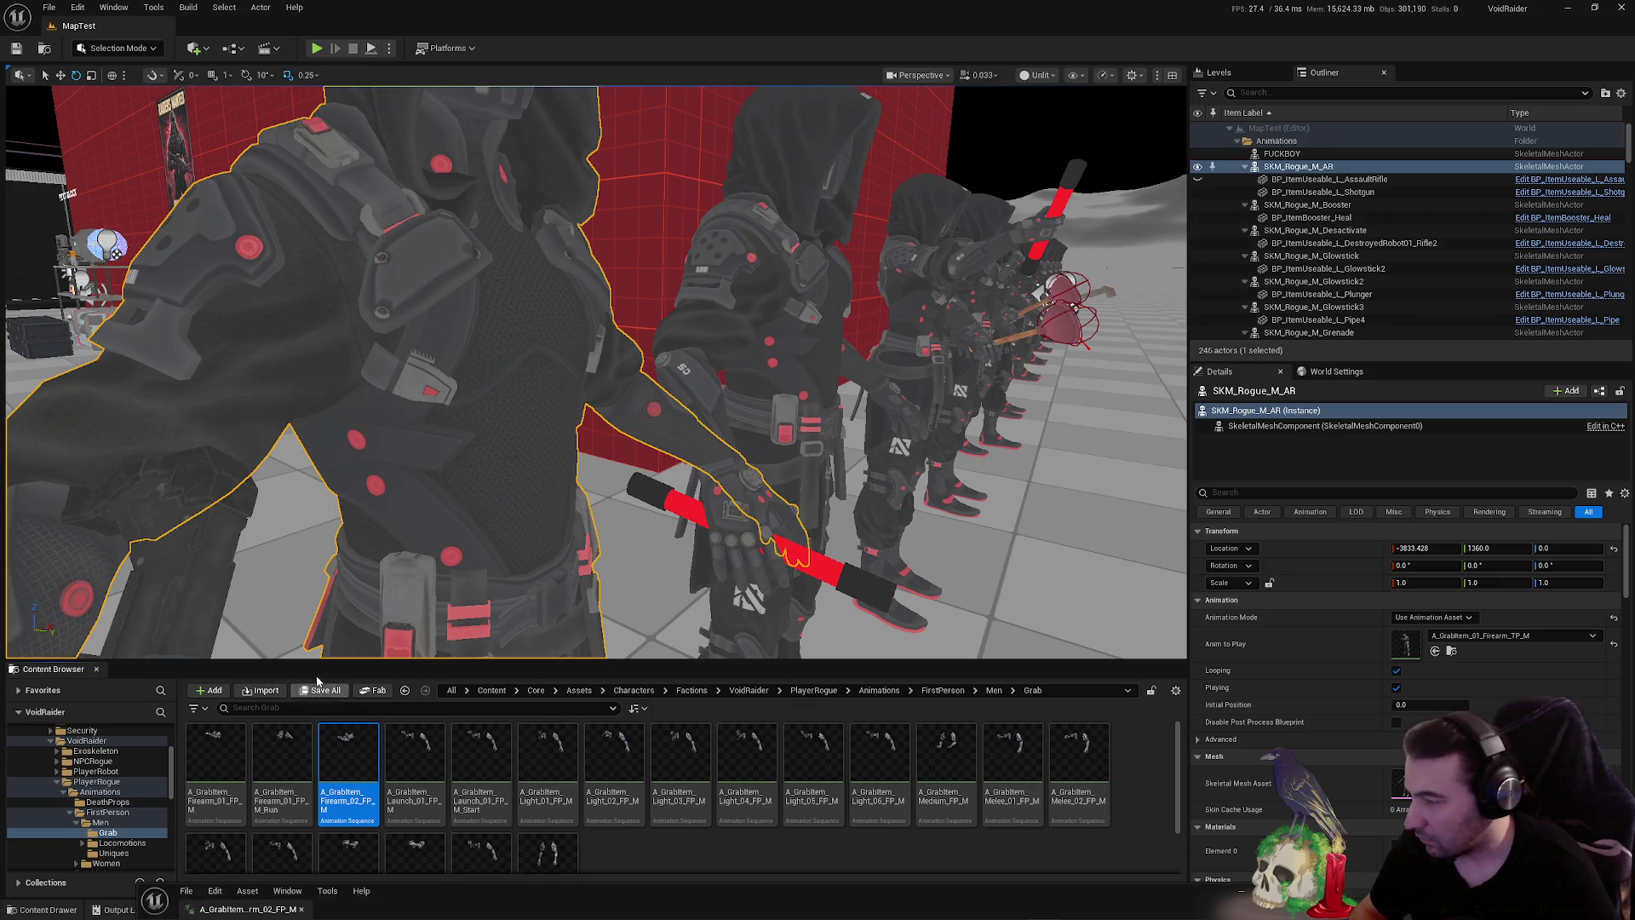
scroll(126, 805, down, 10)
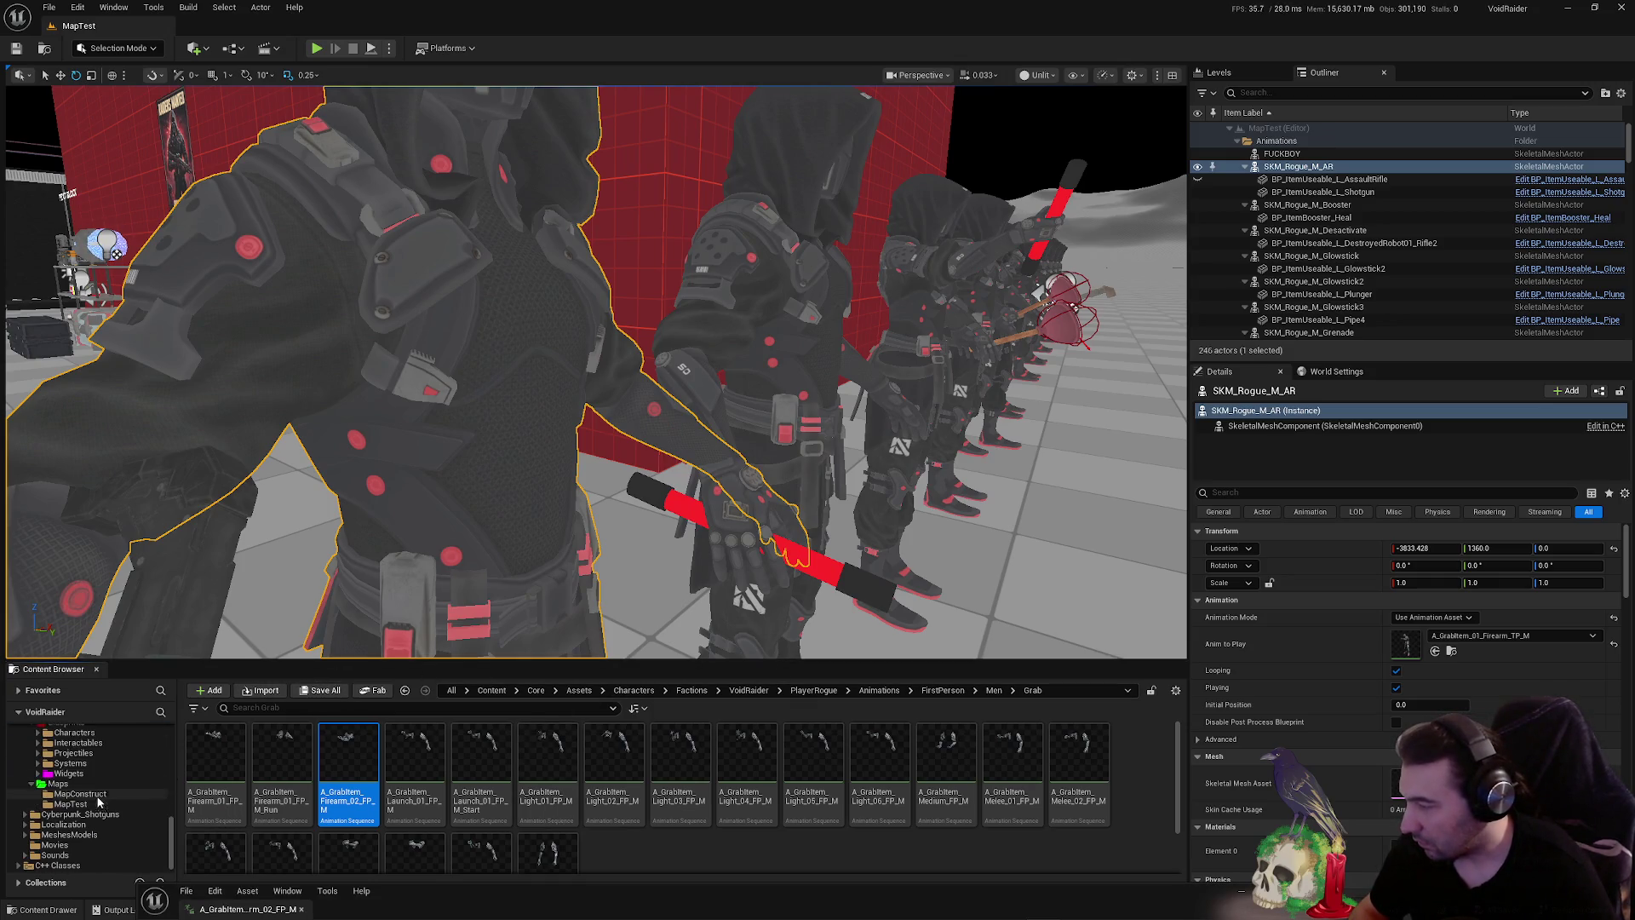
click(72, 804)
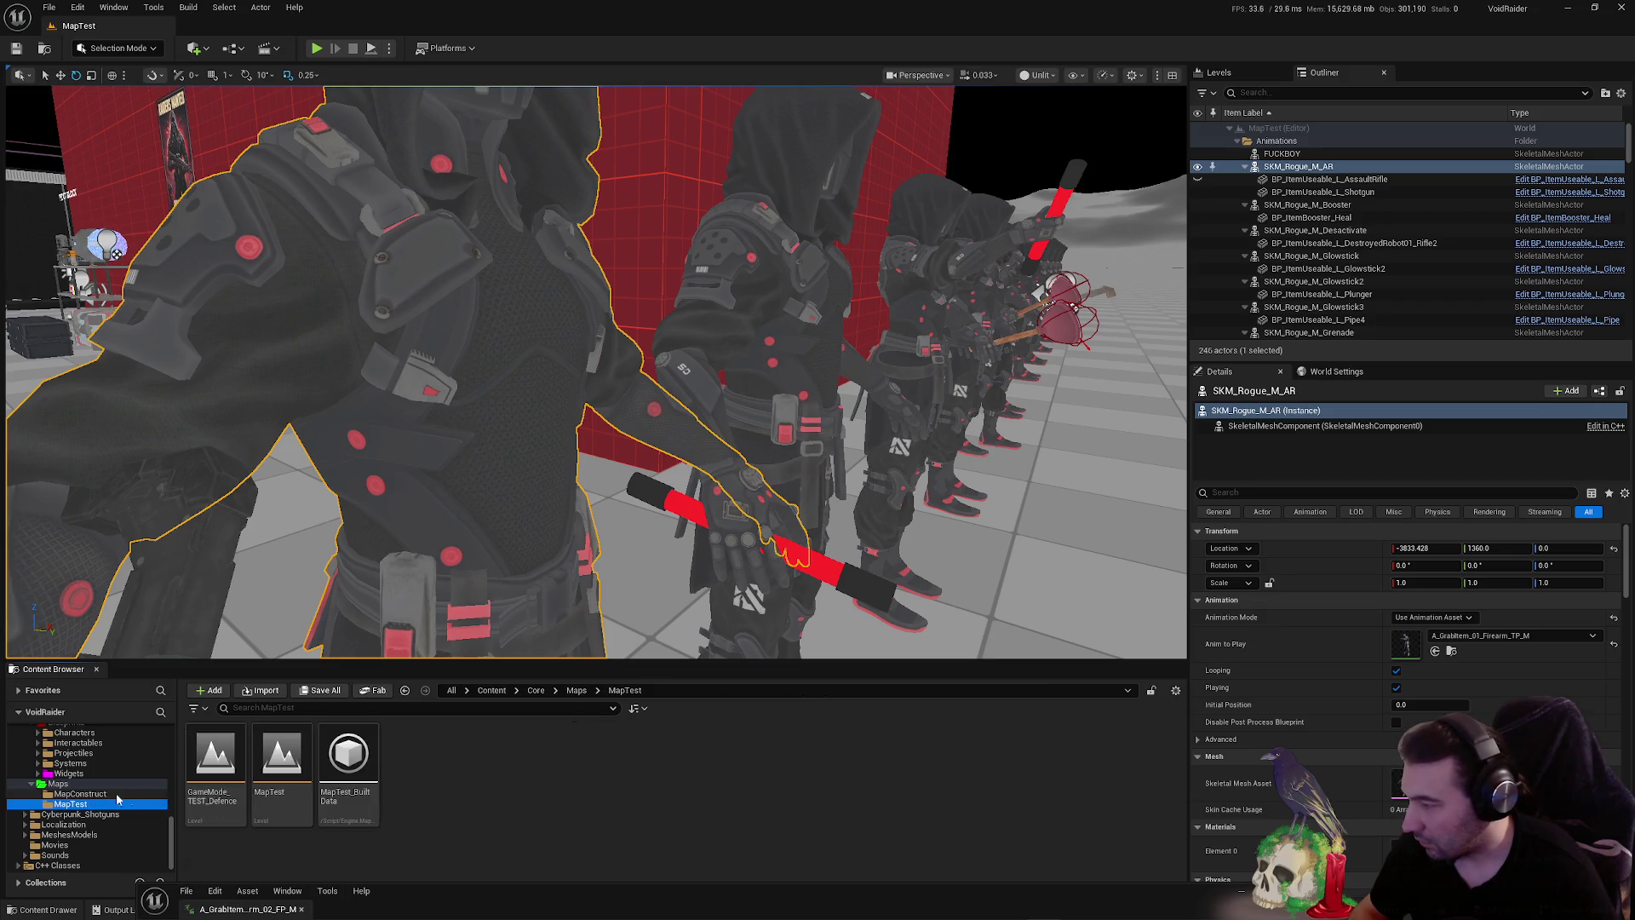
- Load GameMode_TEST_Defence, play it in the editor and pick up the rifle
double_click(241, 772)
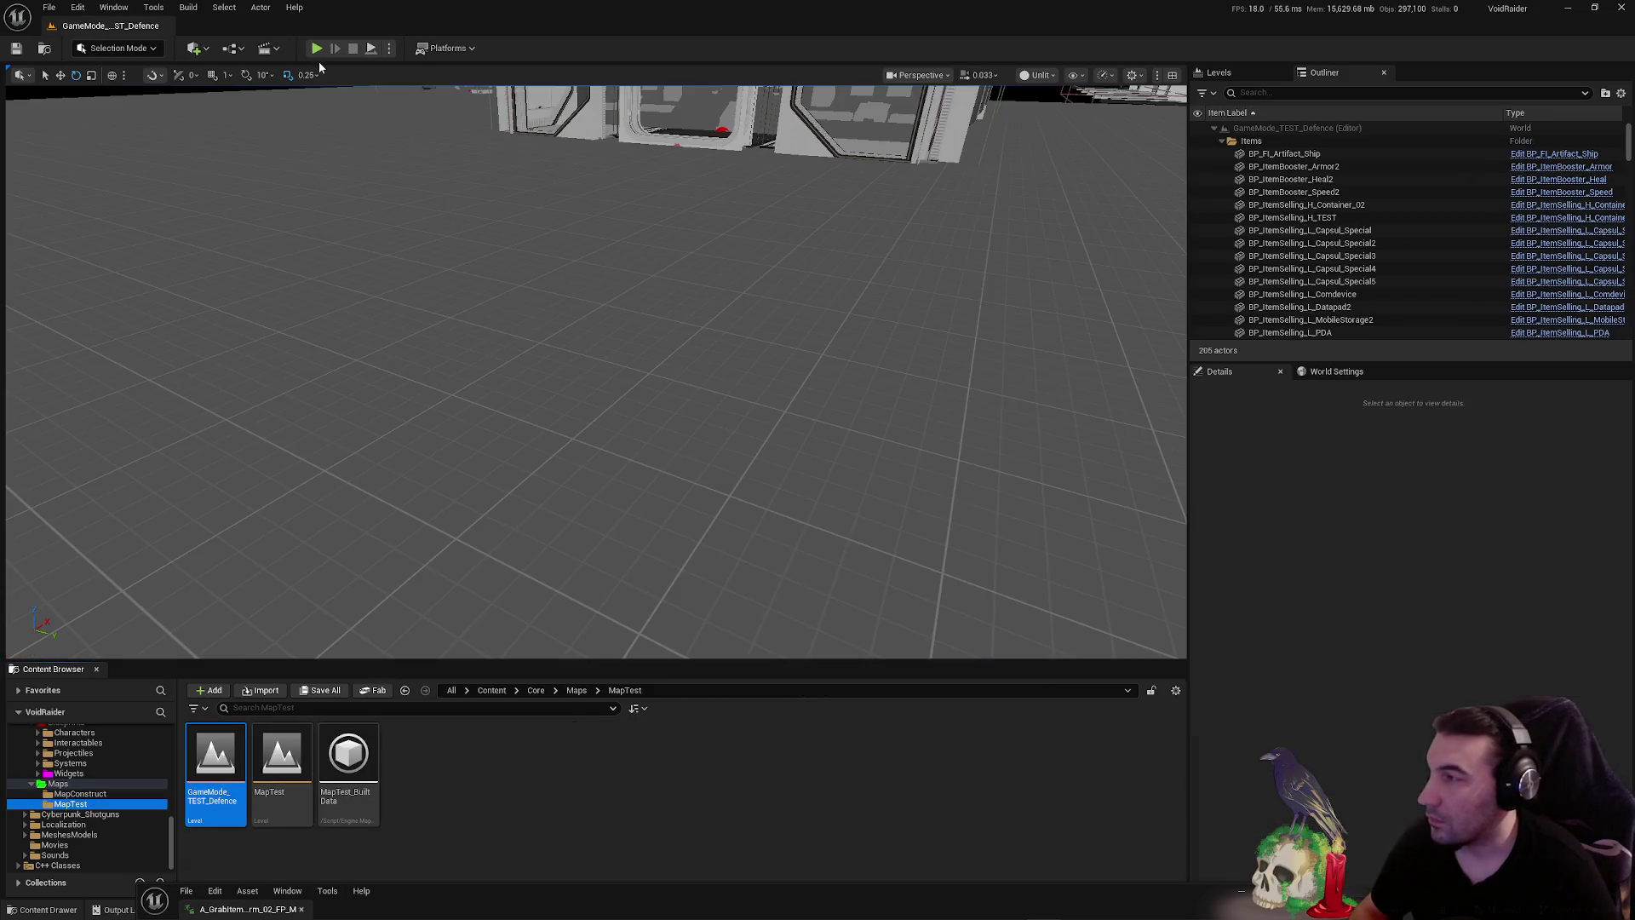
key(alt+p)
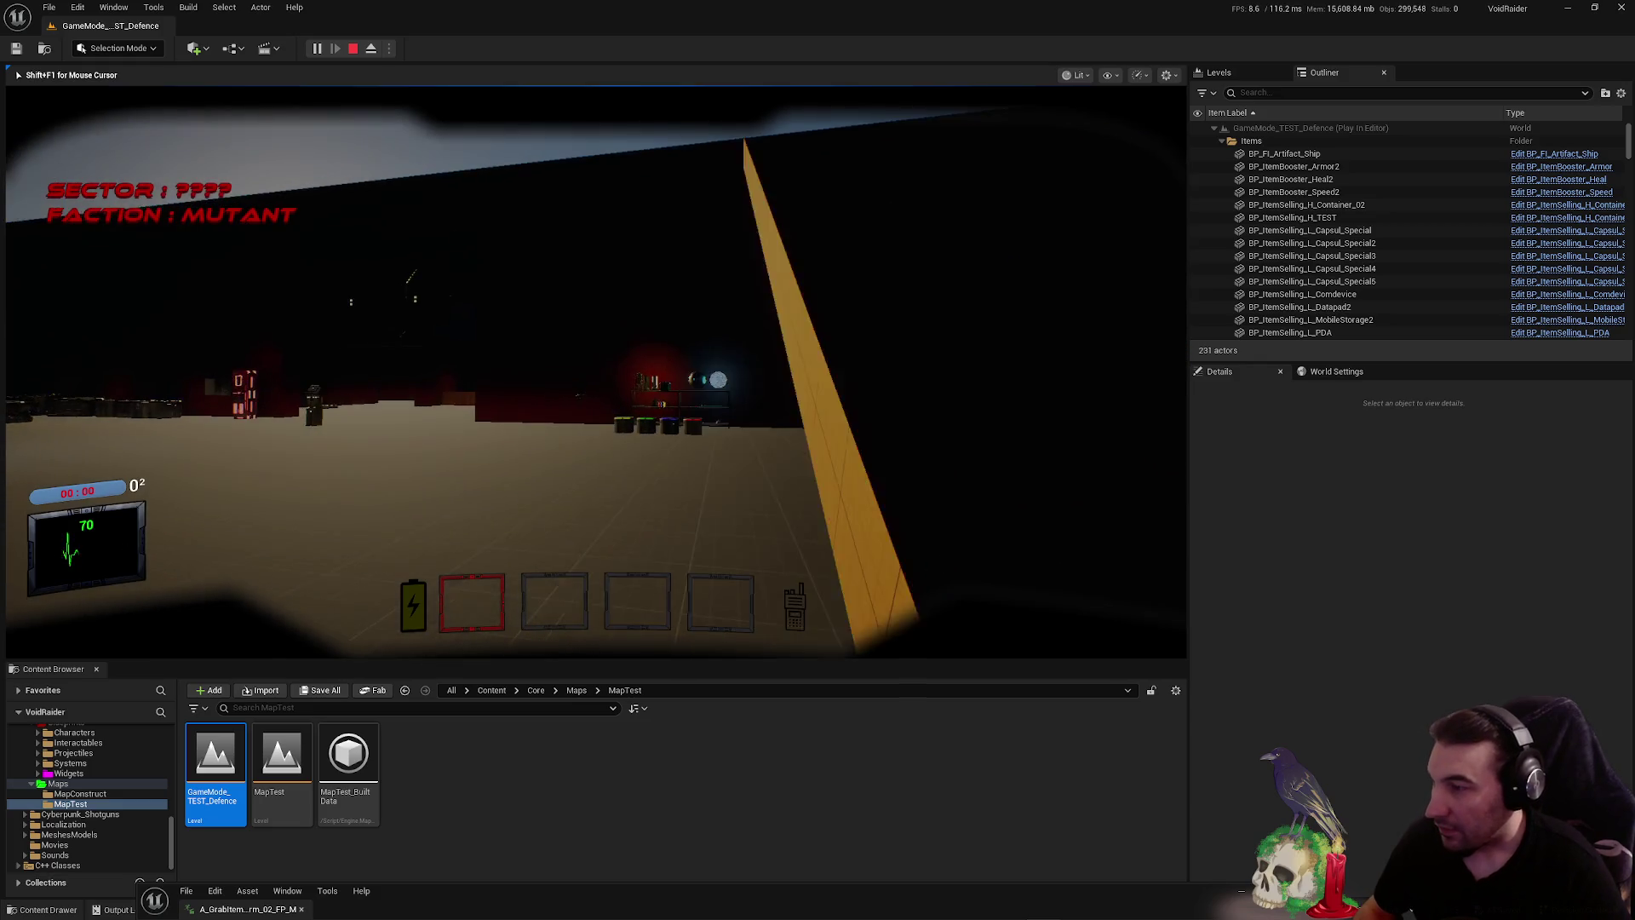
key(w)
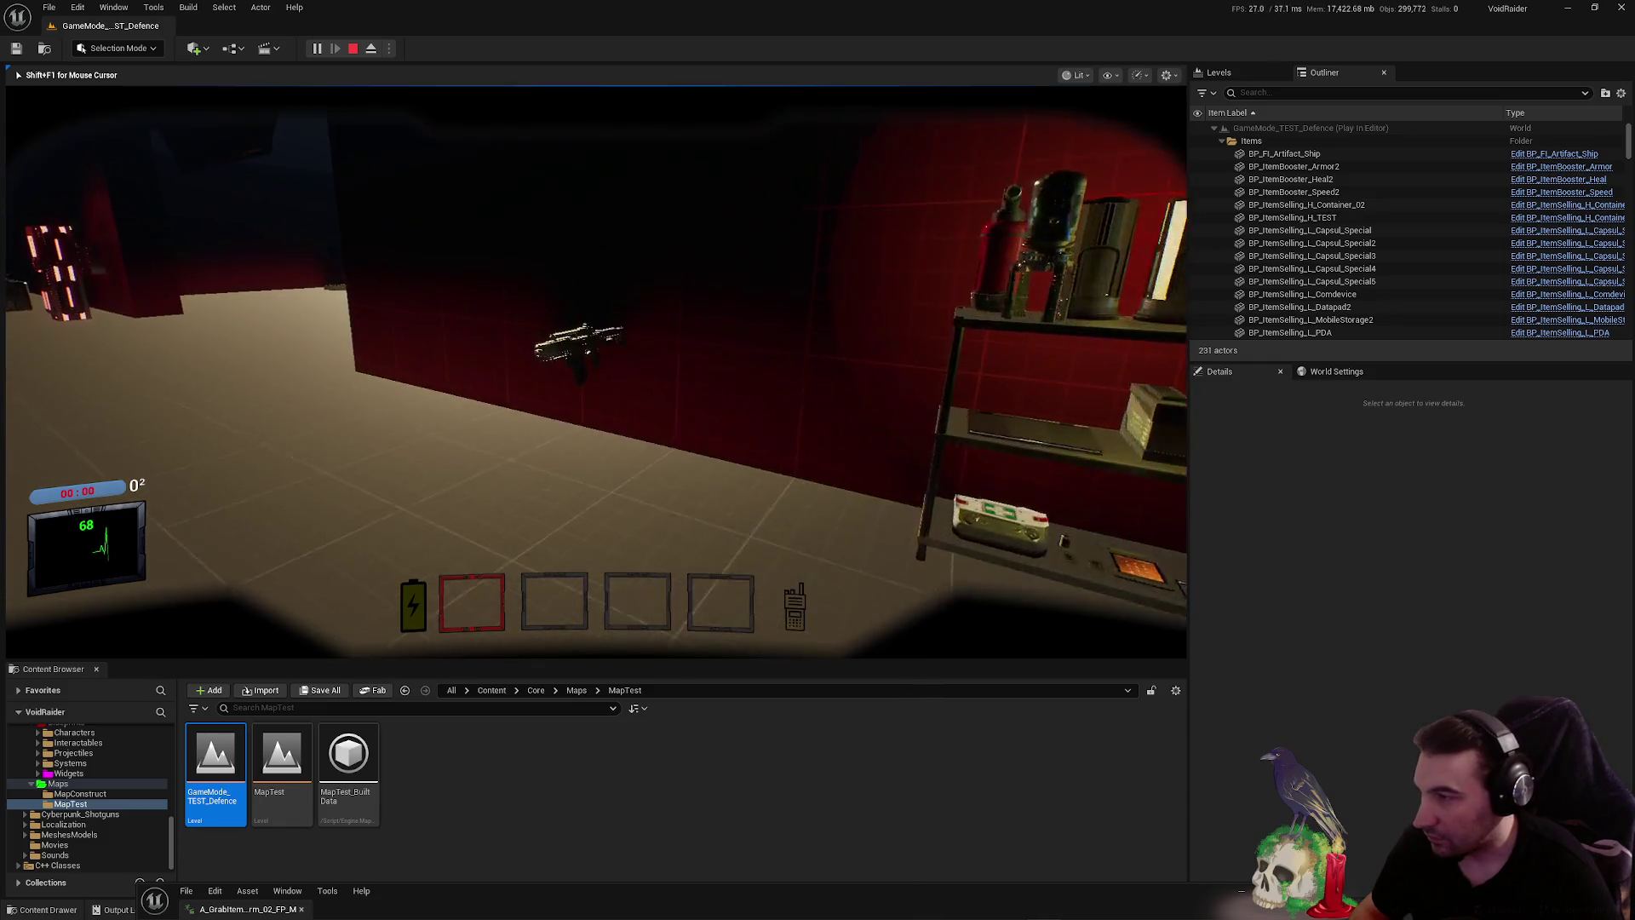
key(e)
key(s)
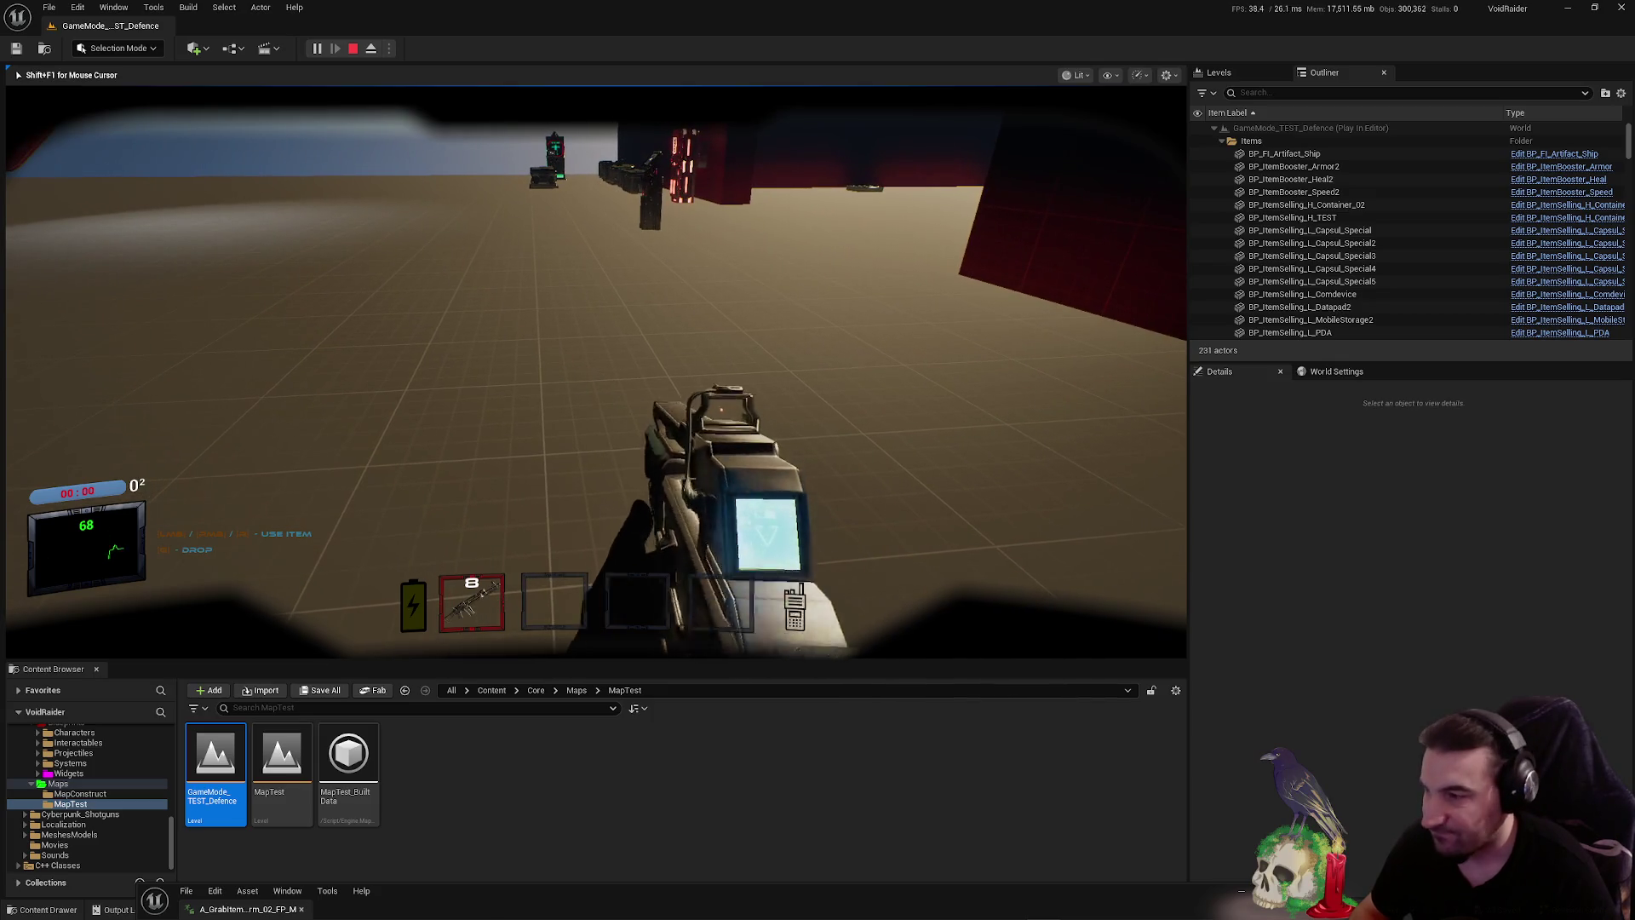
- Toggle the rifle's aim-down-sights a few times, then stop the playtest with Esc
right_click(597, 371)
right_click(596, 371)
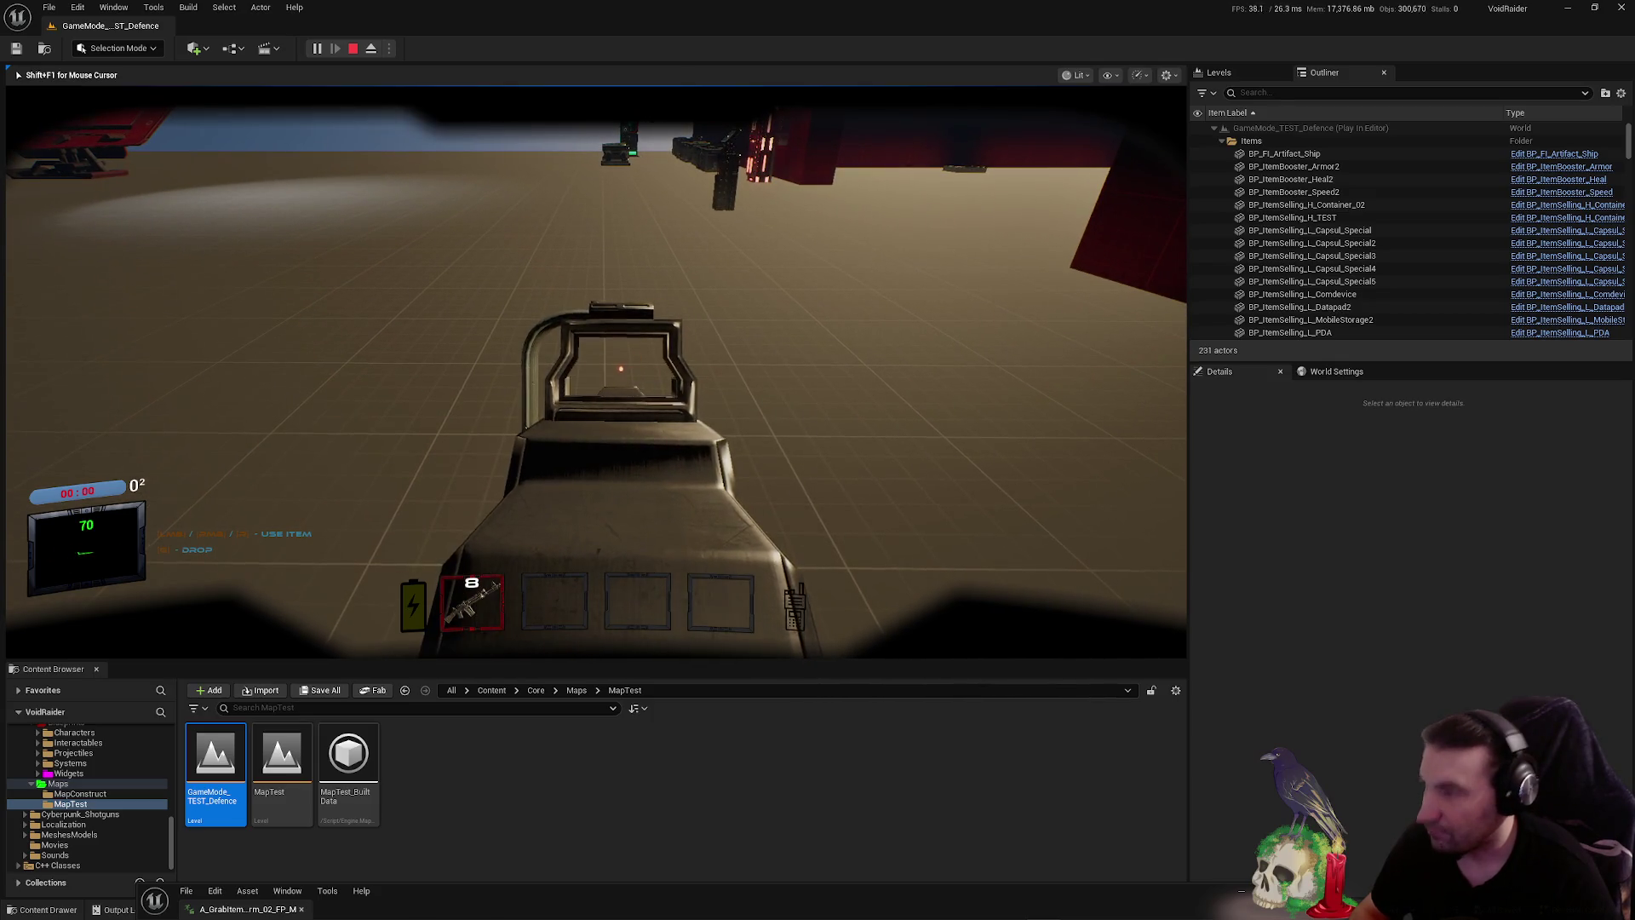
right_click(596, 371)
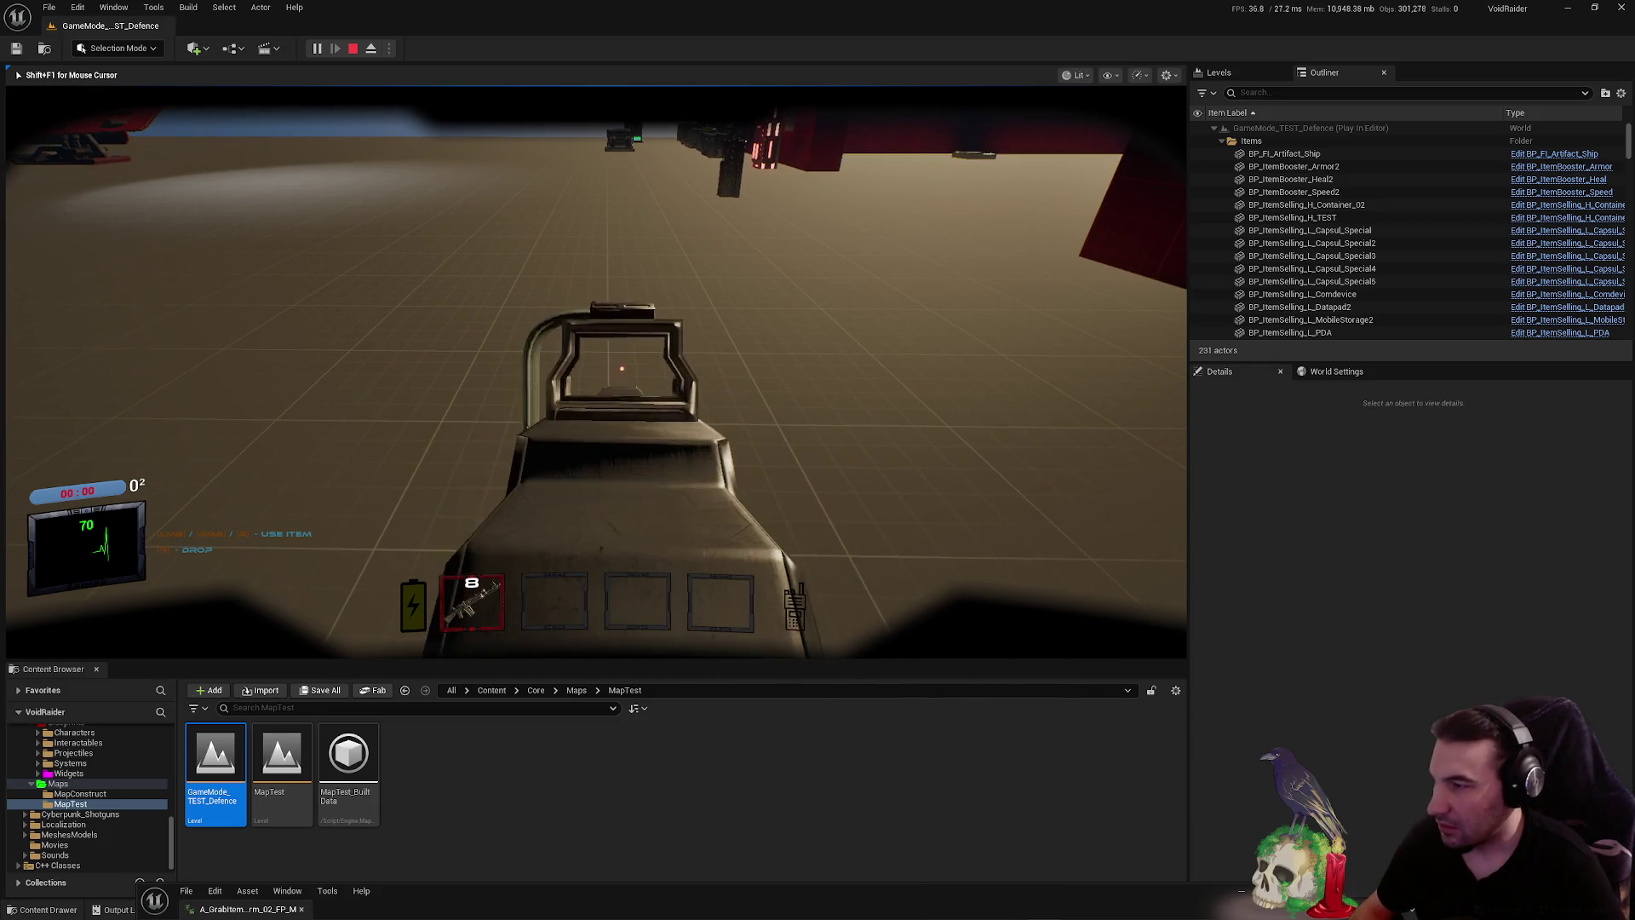
key(Escape)
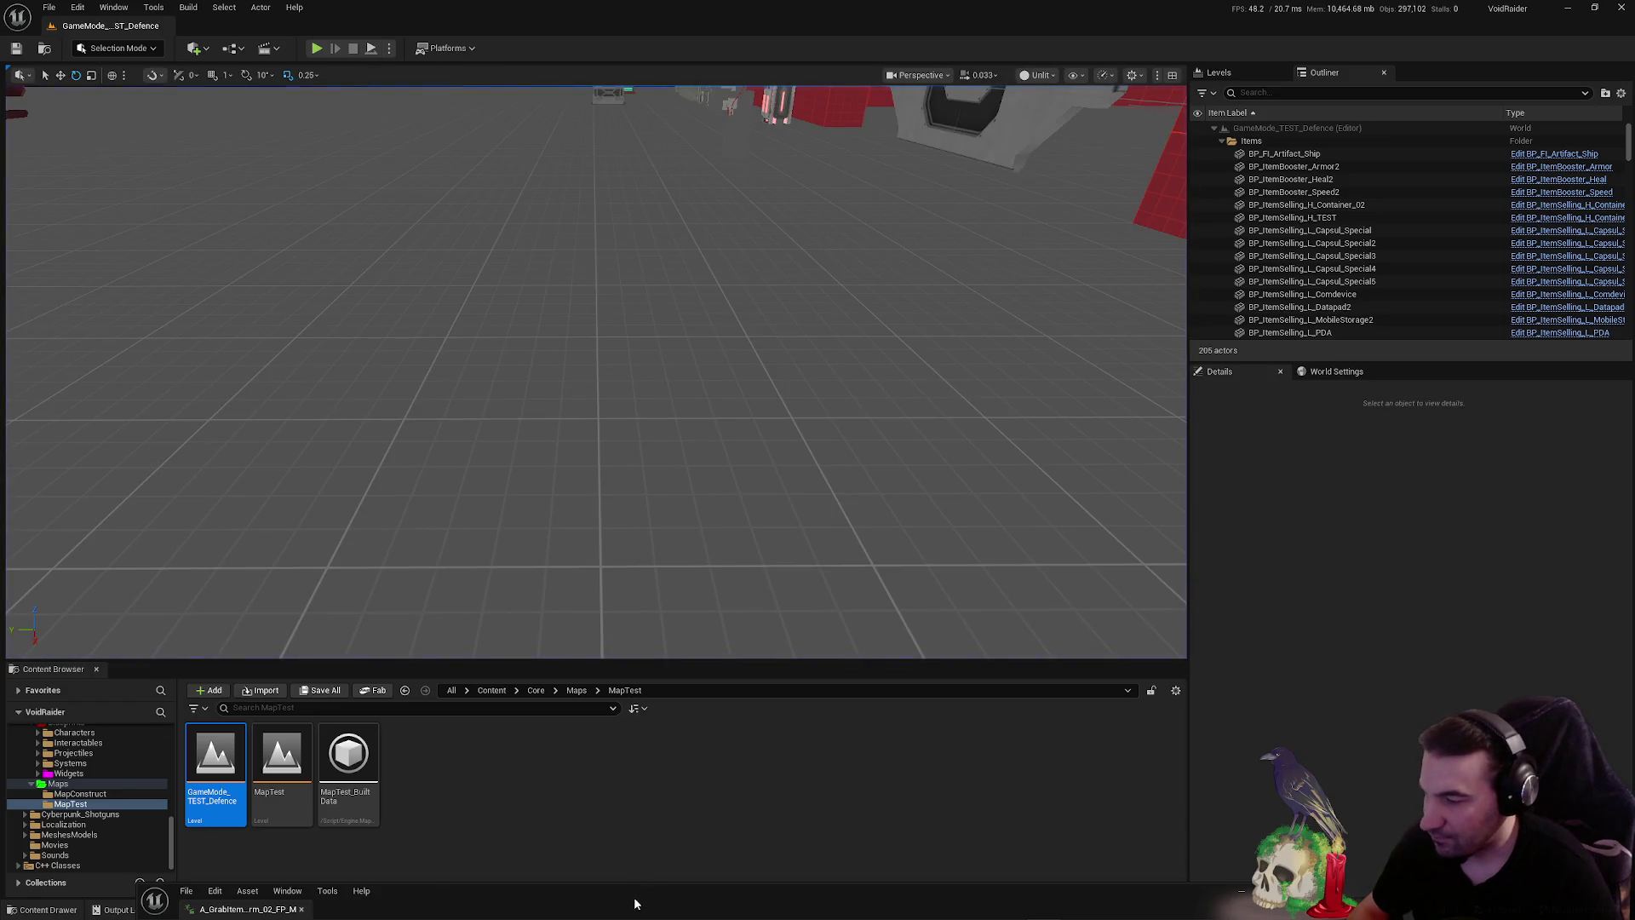
- Preview A_GrabItem_Firearm_02_FP_M in its animation window, then launch a new Play-in-editor session
drag(635, 903, 653, 402)
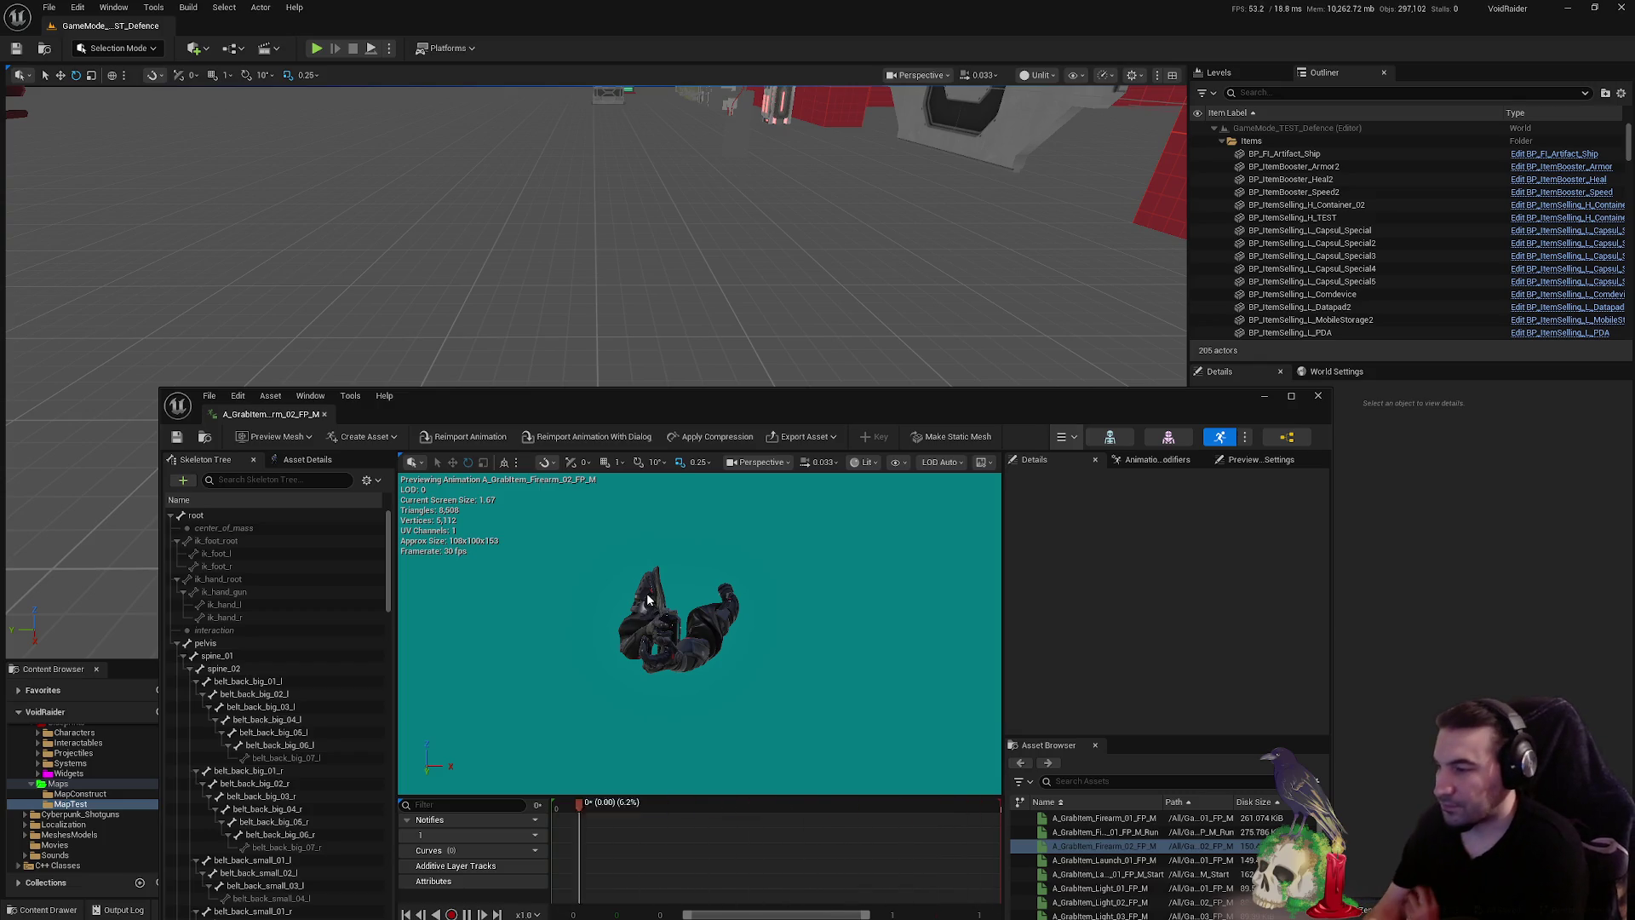
drag(791, 413, 1634, 341)
click(317, 50)
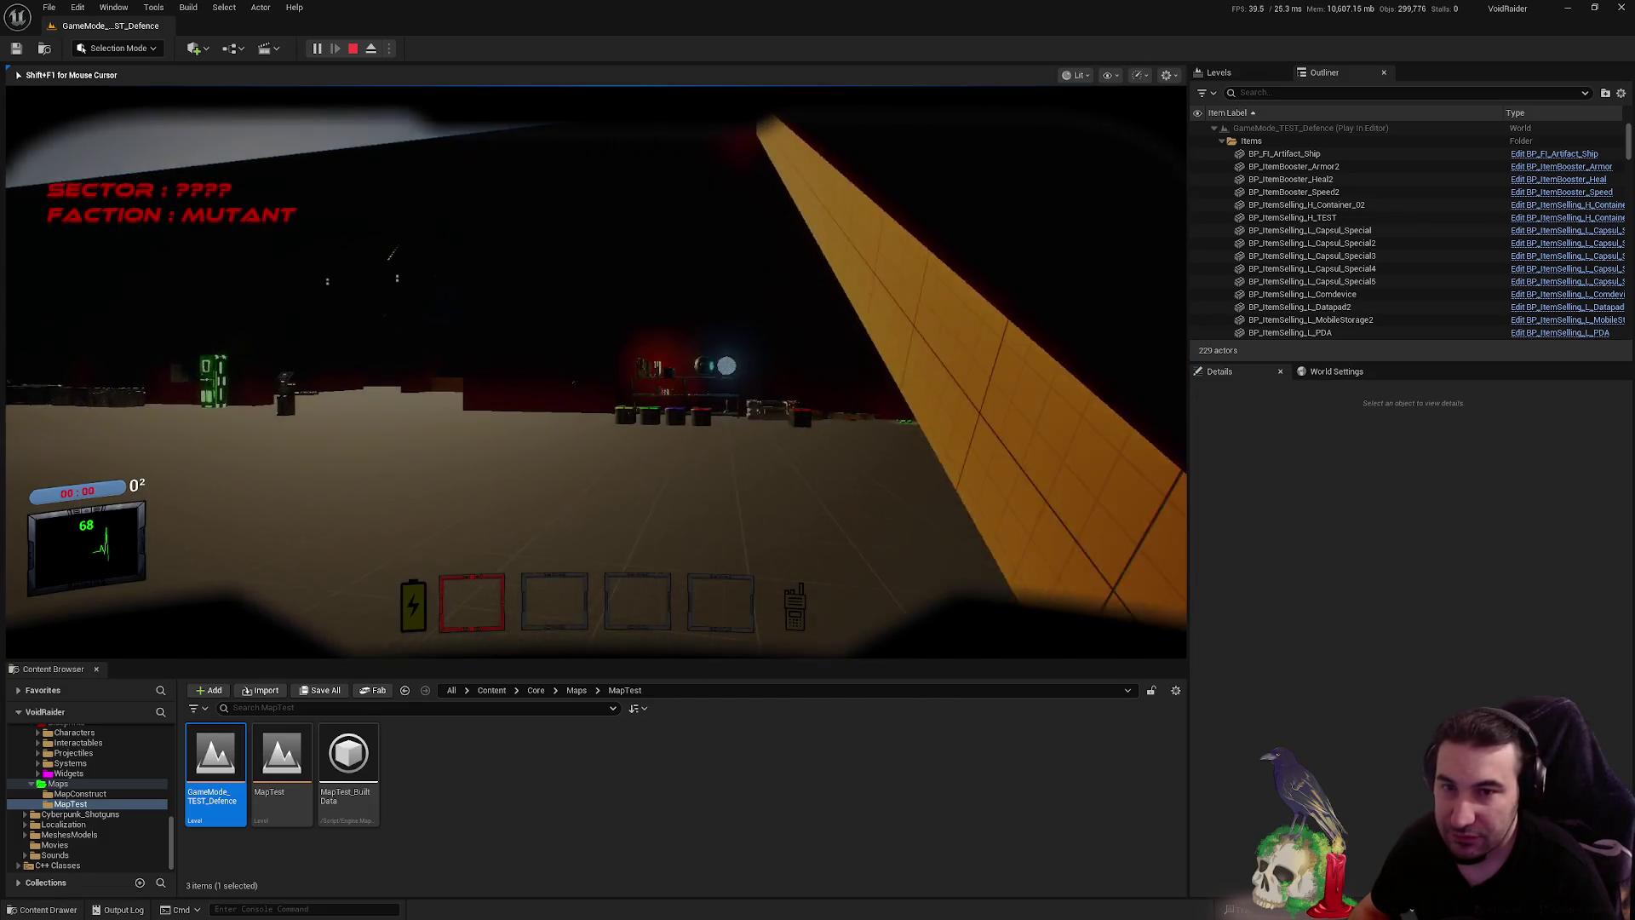
- Walk to the rifle, grab it, then aim down sights and lower it again
key(w)
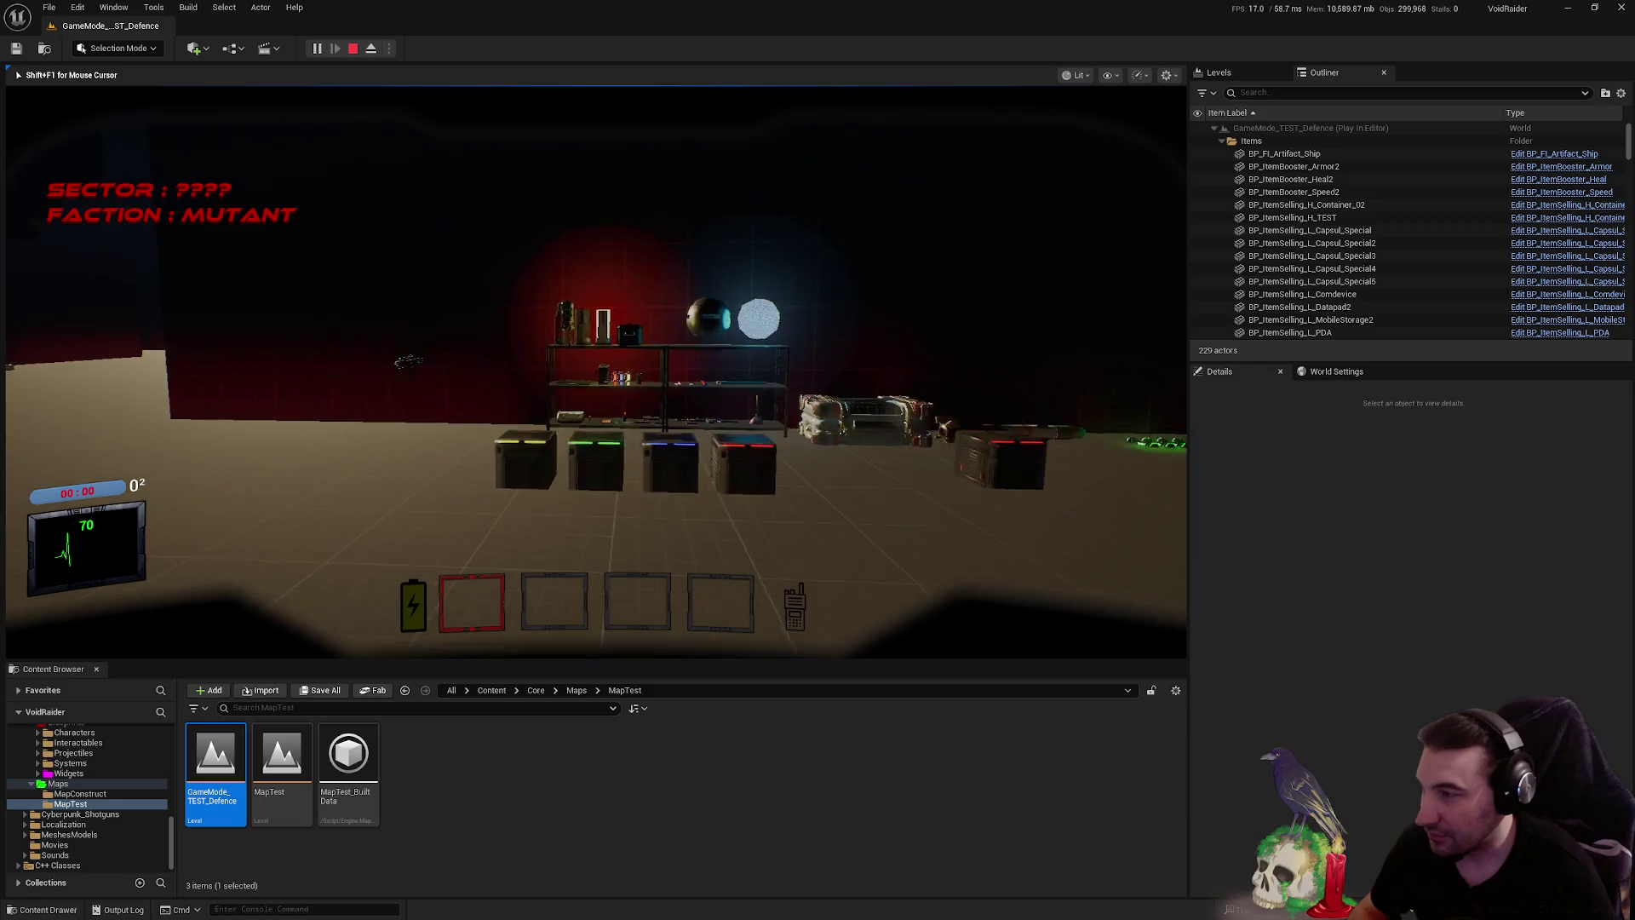
key(e)
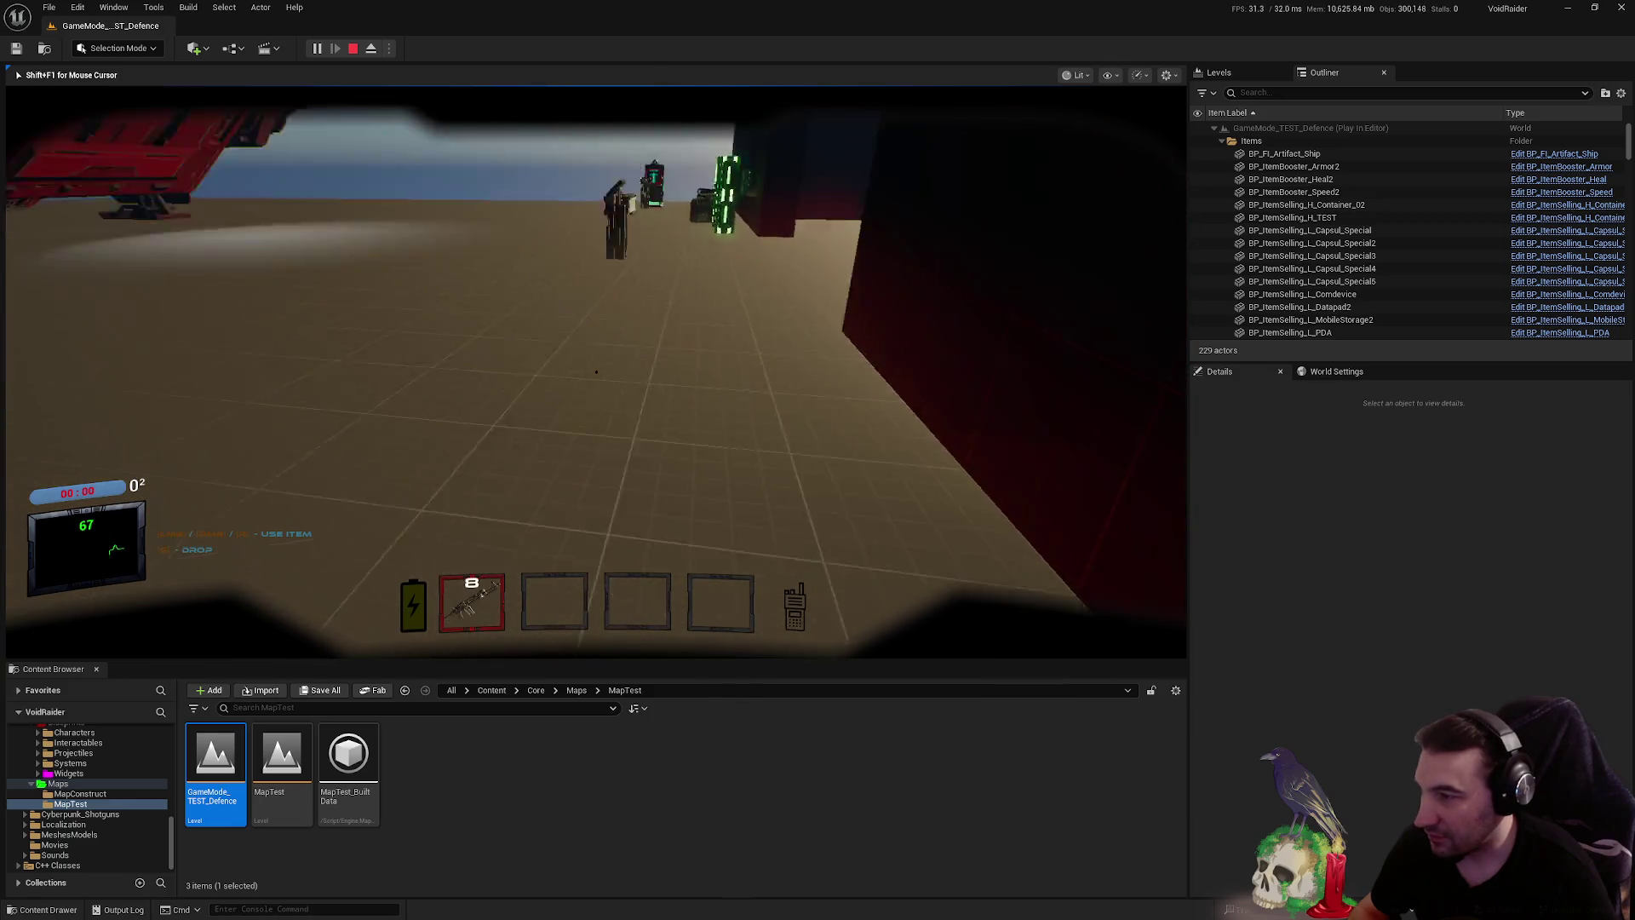
right_click(596, 372)
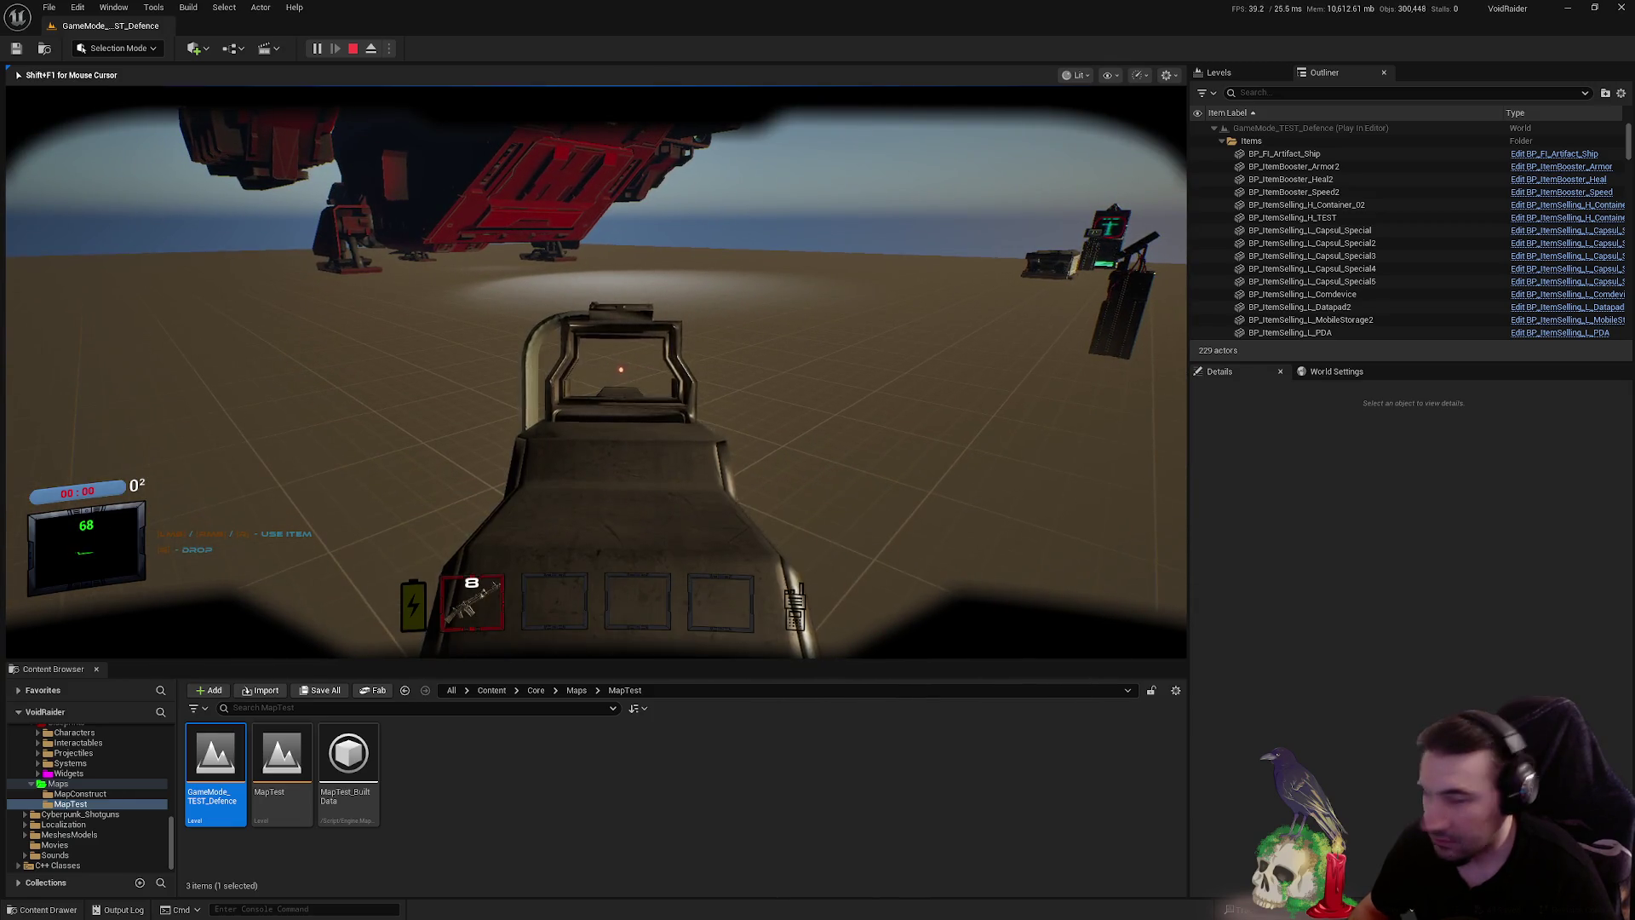
right_click(597, 372)
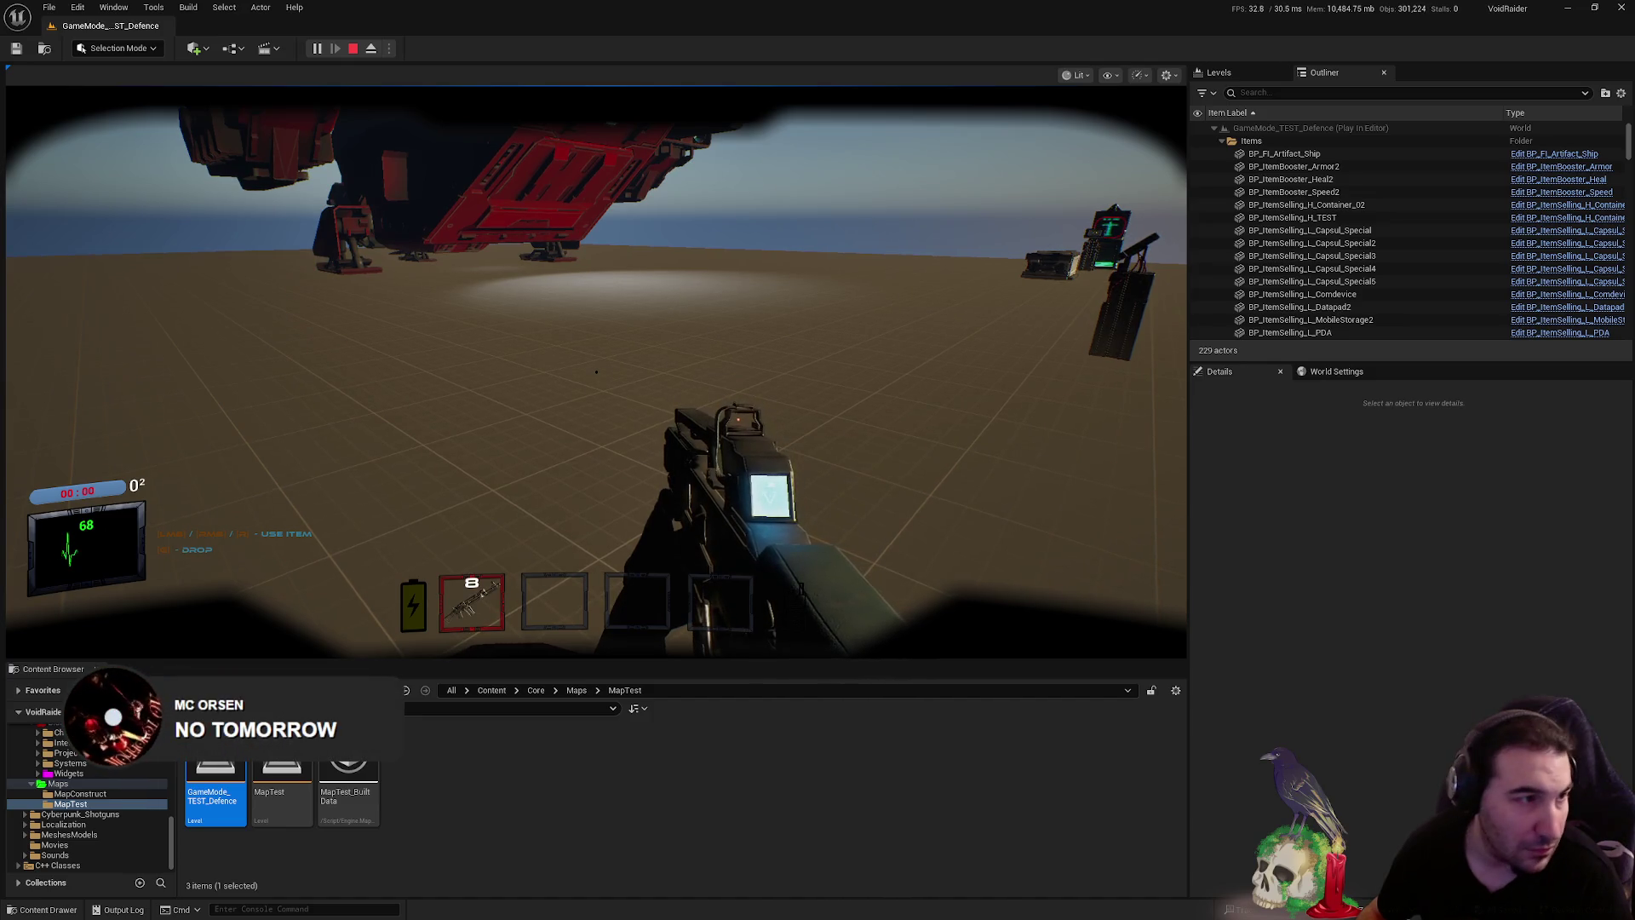
- Briefly leave the game window, then return mouse control to the running playtest
key(super)
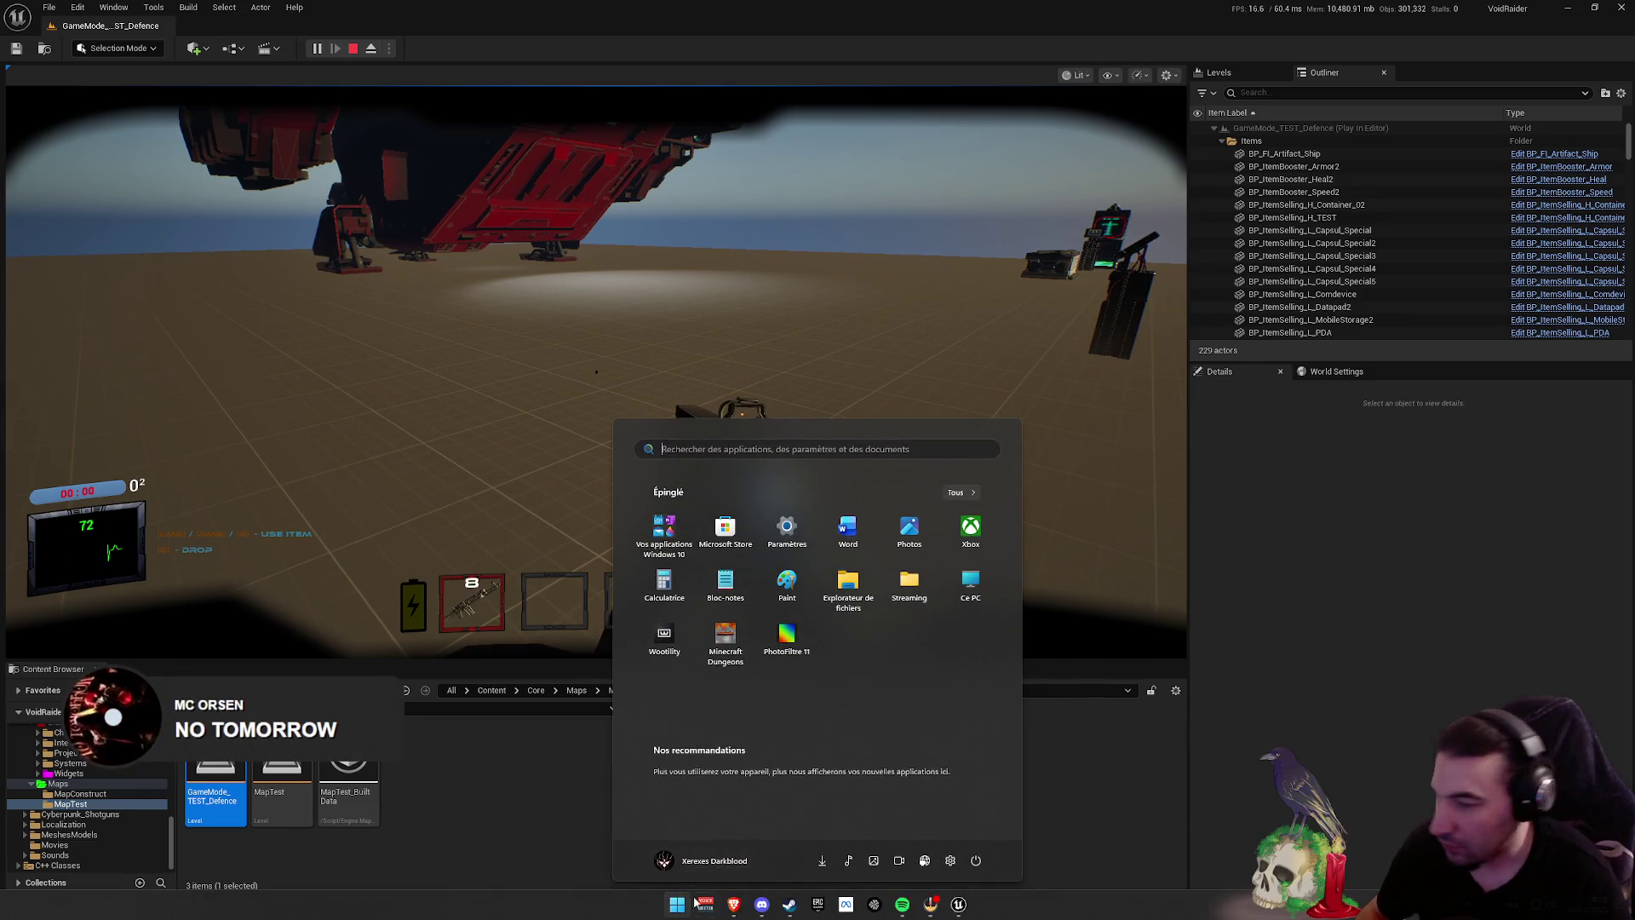
key(Escape)
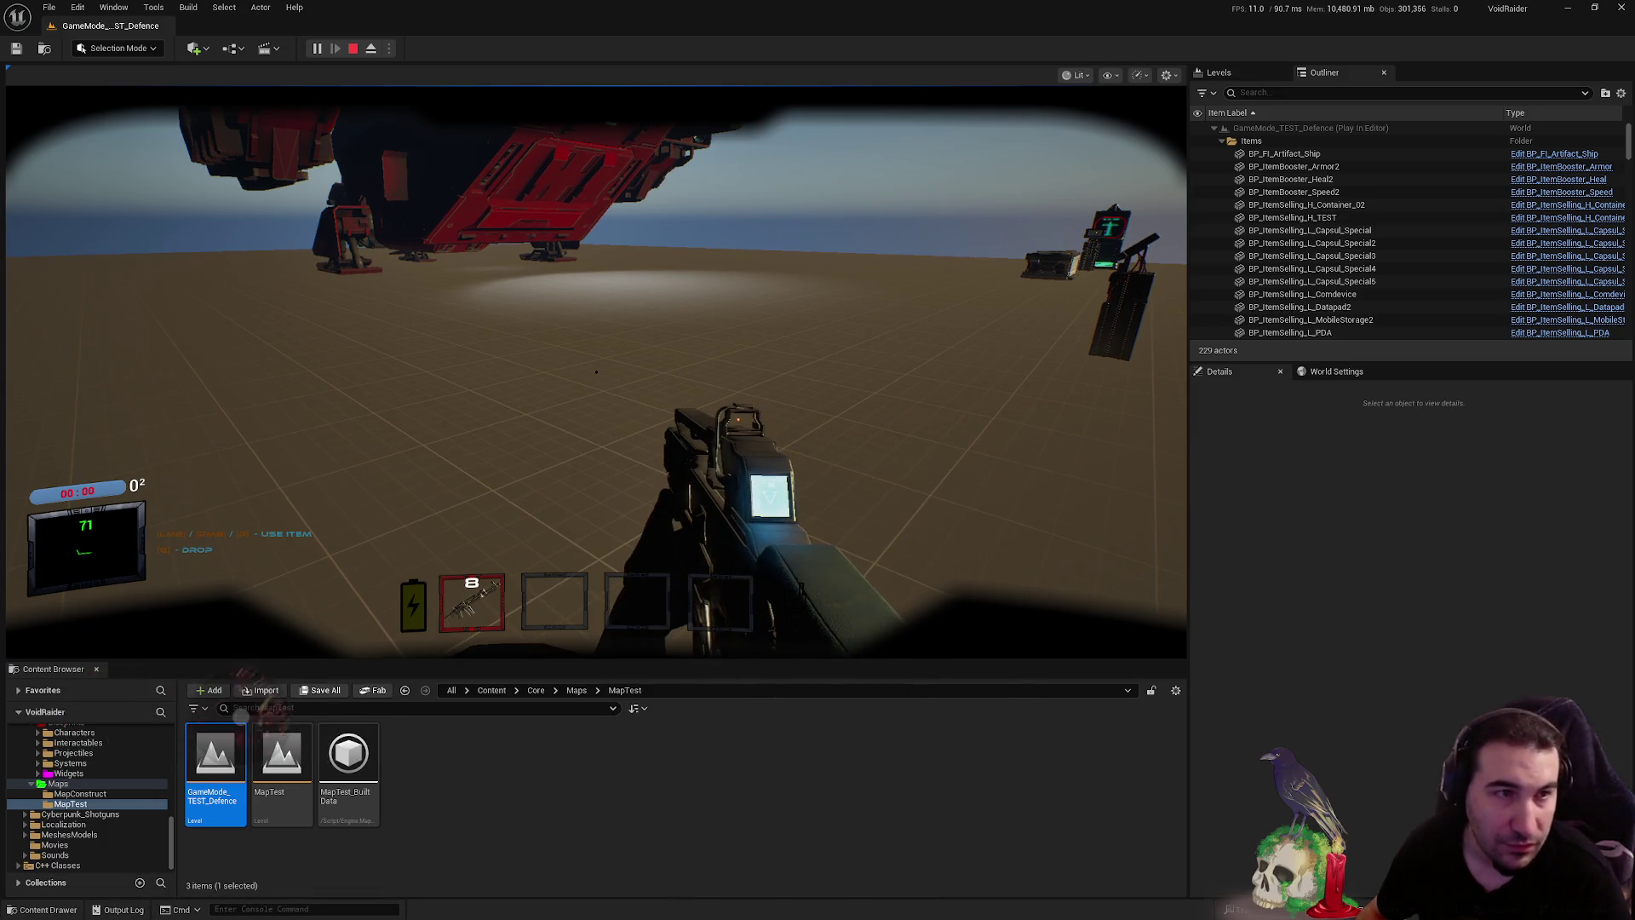
key(super)
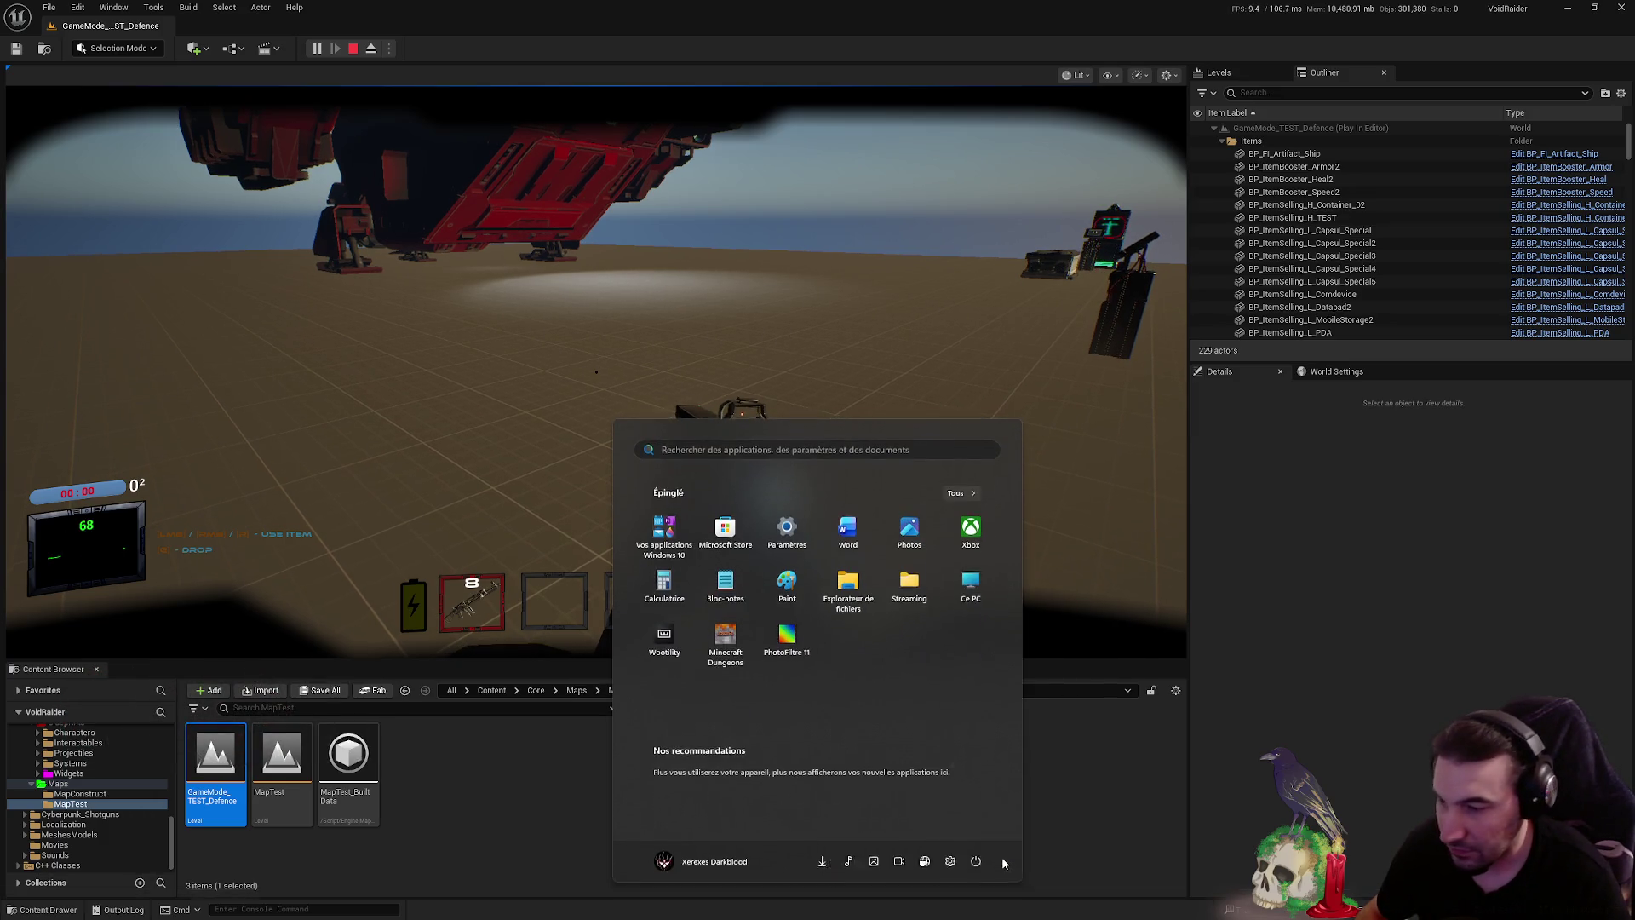
key(Escape)
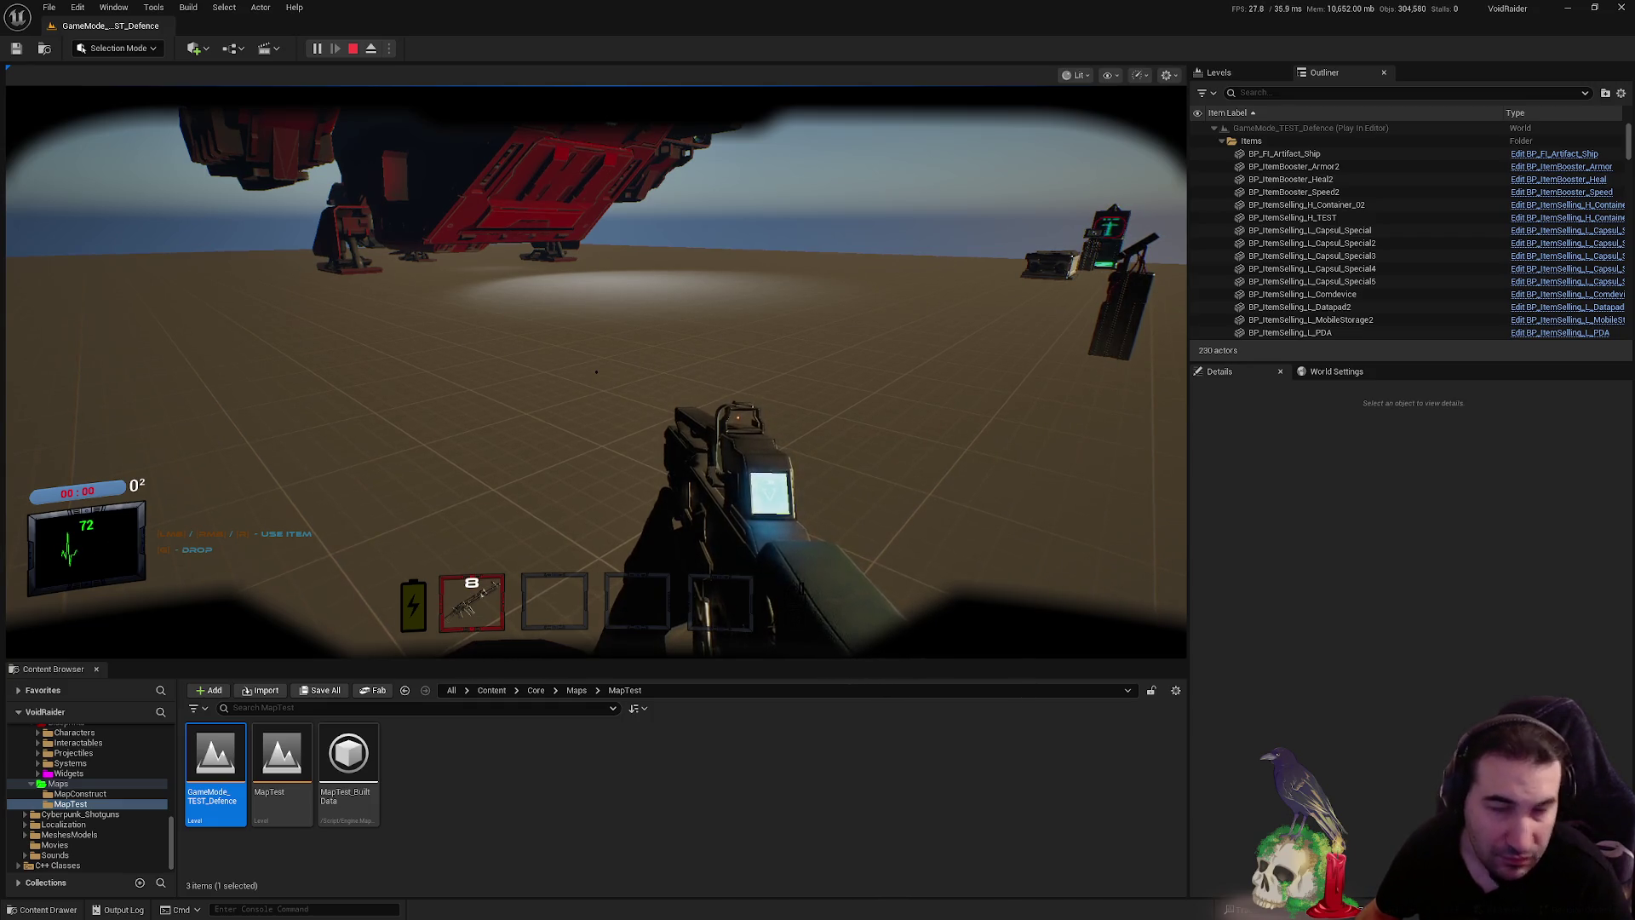
click(657, 258)
- Aim the held rifle down its sights again in the running game
right_click(656, 257)
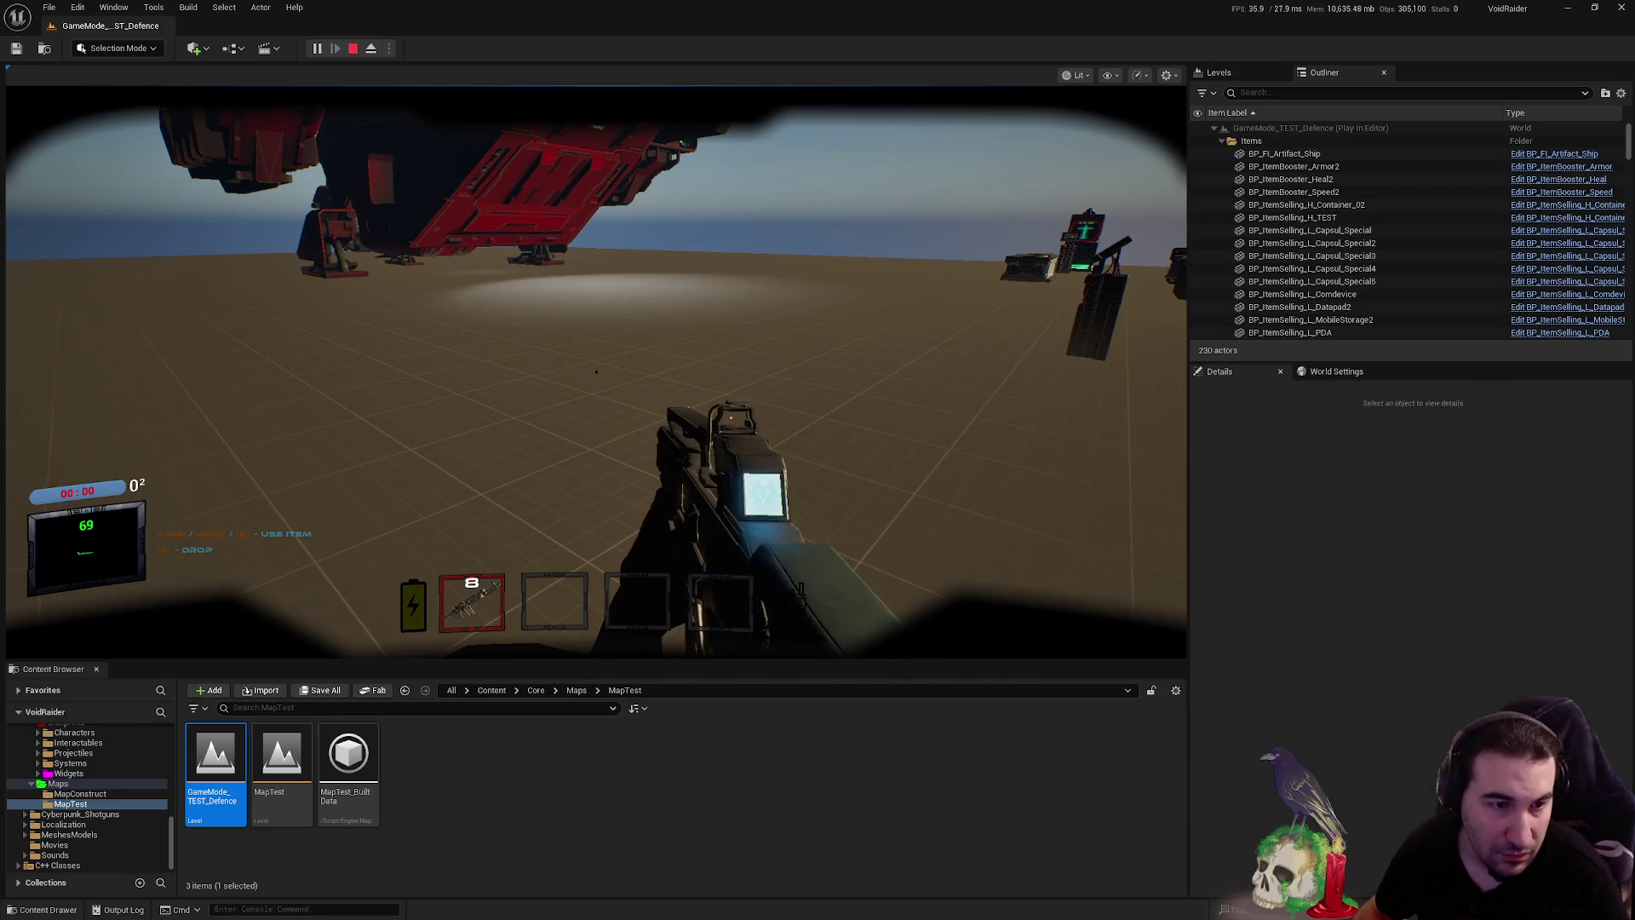
right_click(954, 419)
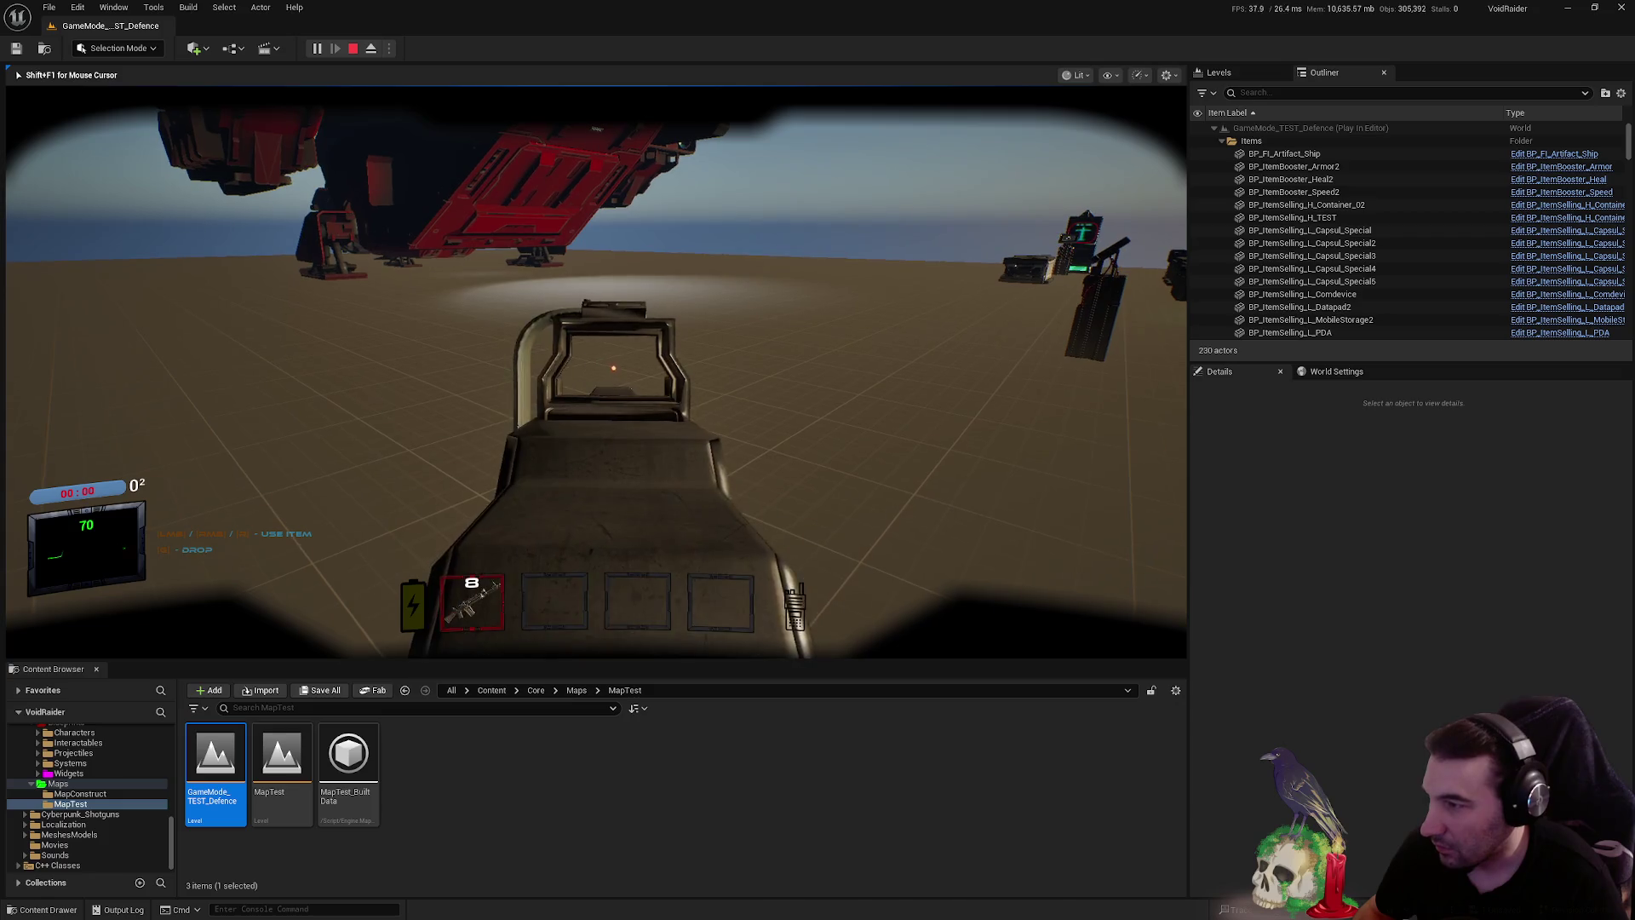
key(alt+Tab)
key(Escape)
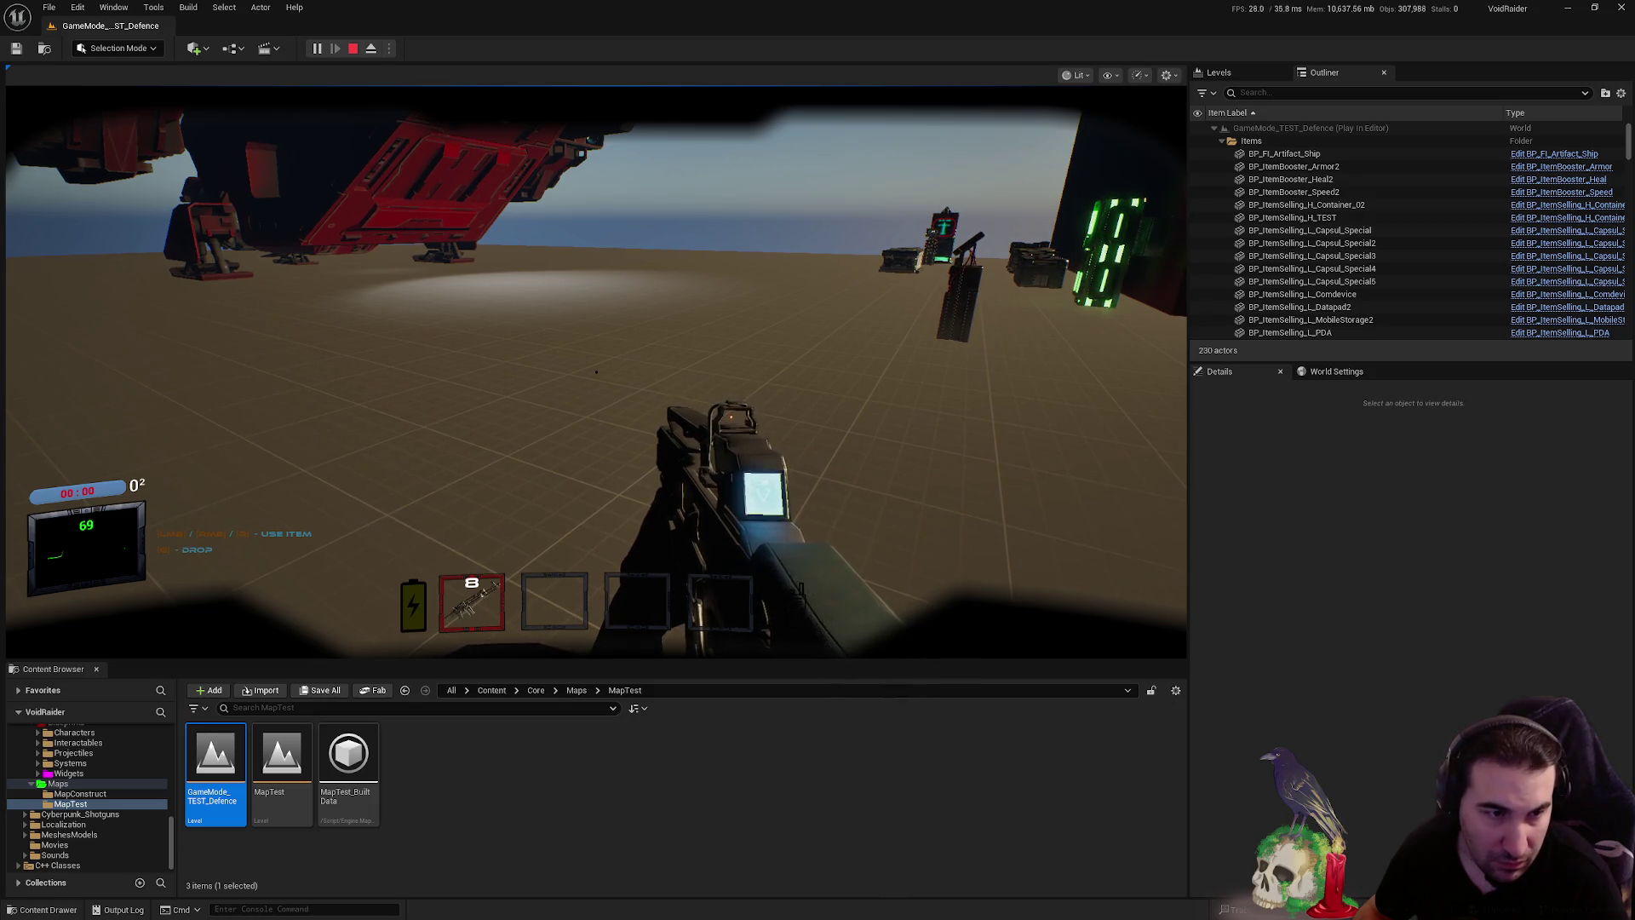
- Free the mouse with Shift+F1 and stop the play-in-editor session
key(shift+F1)
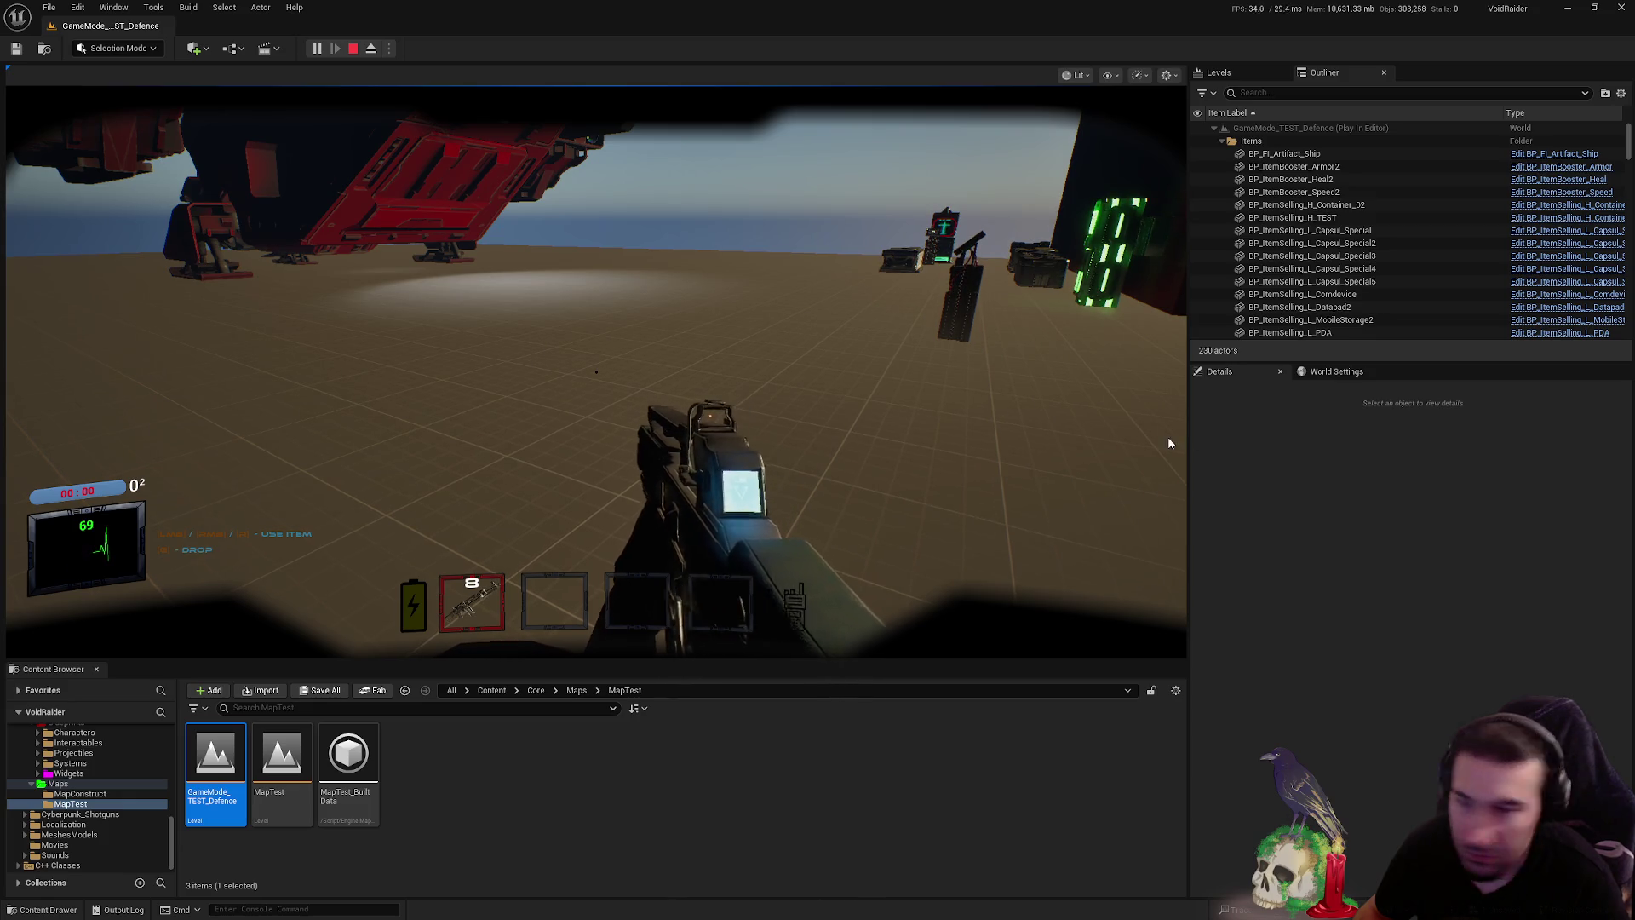
click(846, 429)
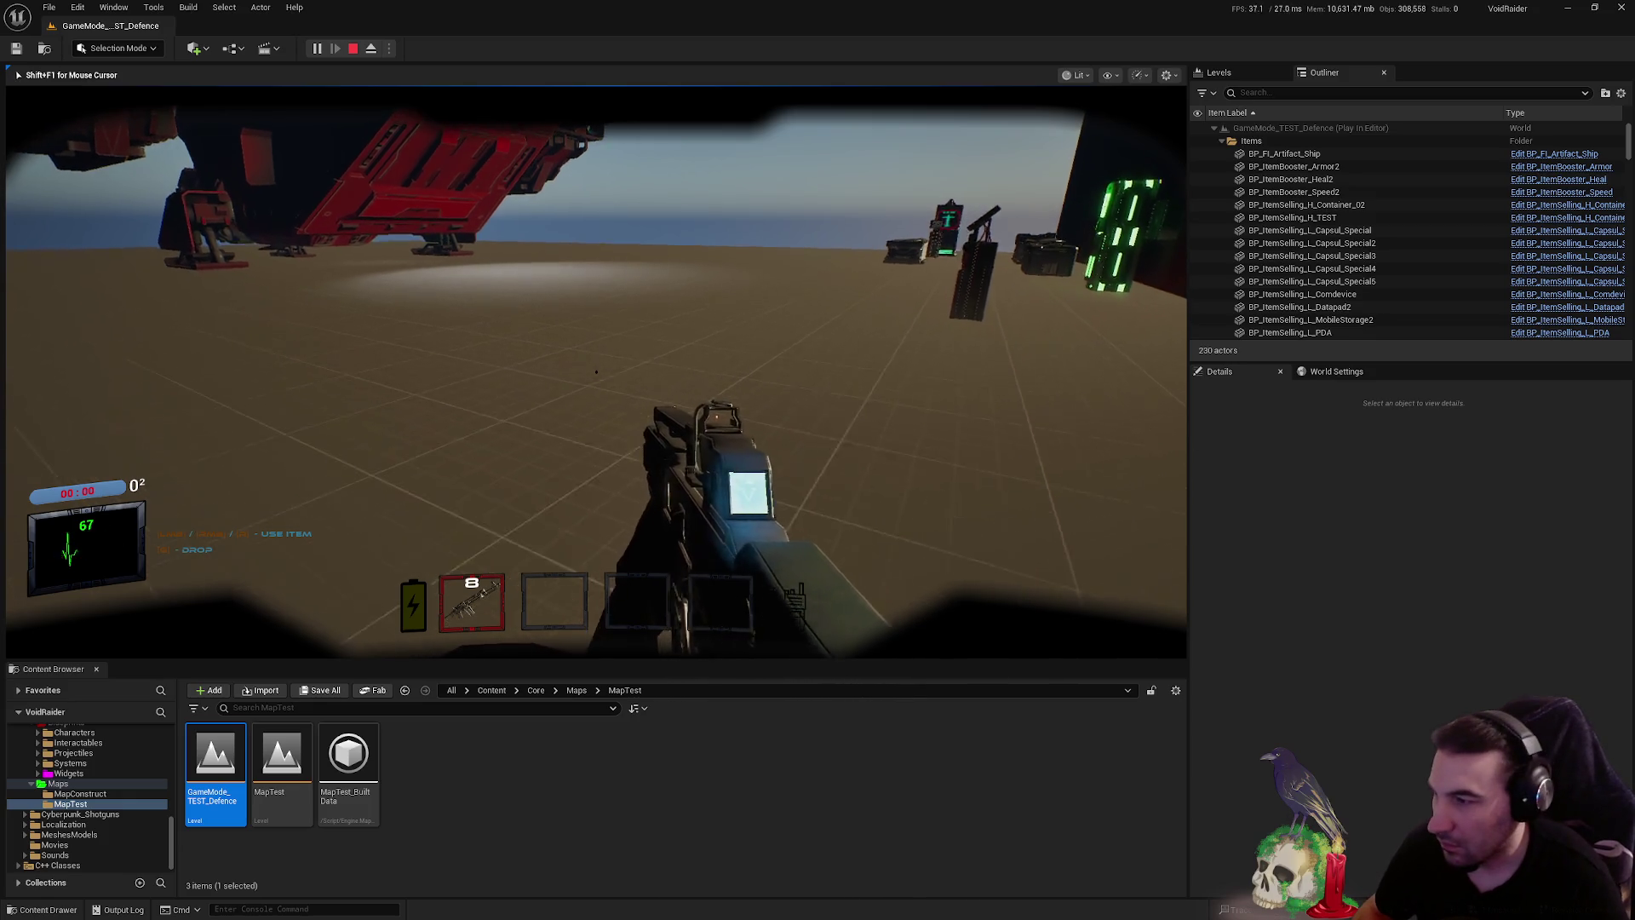
key(Escape)
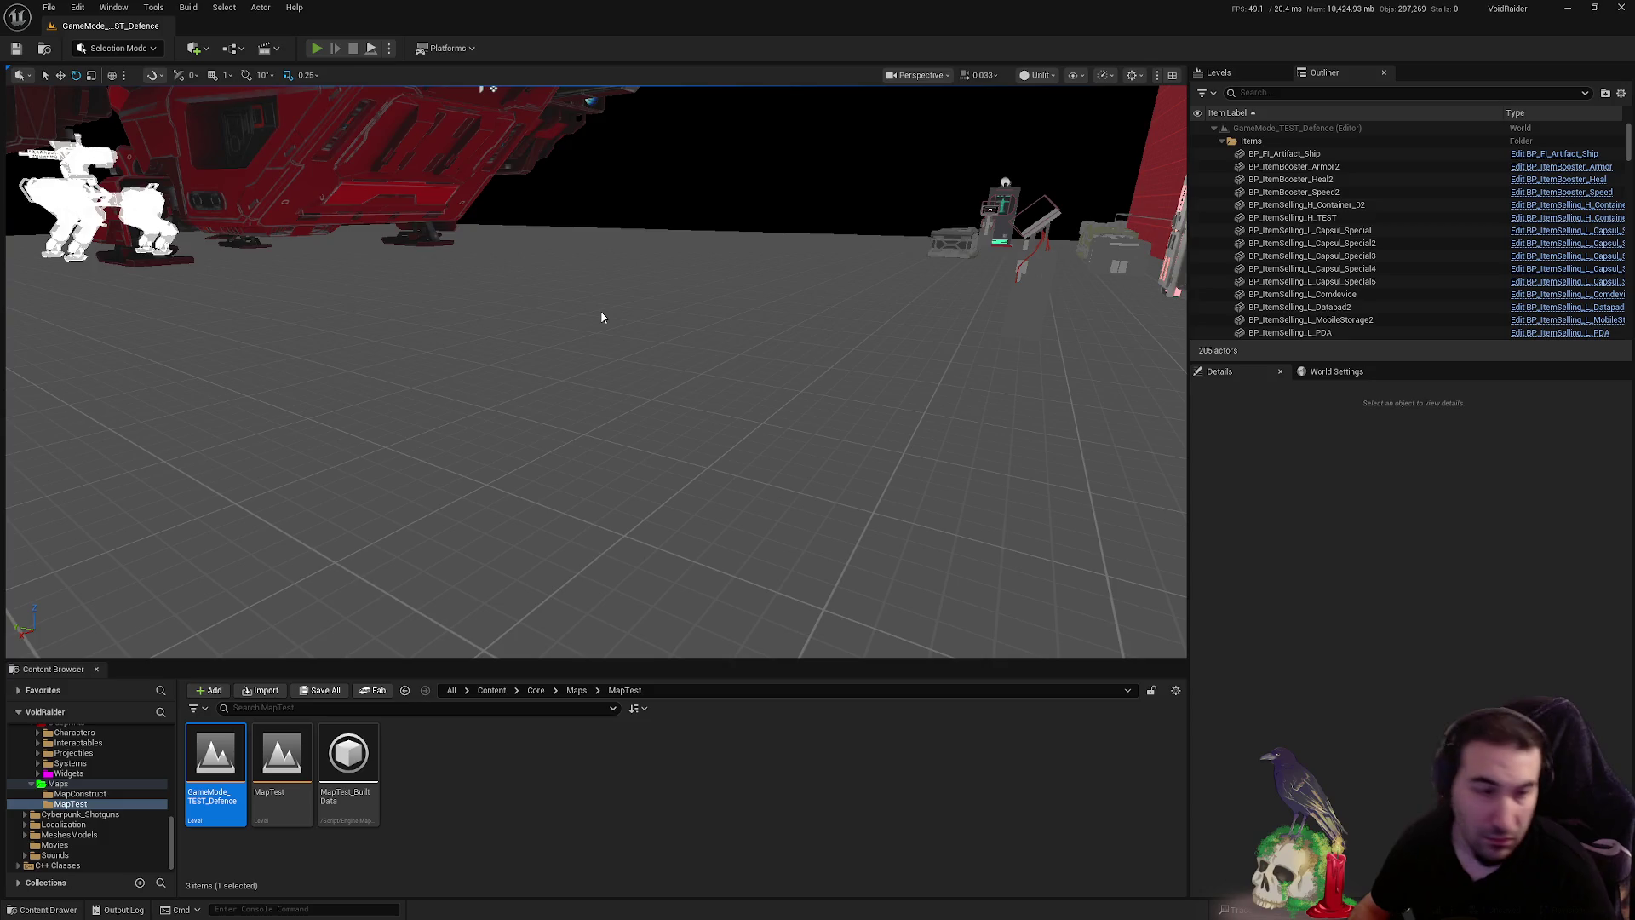
- Start a new play-in-editor test, walk to the wall-mounted gun and pick it up
key(alt+p)
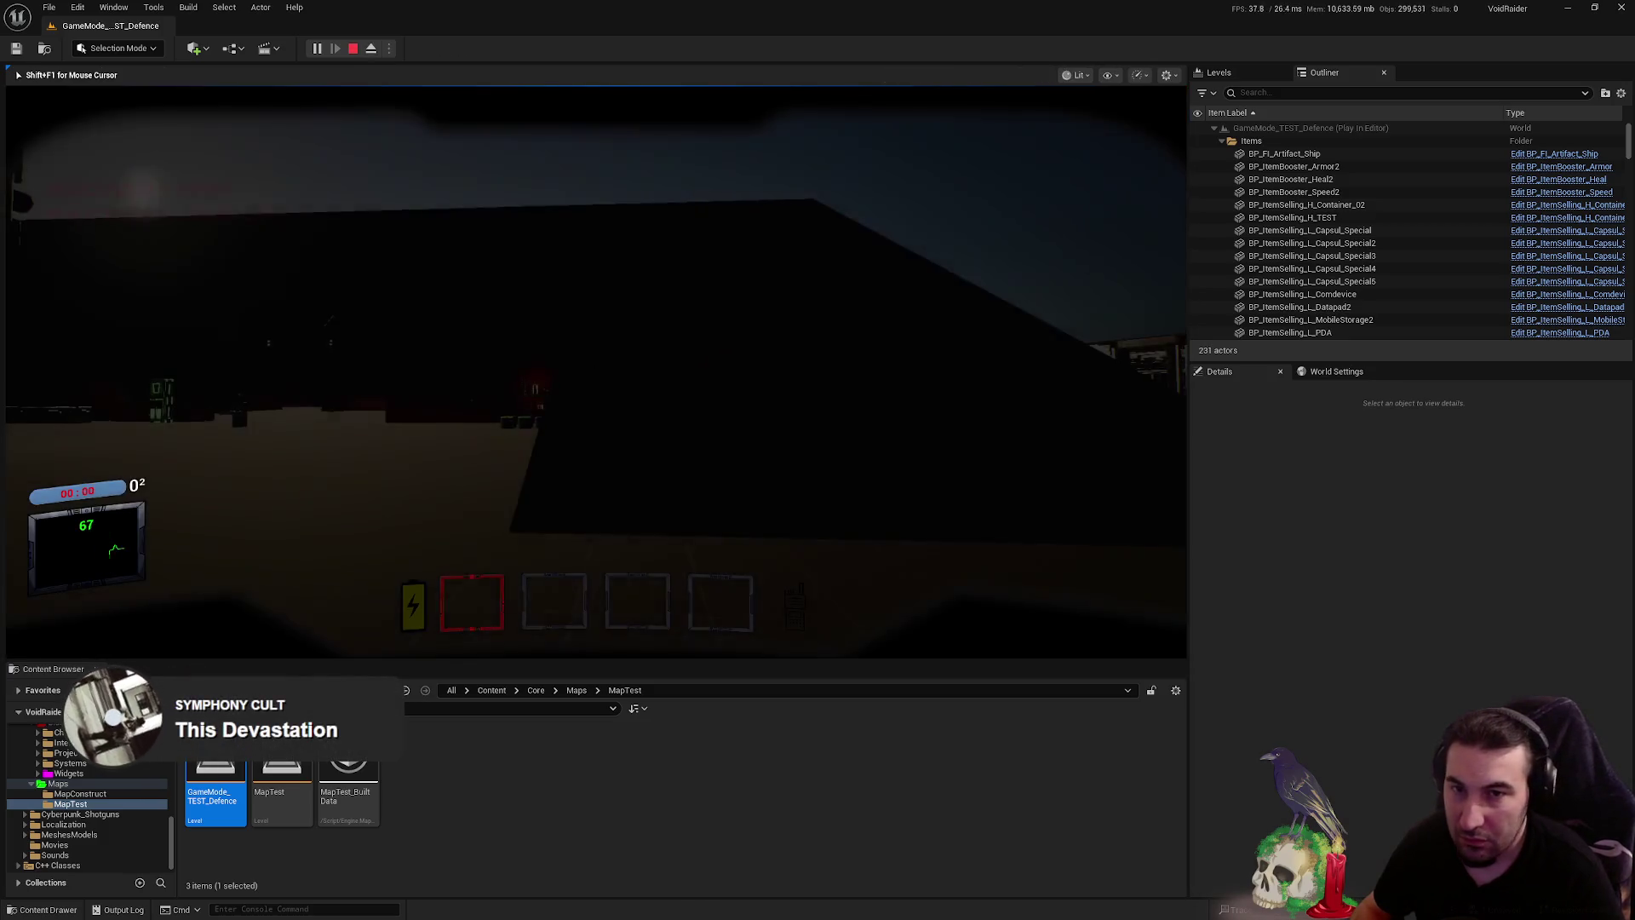
key(w)
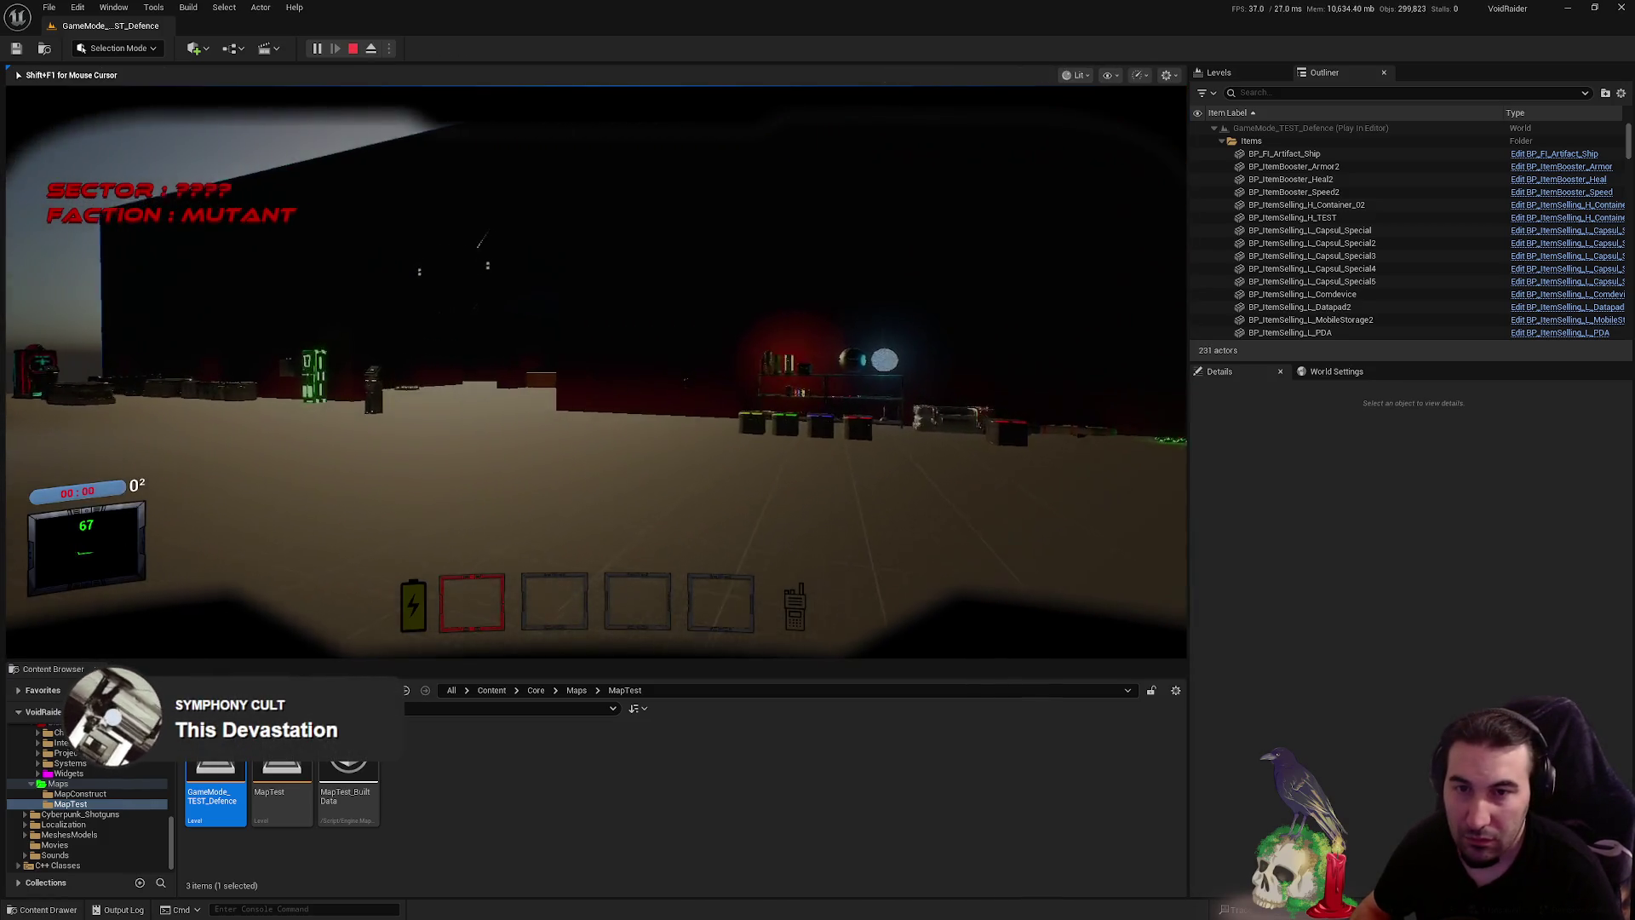
key(w)
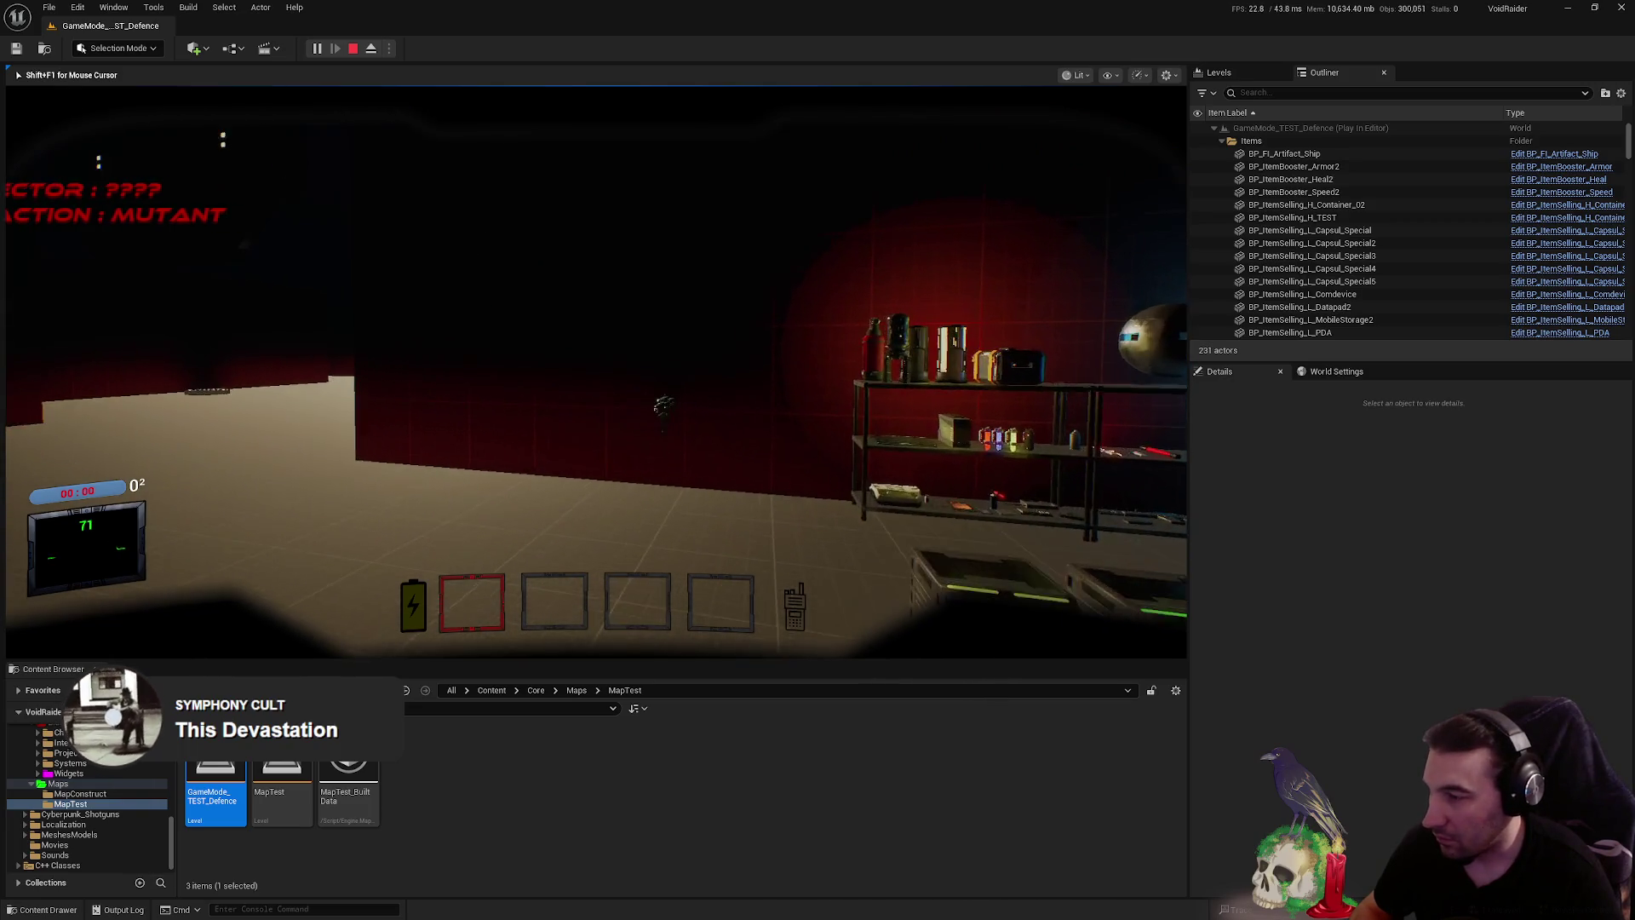
key(e)
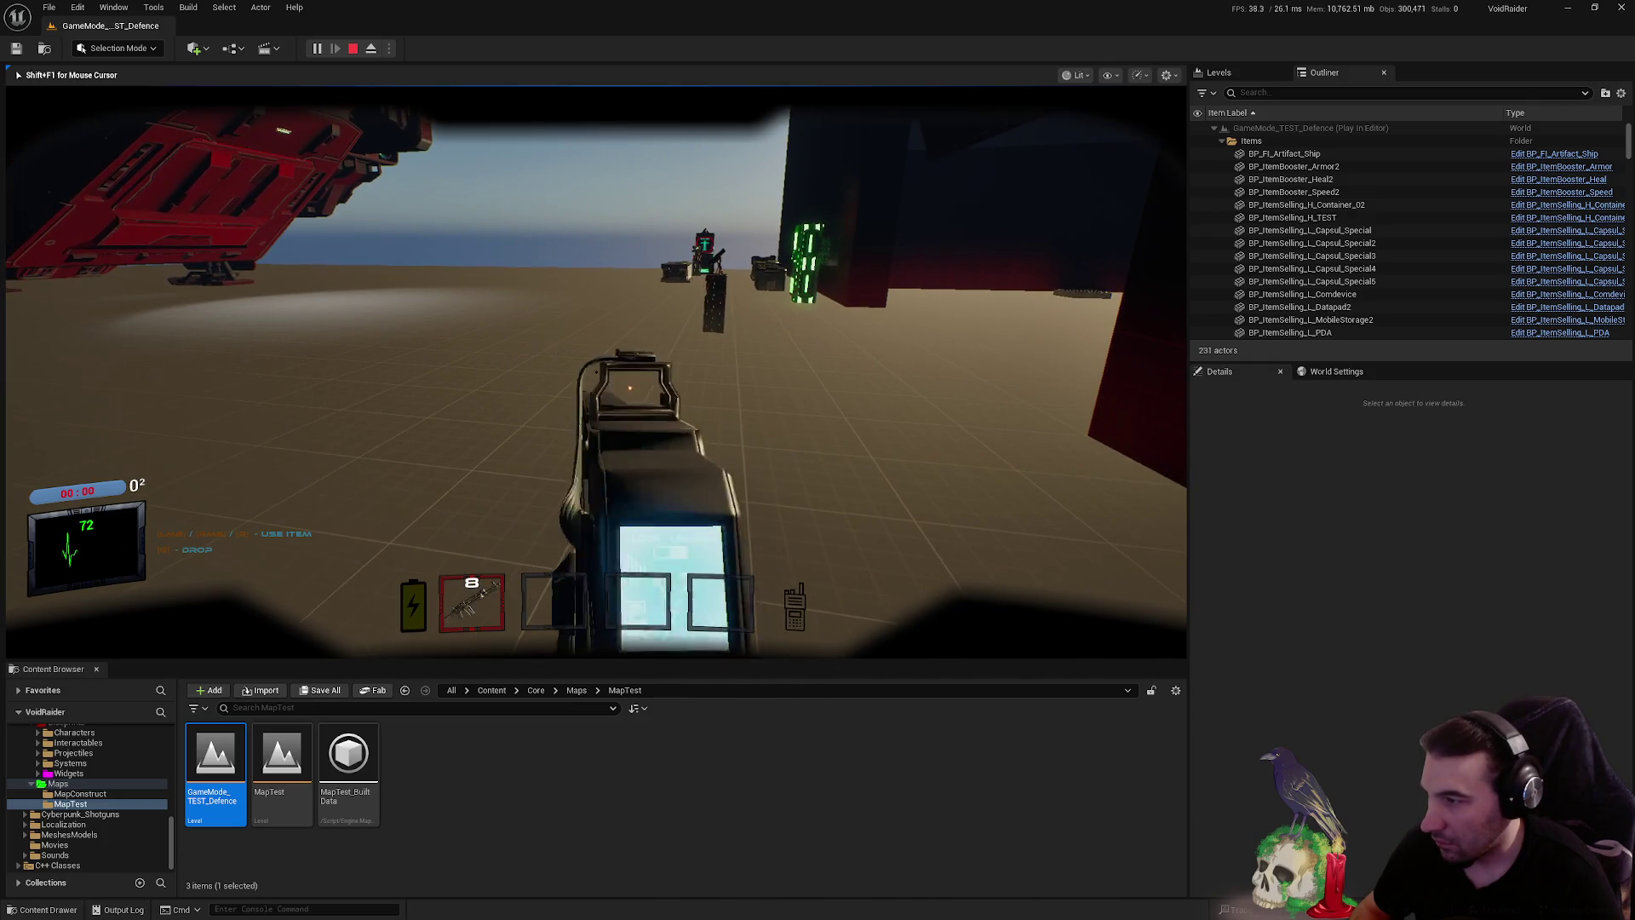
key(alt+Tab)
click(17, 394)
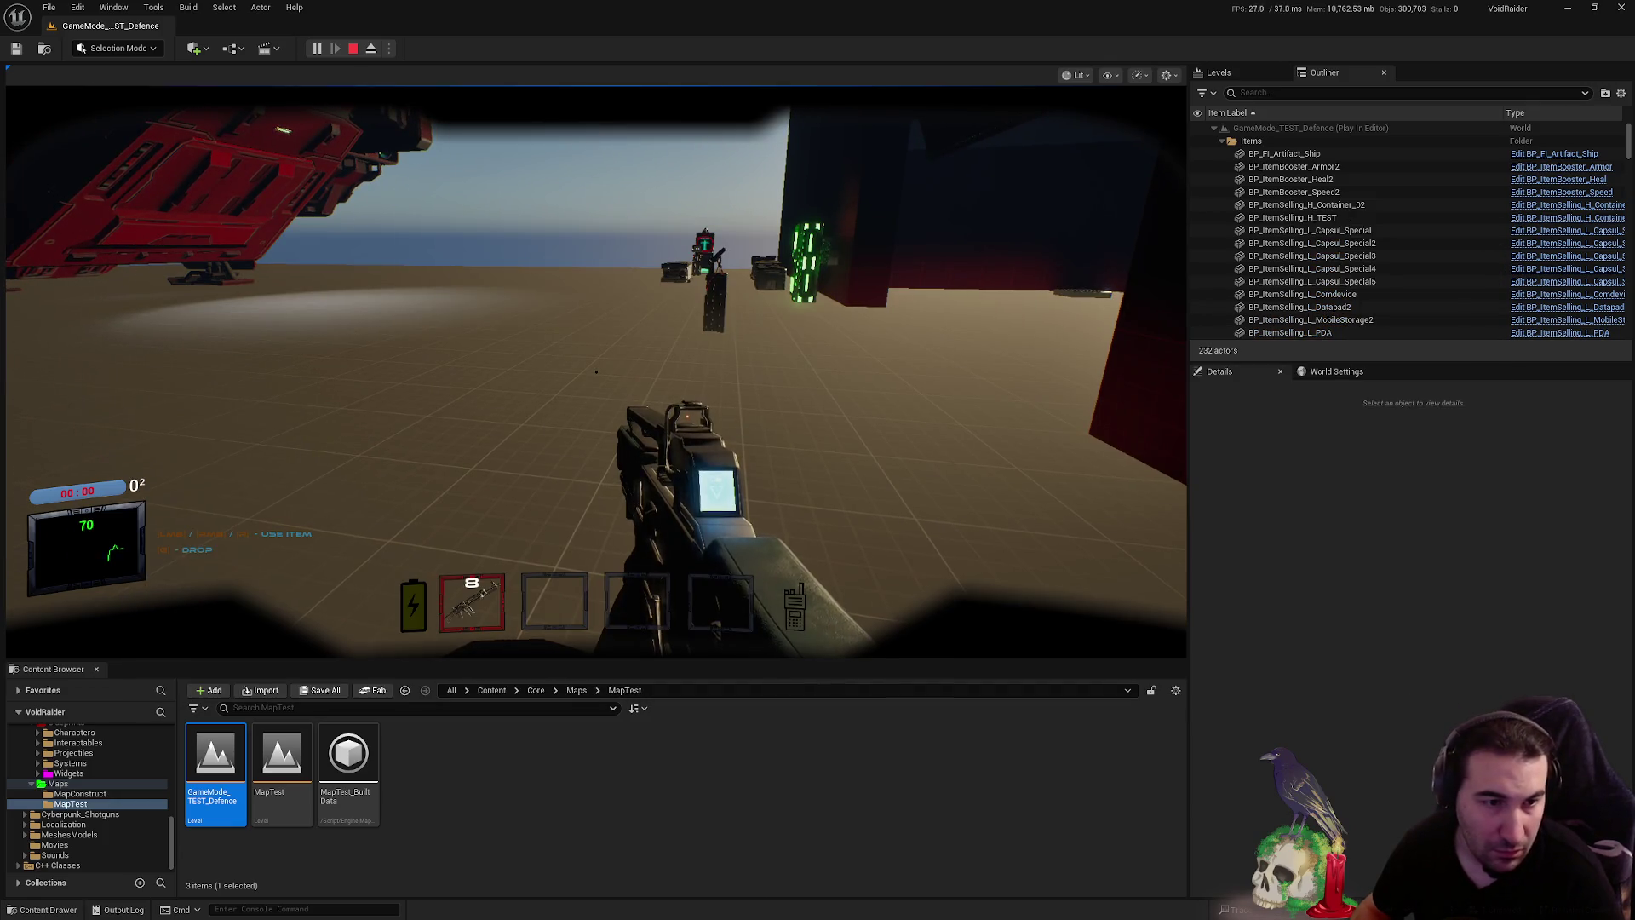
- Repeatedly switch the rifle between aim-down-sights and the lowered hip pose, ending aimed
right_click(1184, 419)
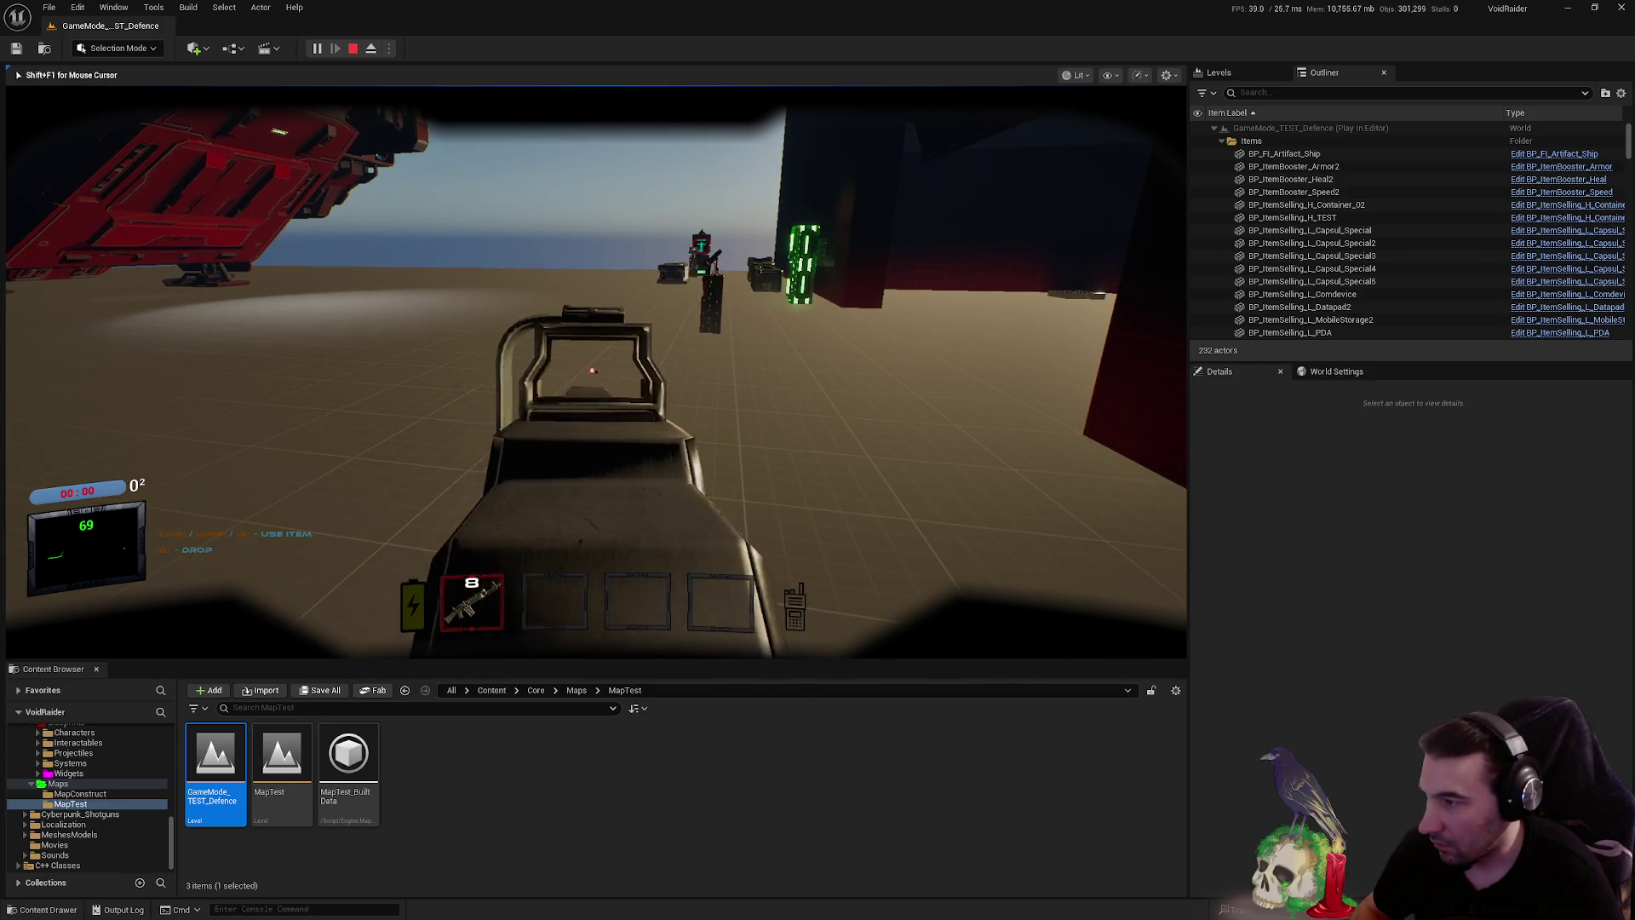
right_click(596, 372)
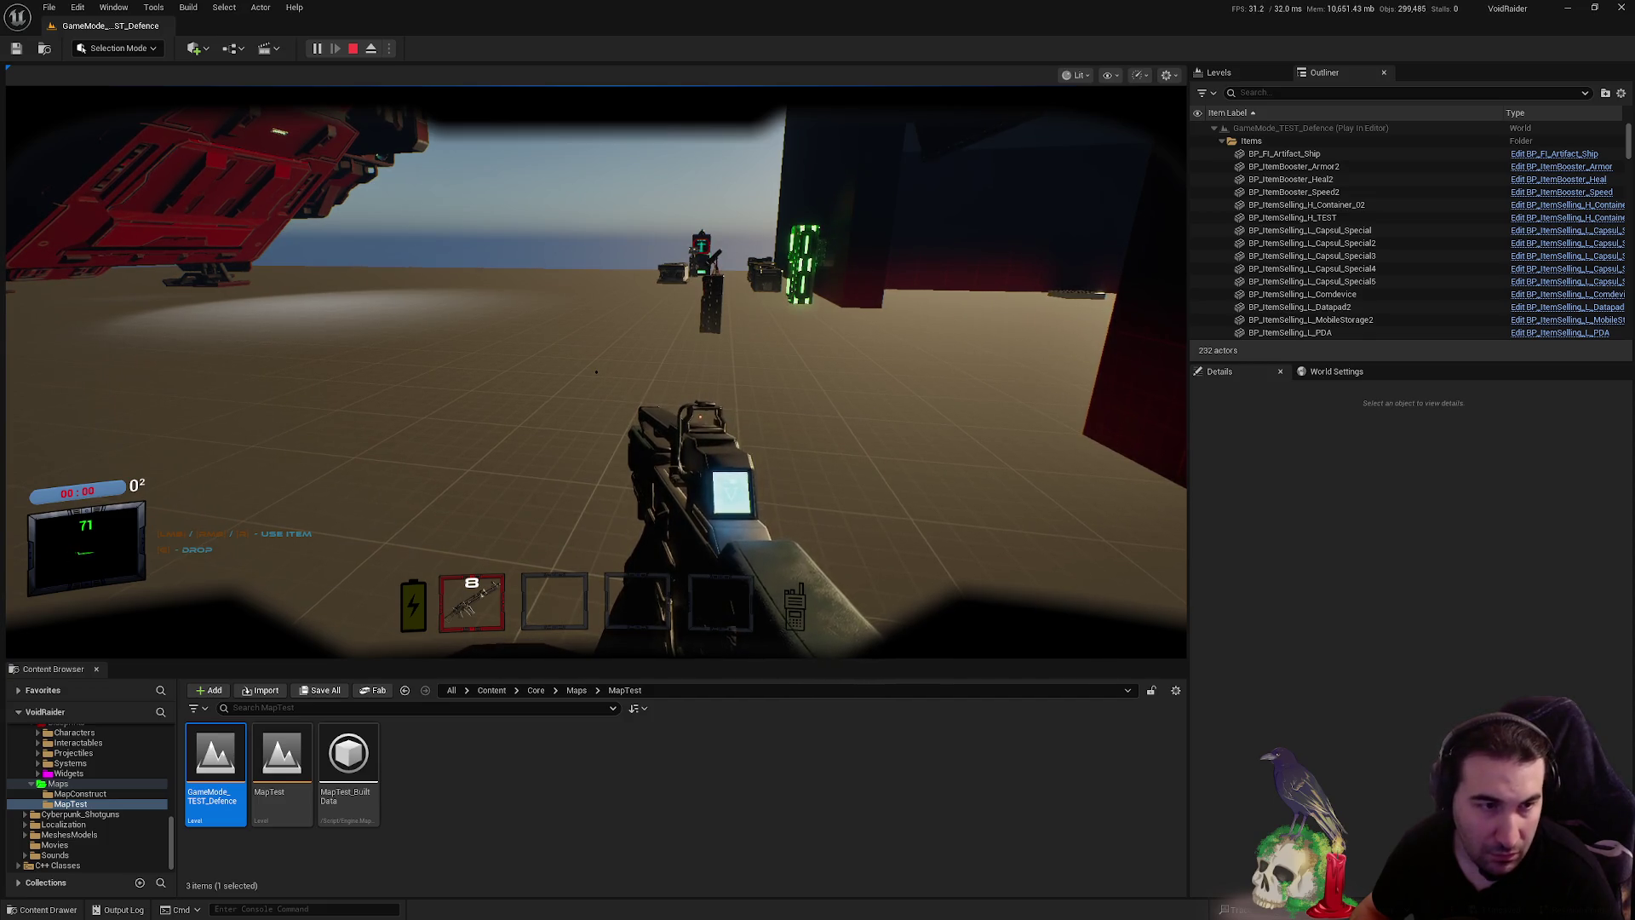
right_click(597, 371)
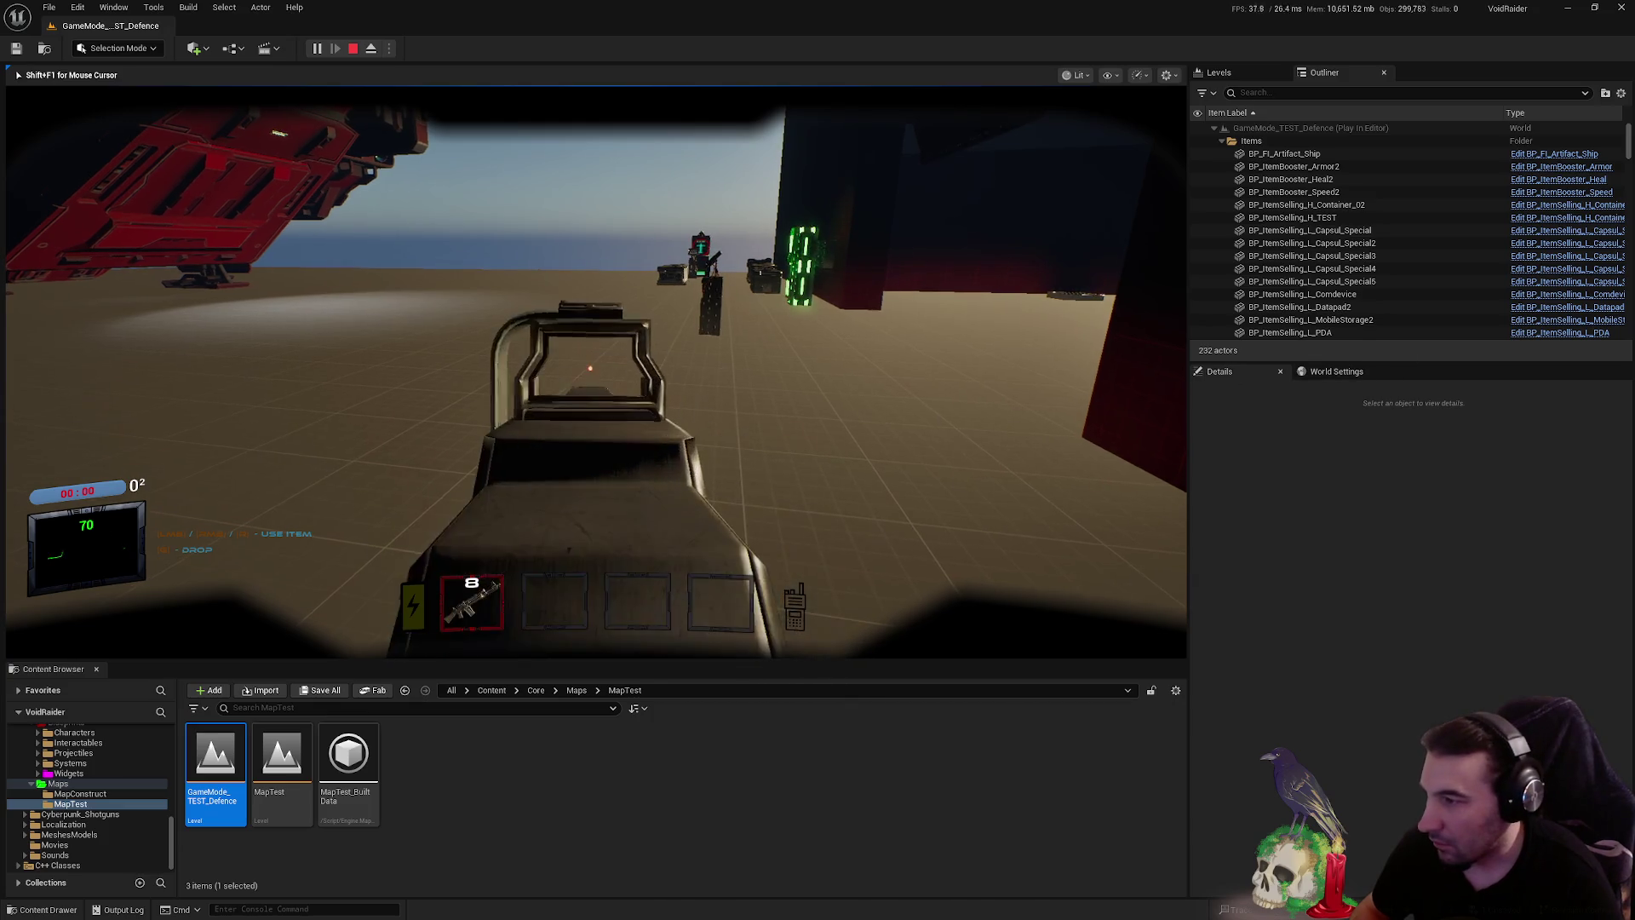
right_click(596, 371)
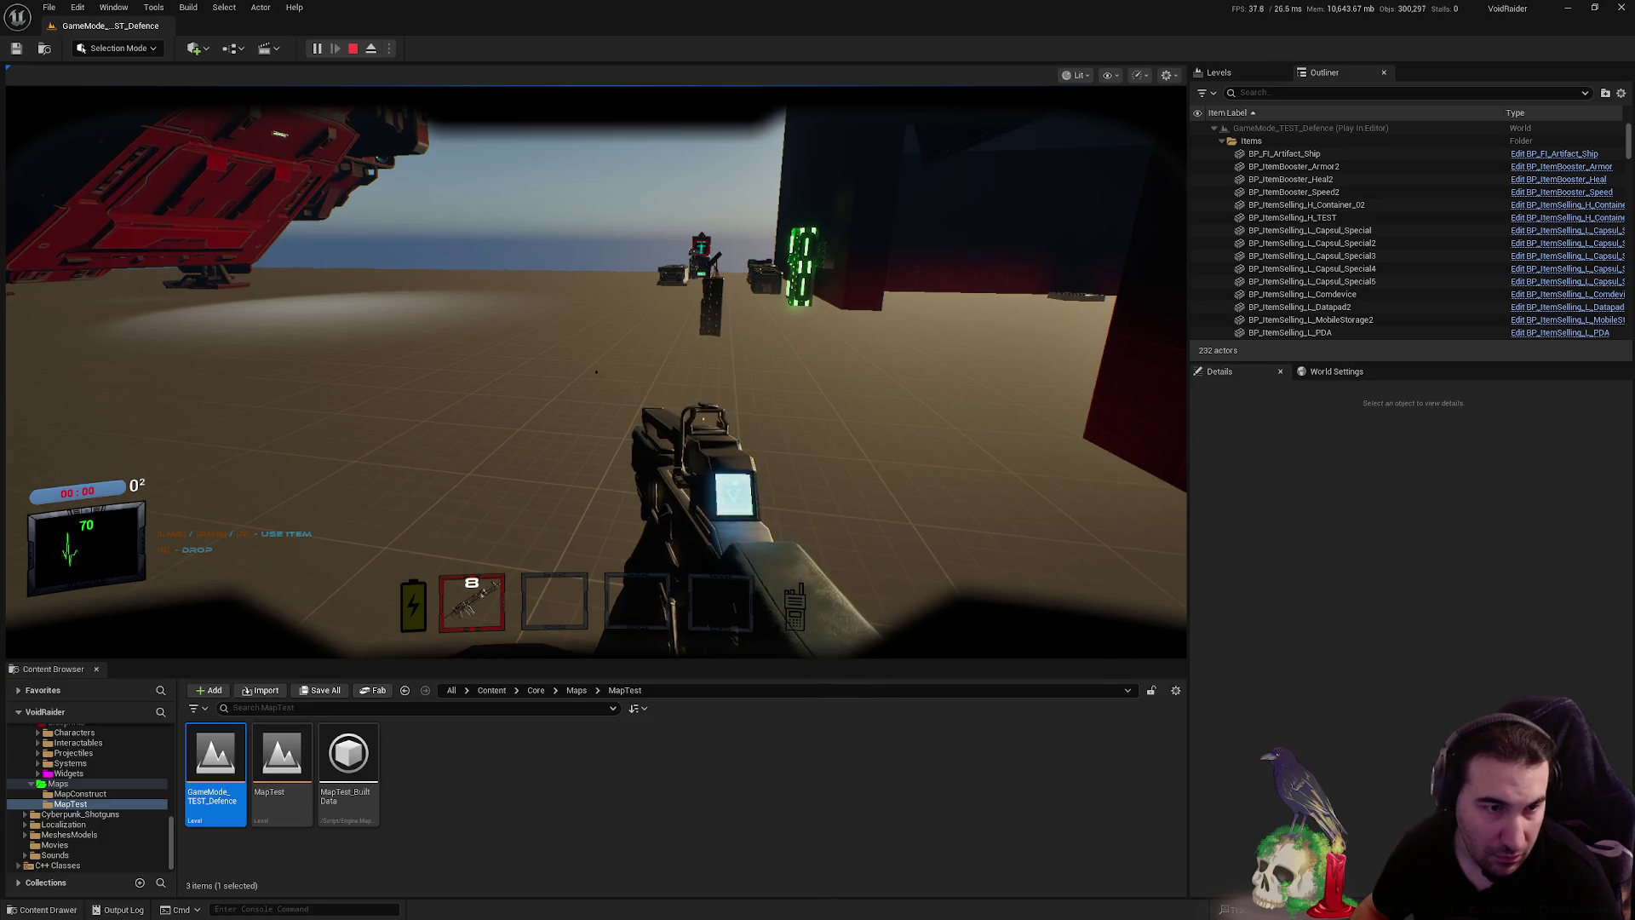
right_click(1075, 433)
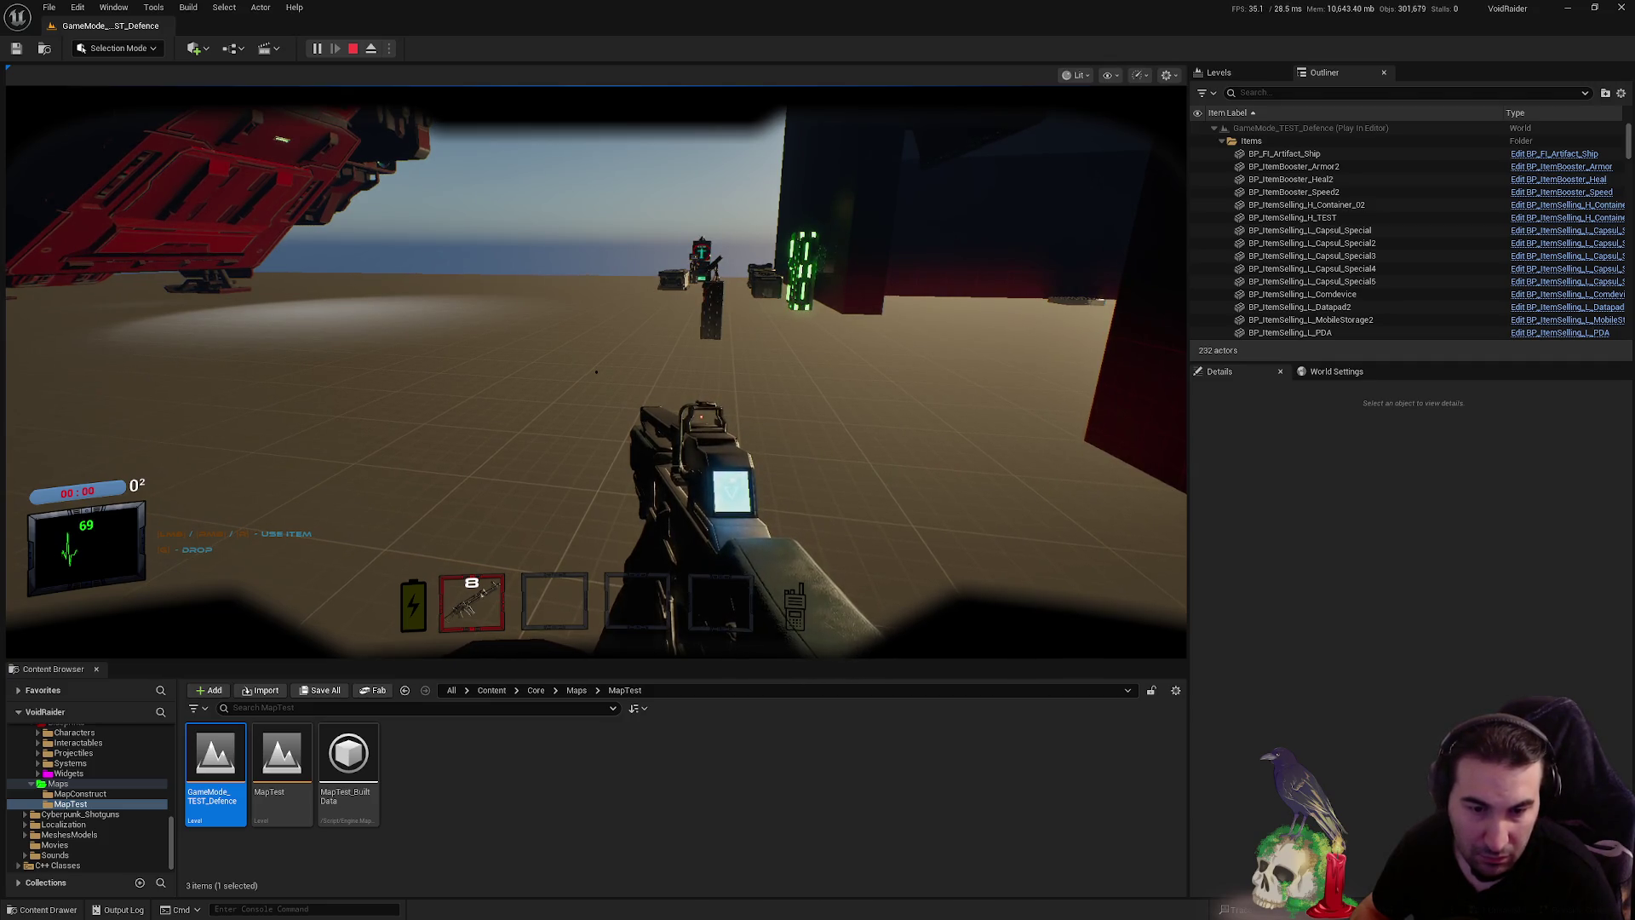
right_click(967, 478)
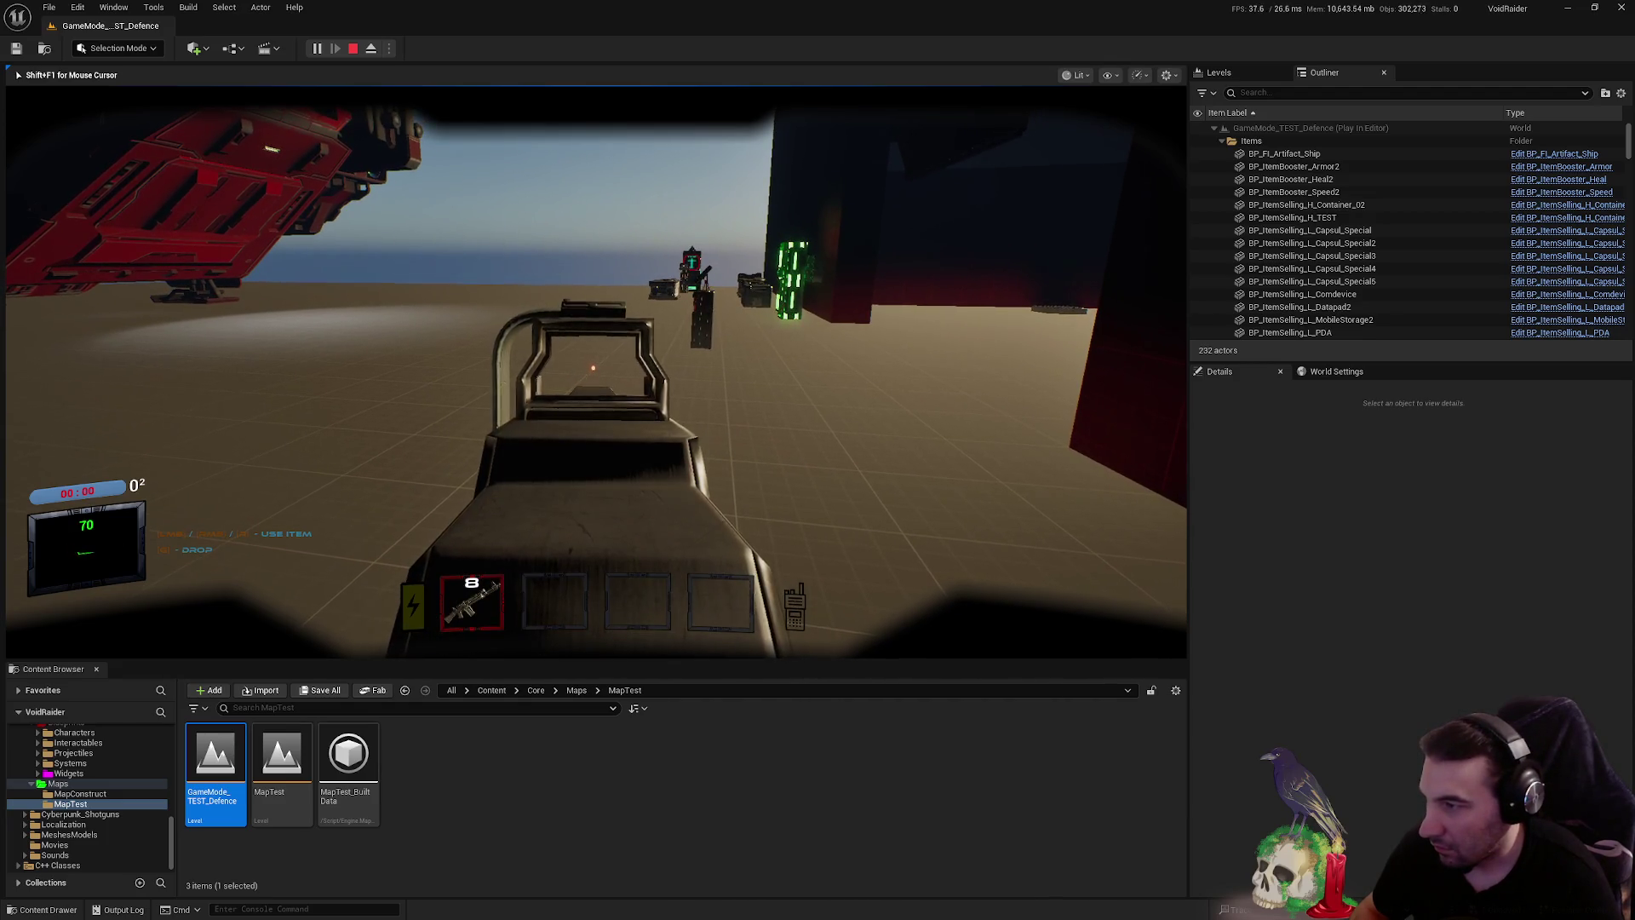
right_click(910, 467)
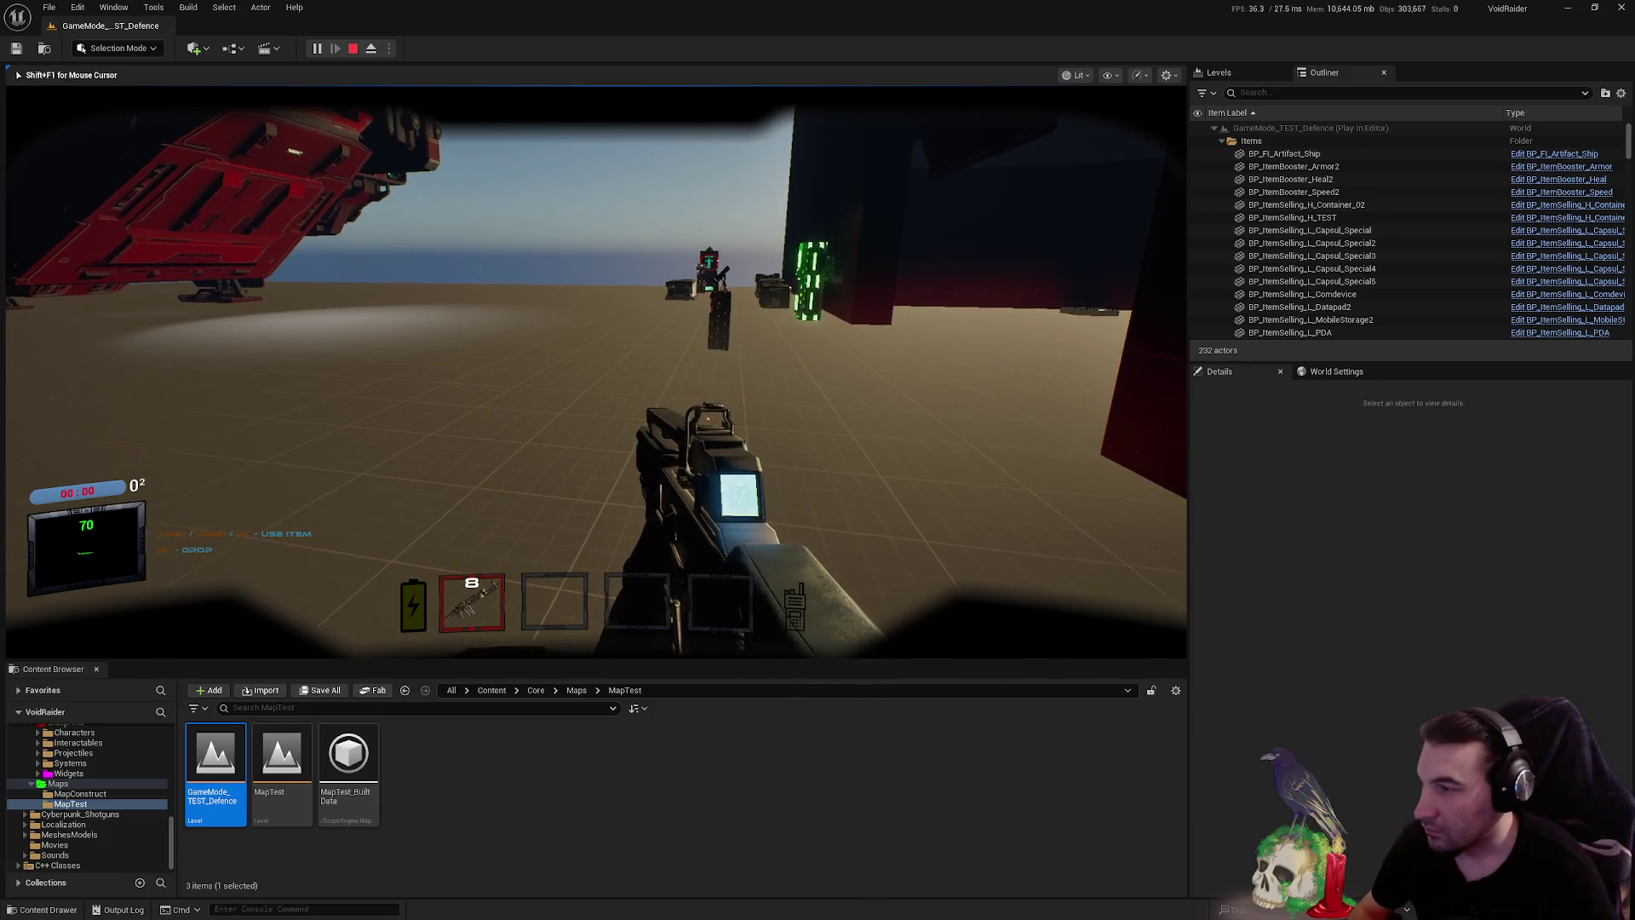
right_click(1133, 381)
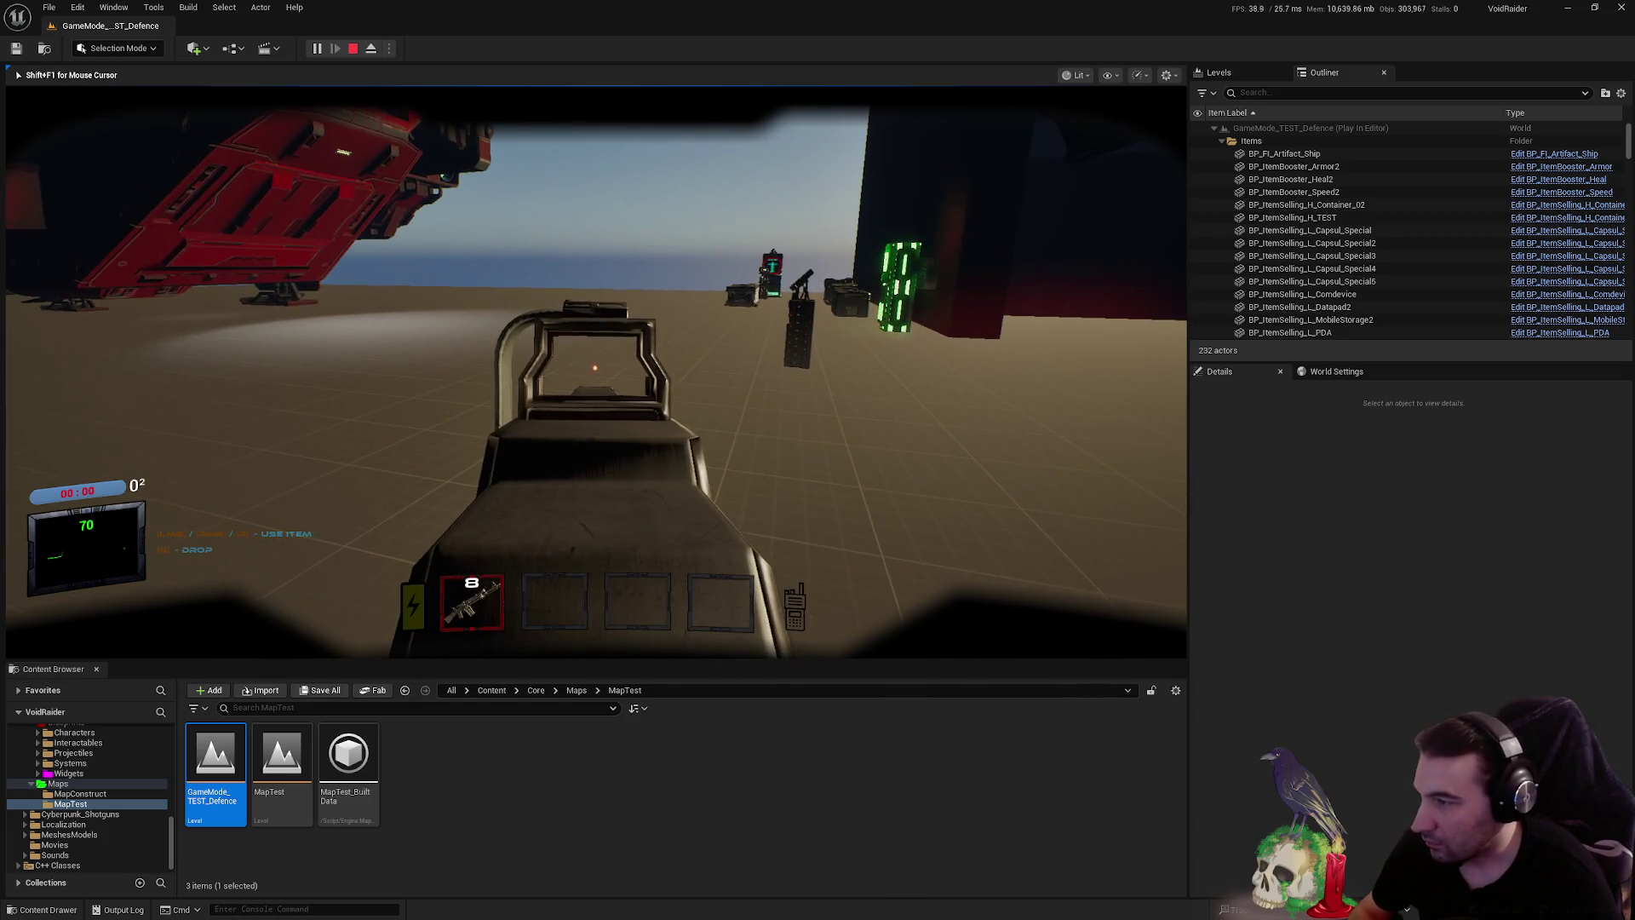
right_click(595, 368)
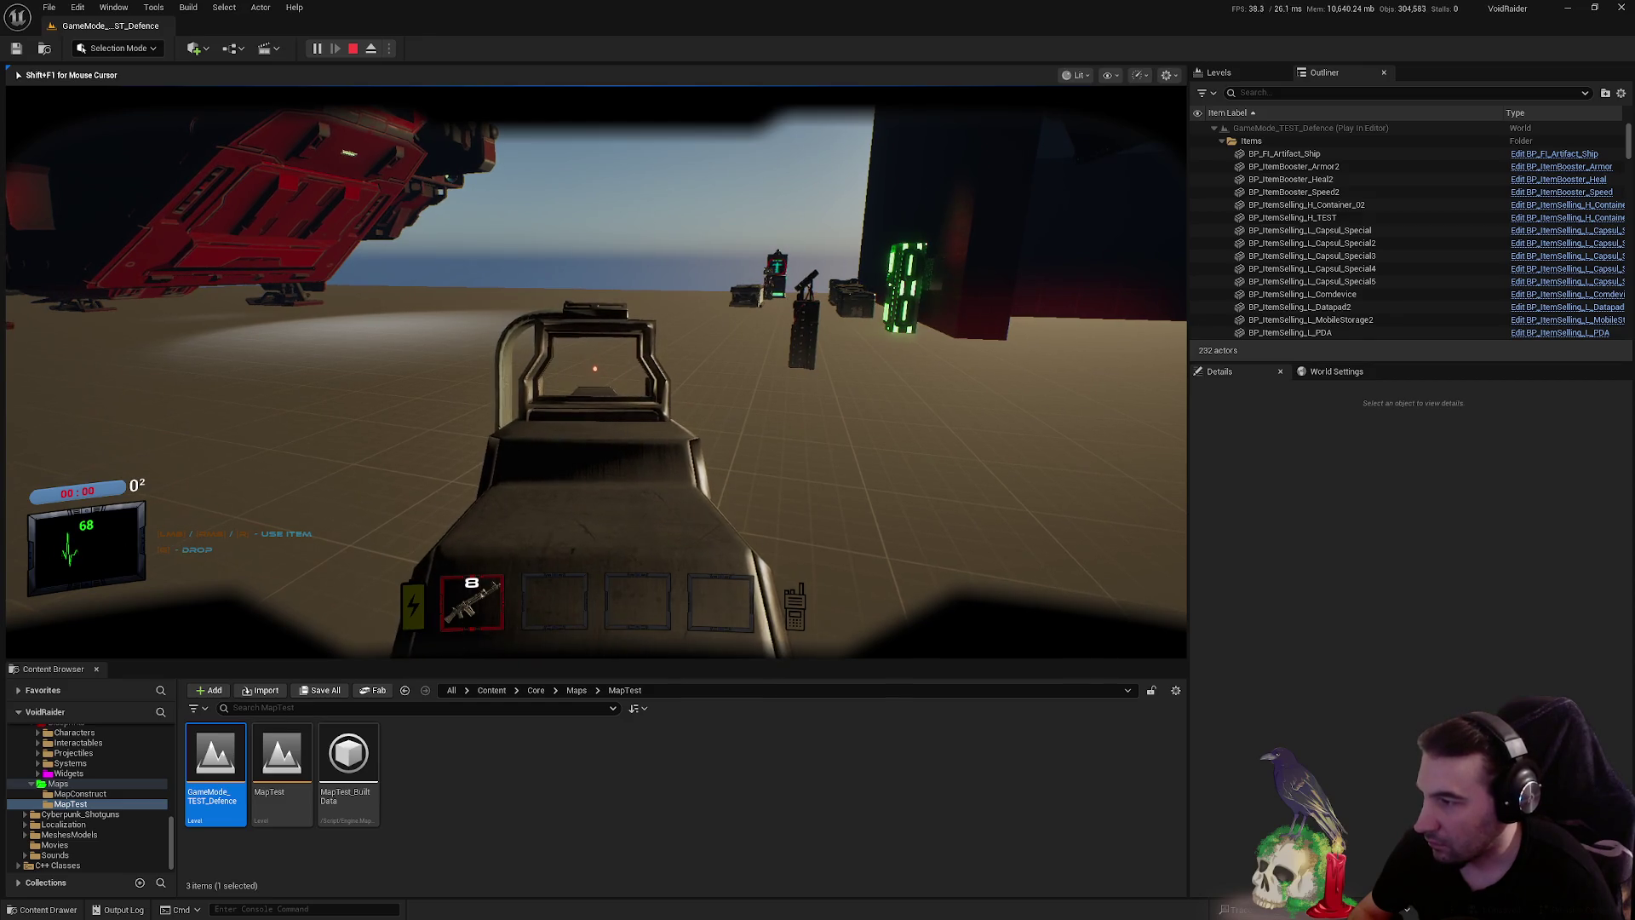
right_click(595, 368)
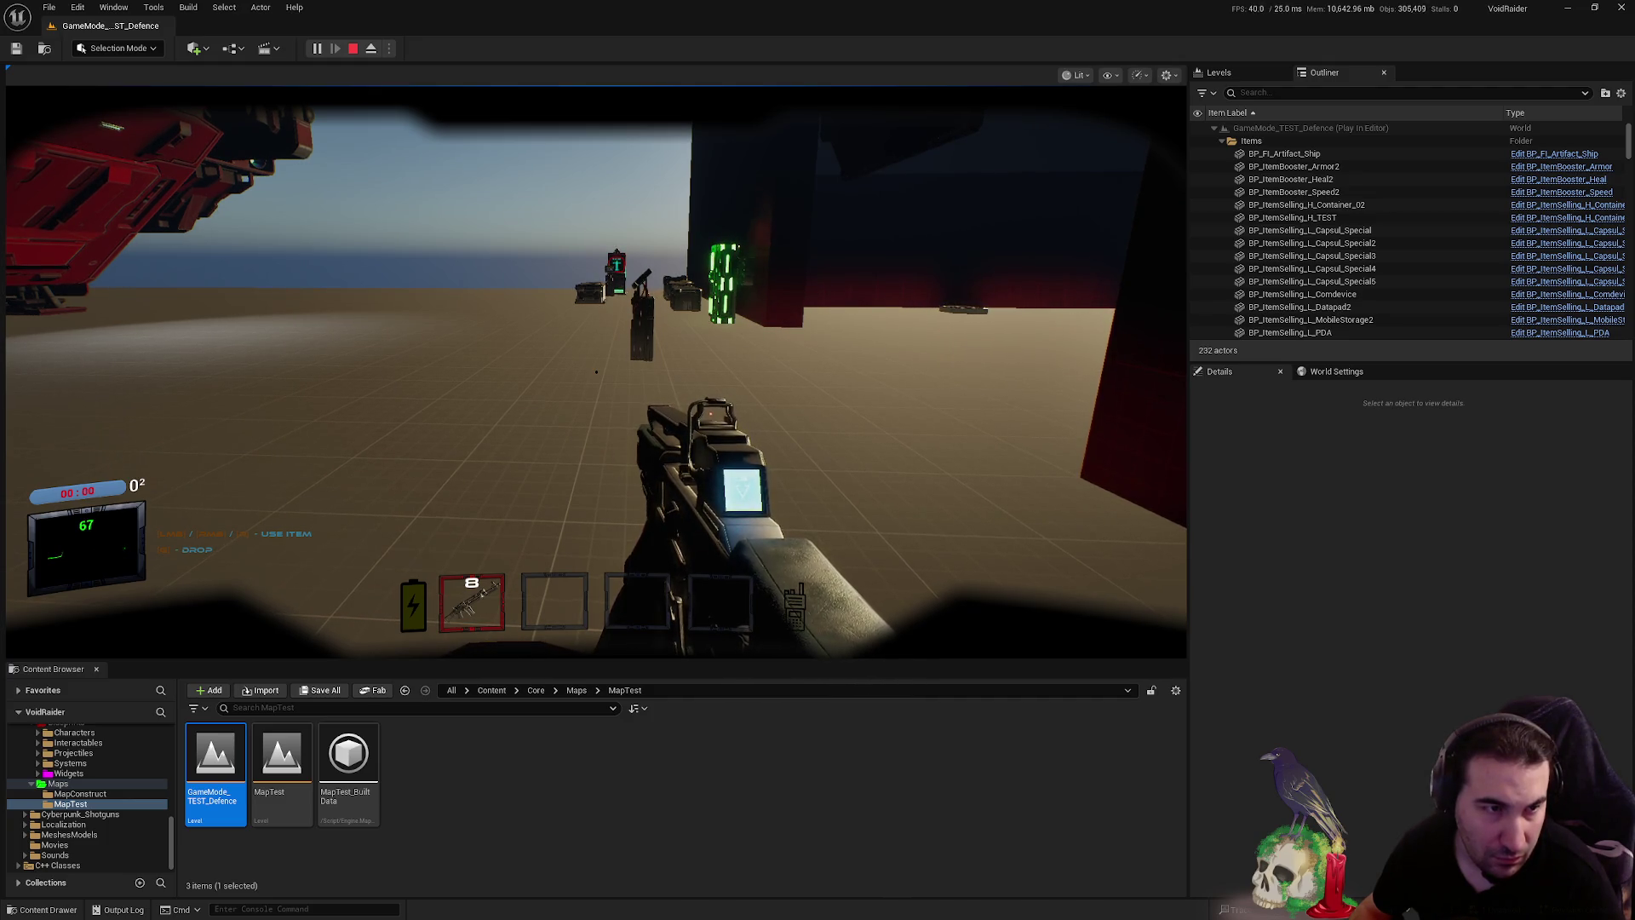
right_click(596, 372)
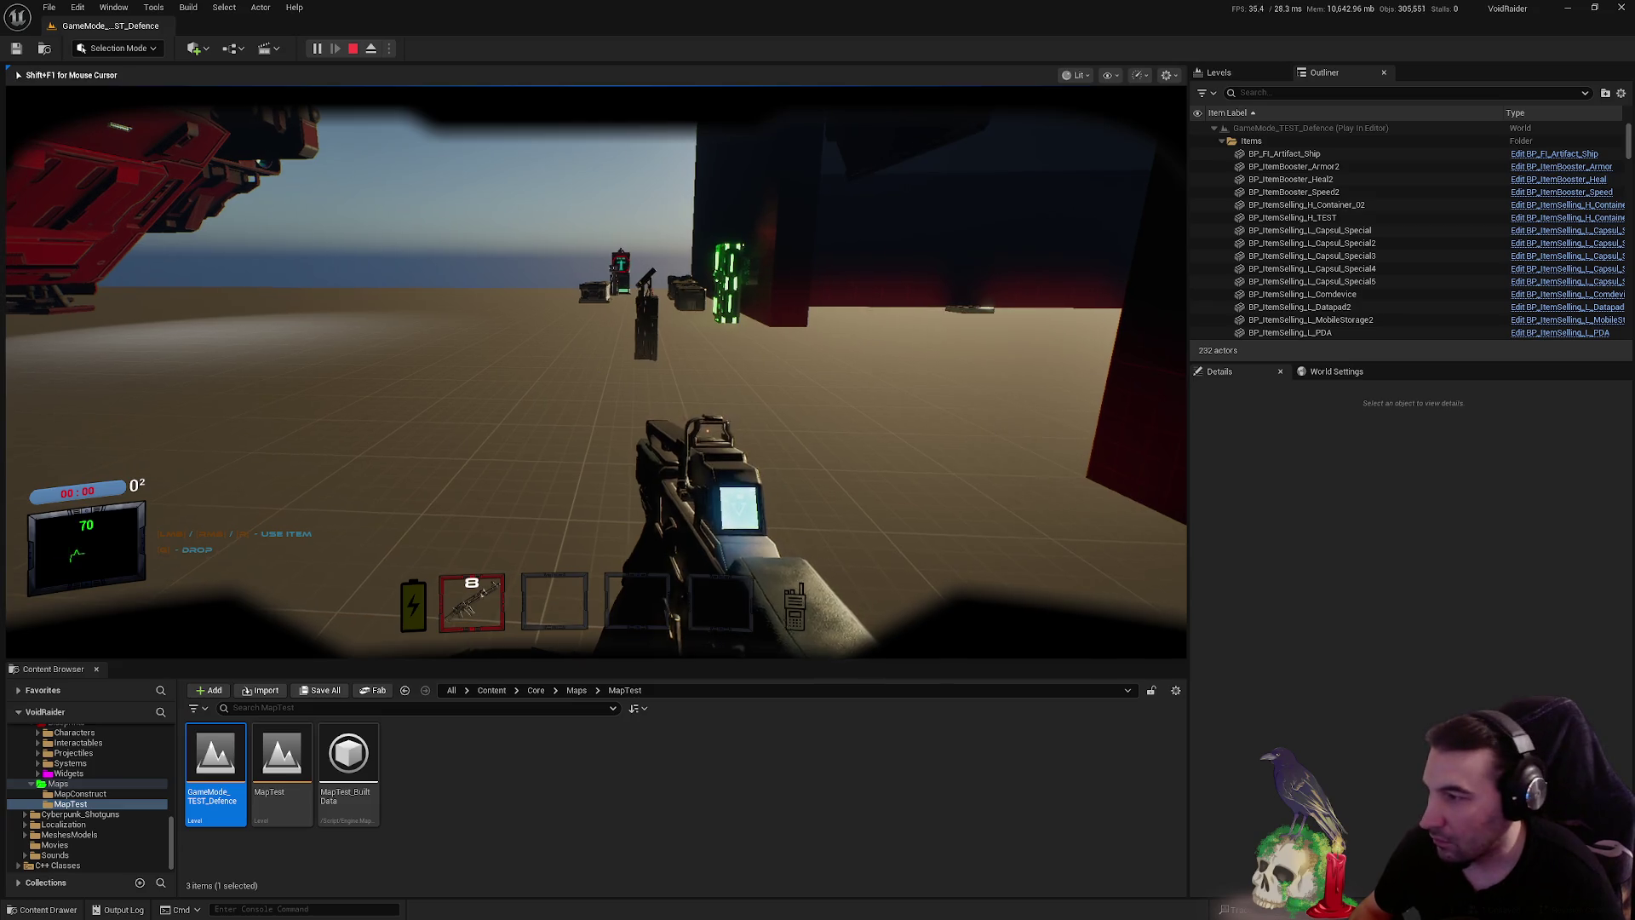
right_click(596, 371)
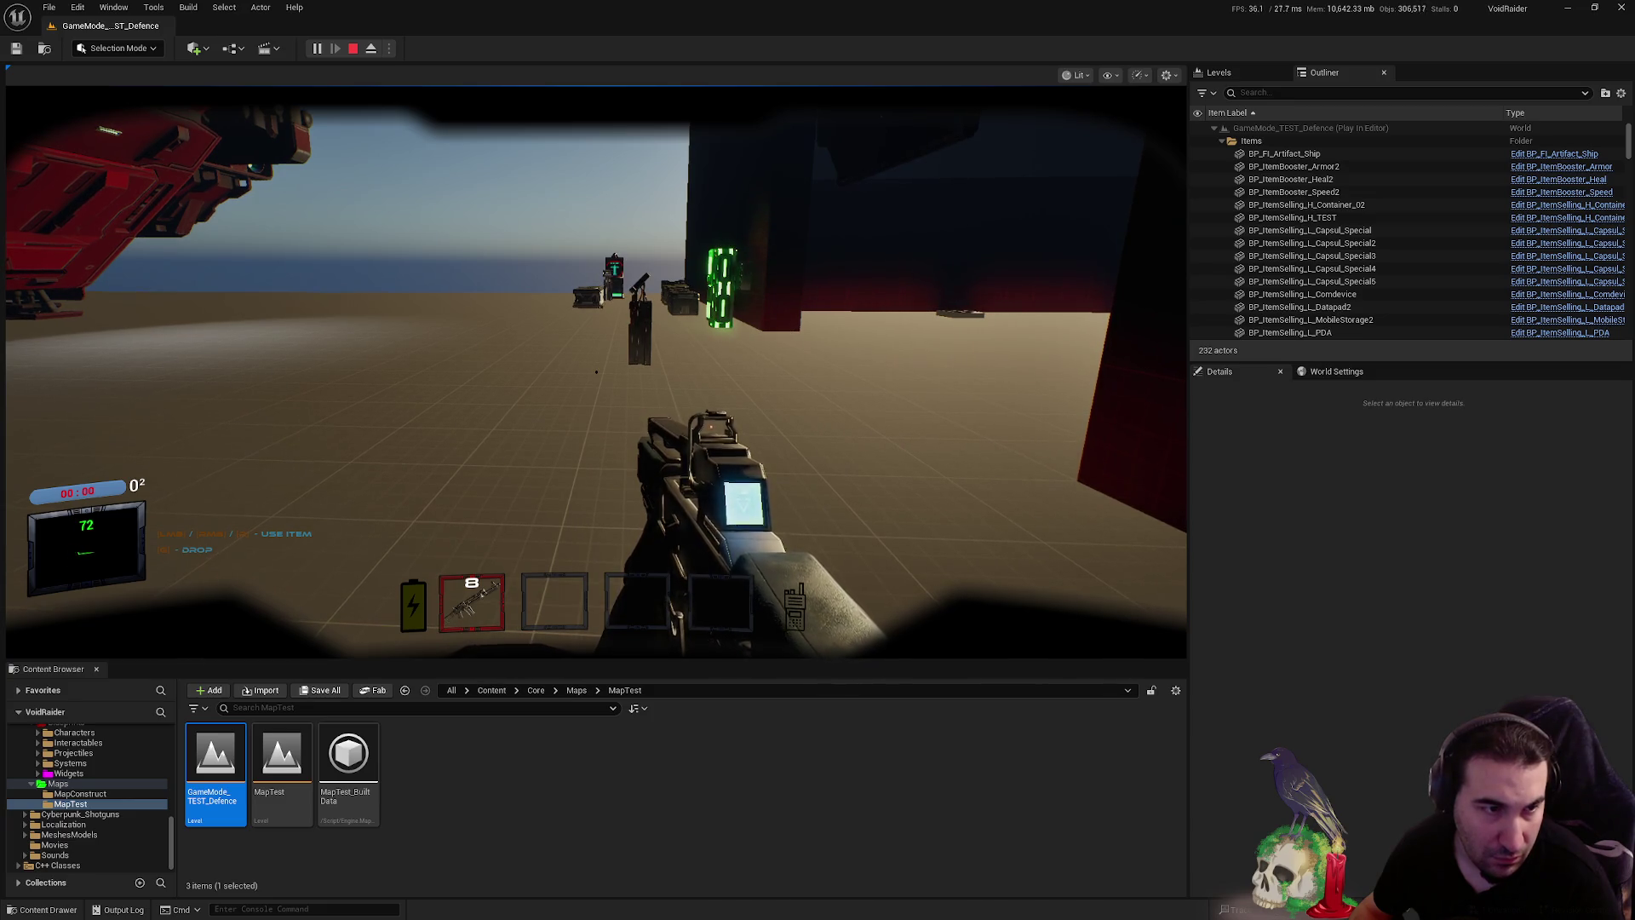
right_click(596, 373)
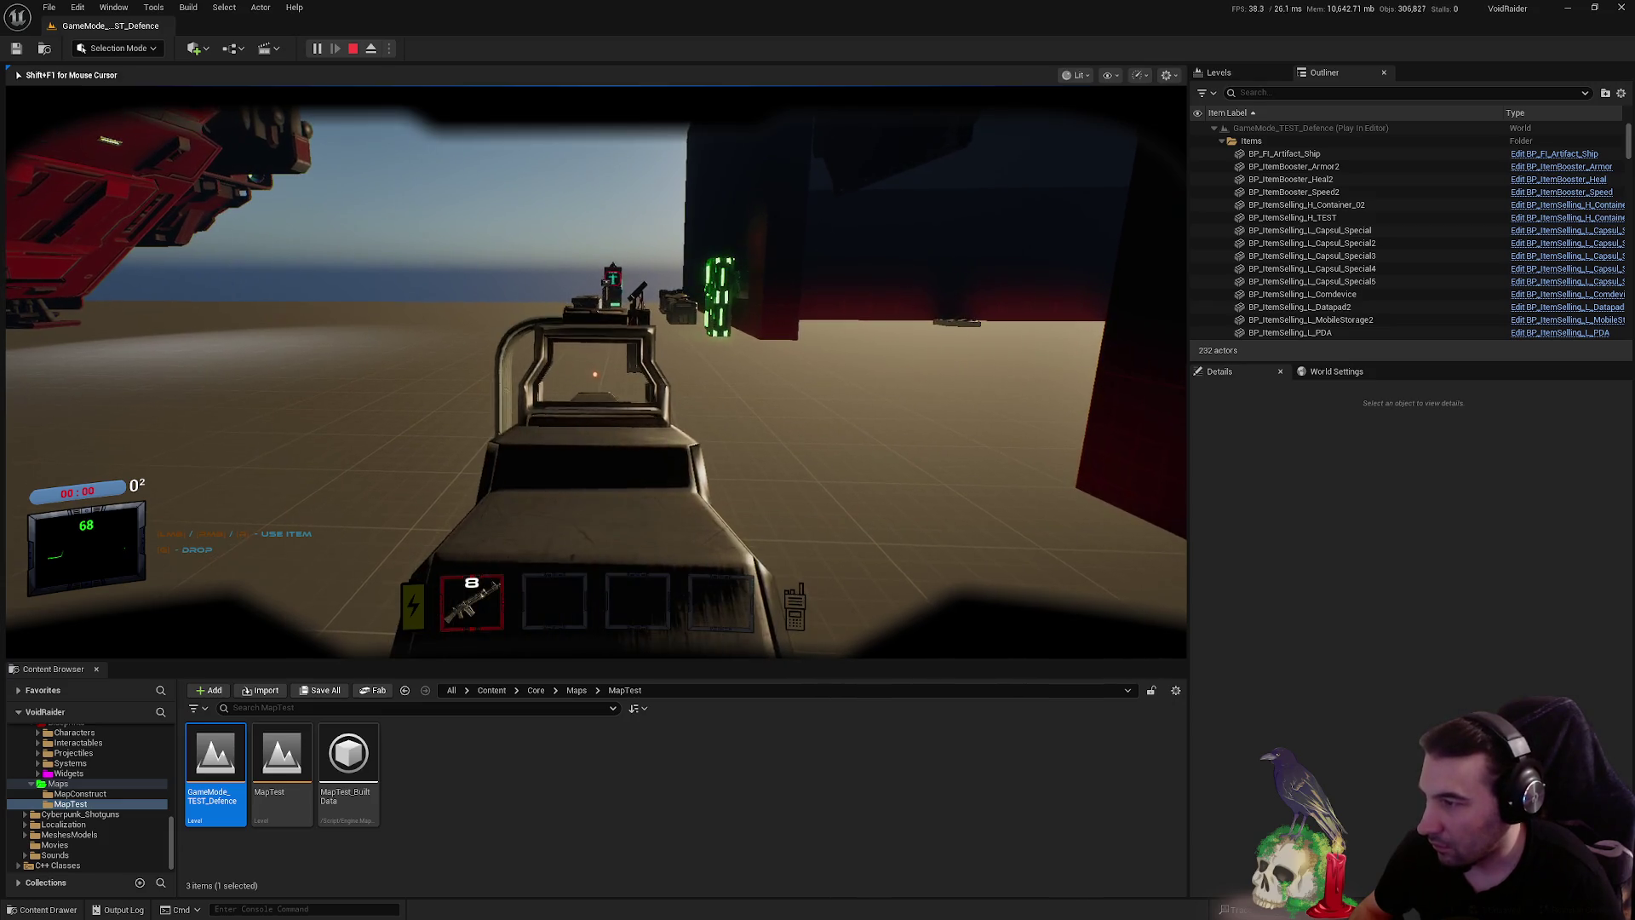
right_click(596, 371)
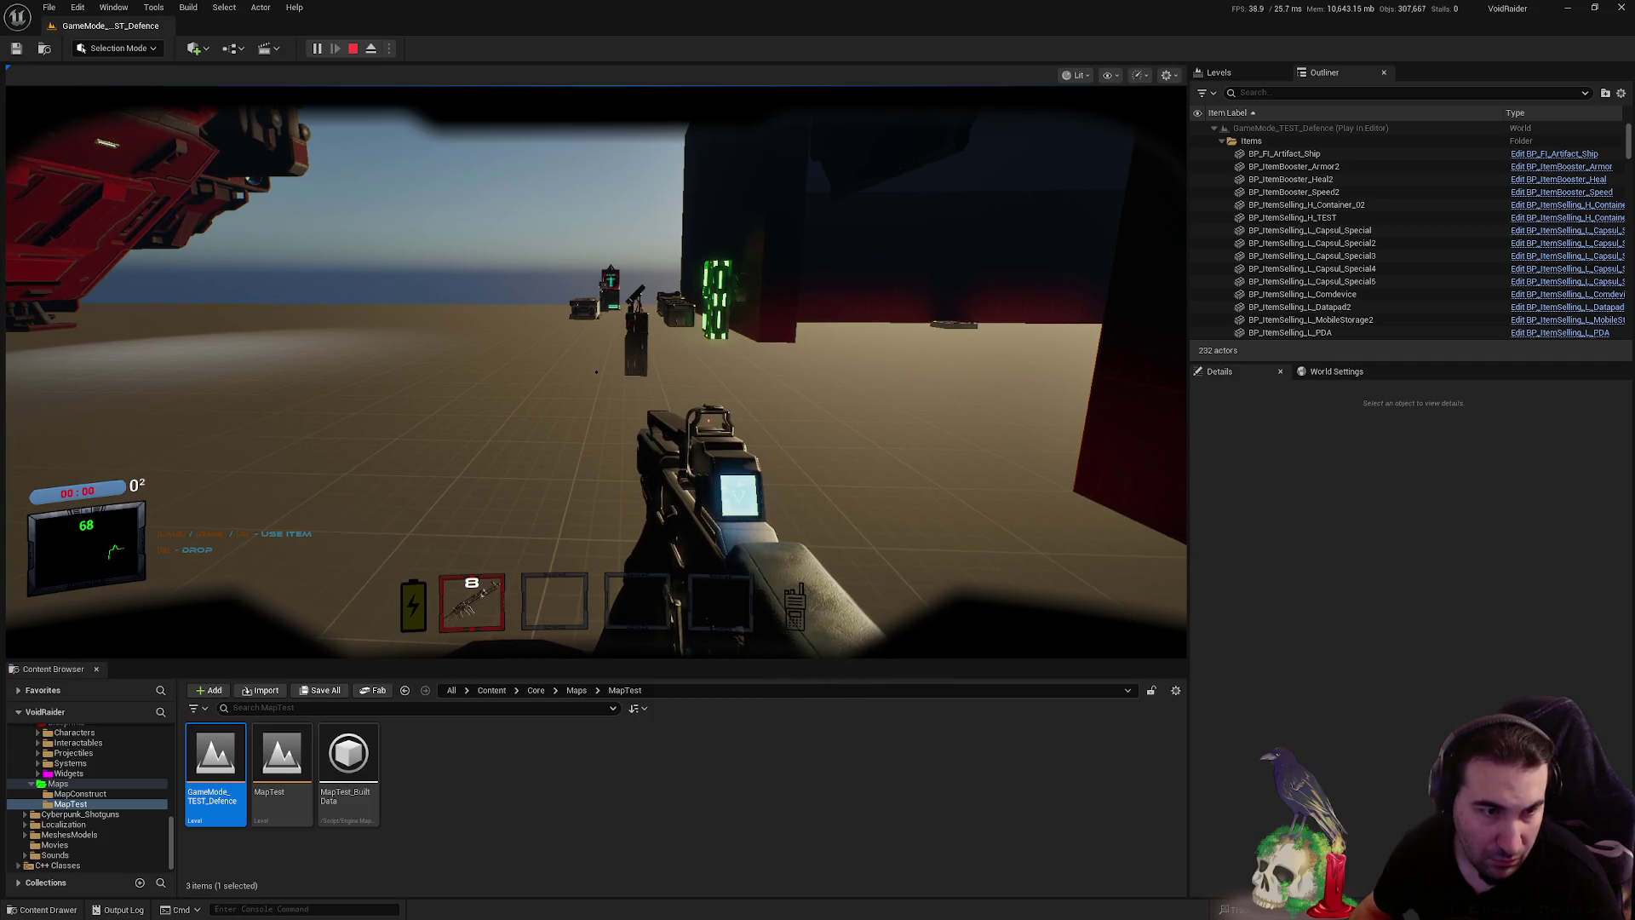
right_click(597, 372)
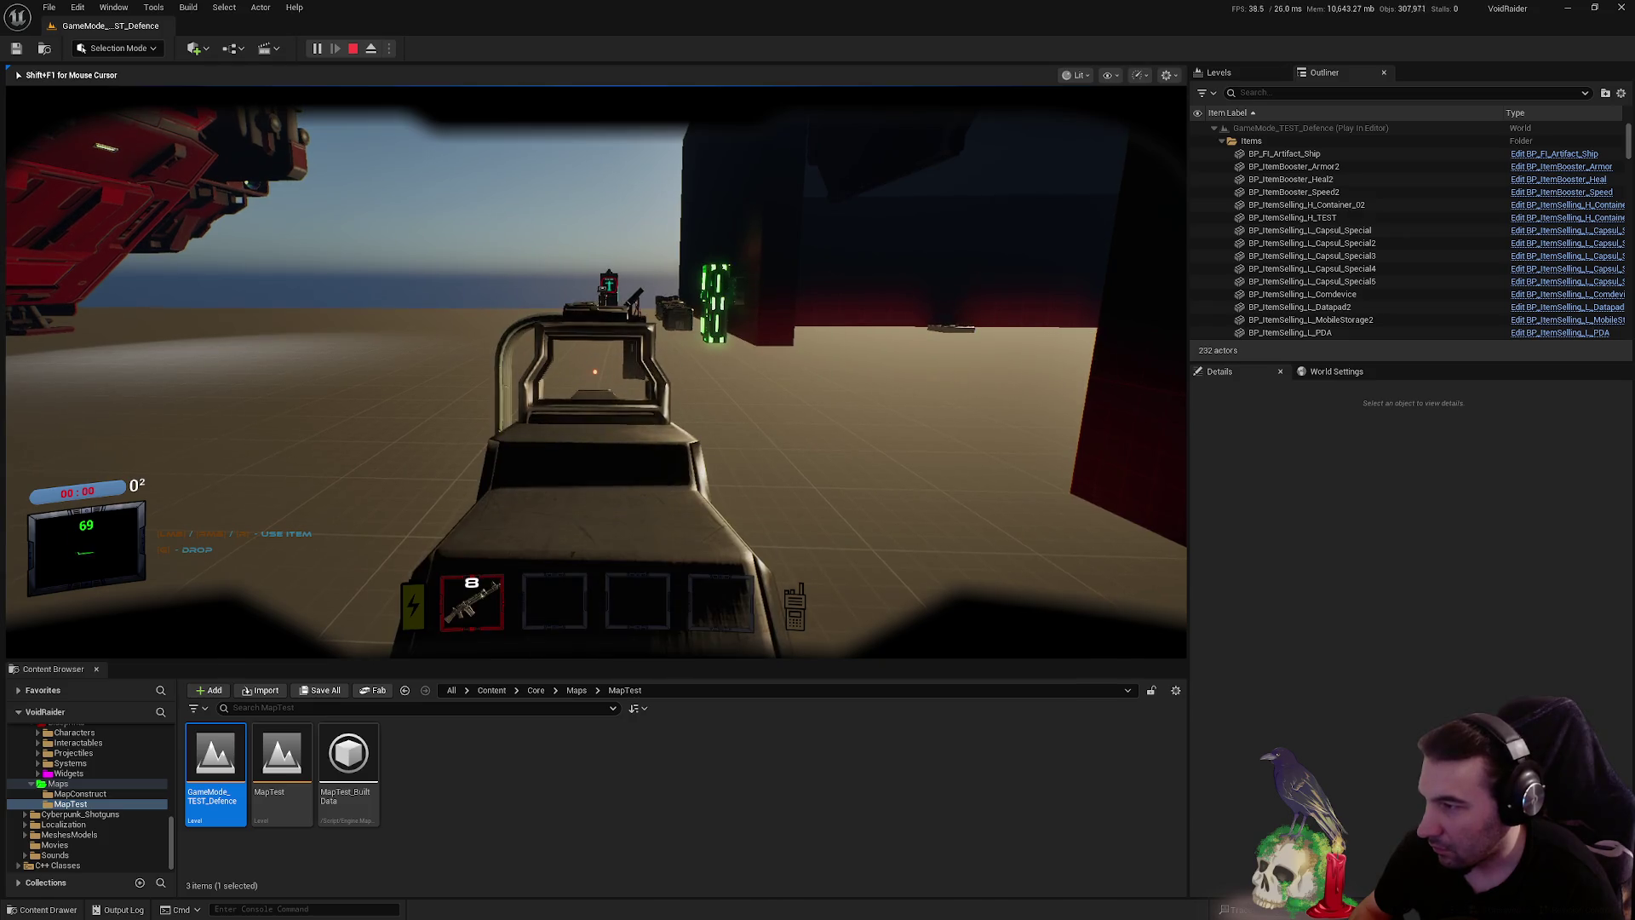
- Fire off most of the rifle's magazine, then reload with R
click(595, 371)
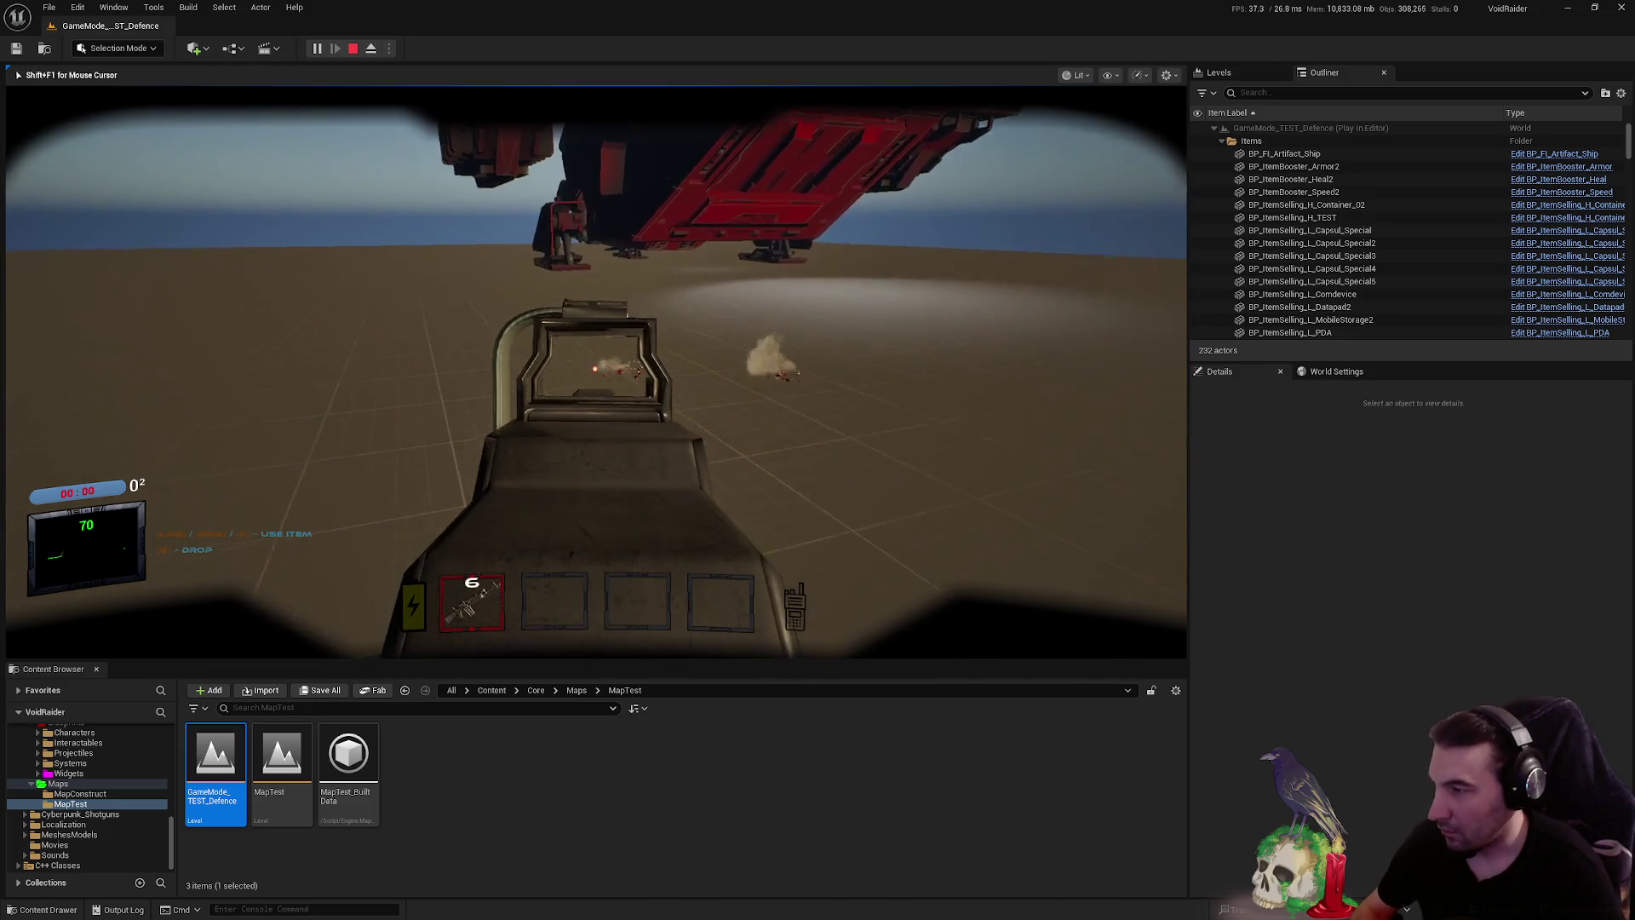
click(596, 371)
click(596, 371)
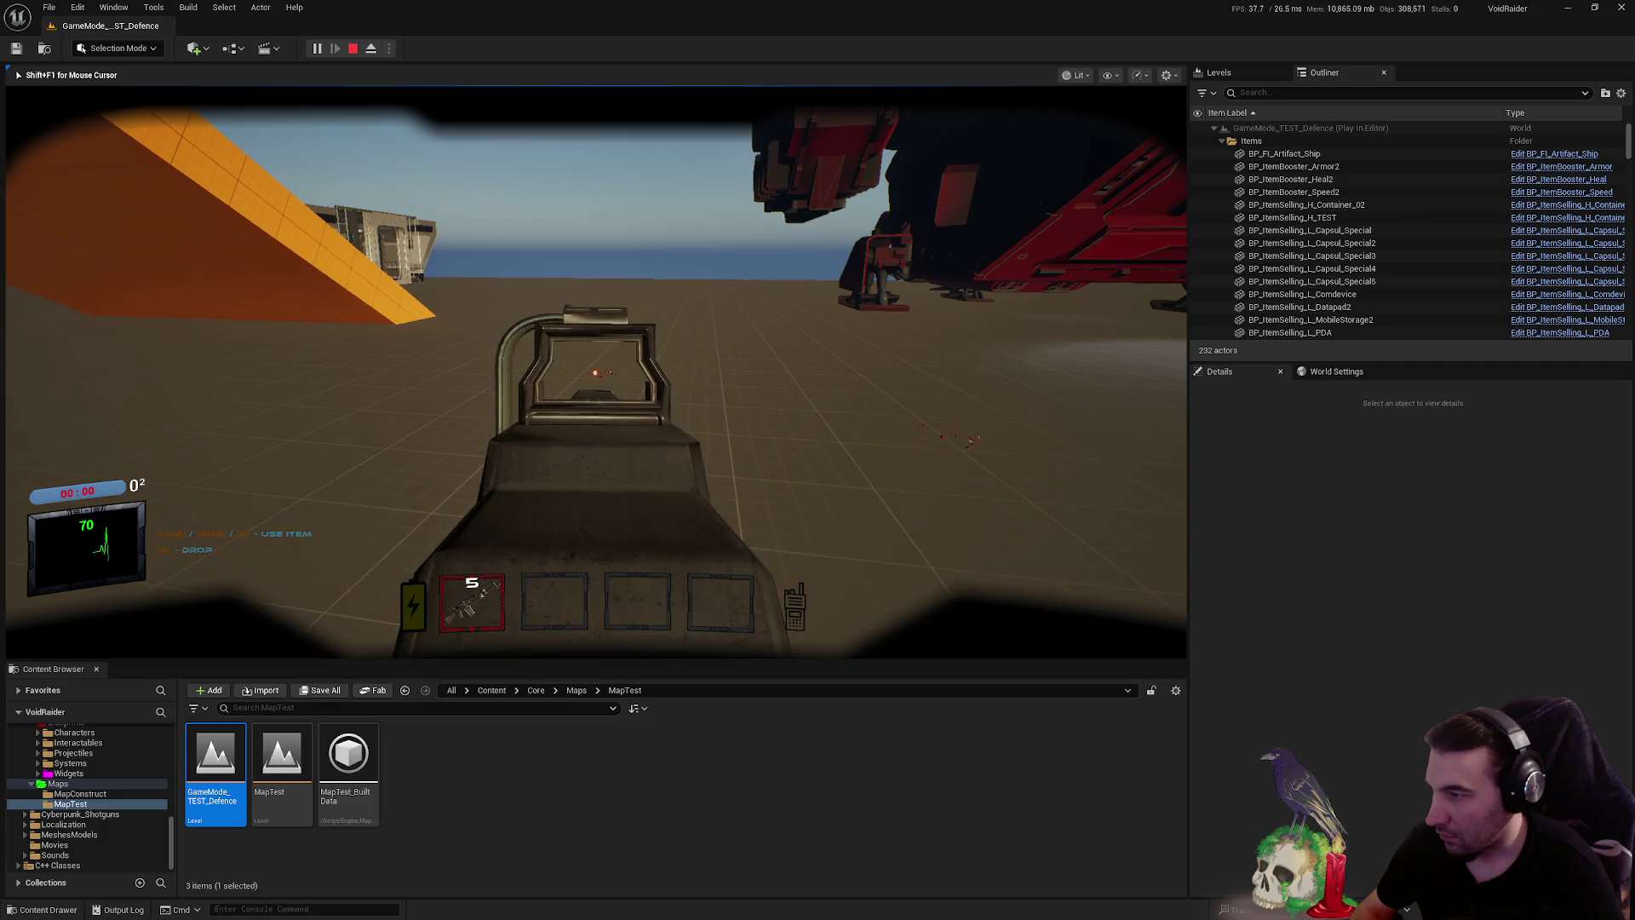
click(596, 371)
click(595, 372)
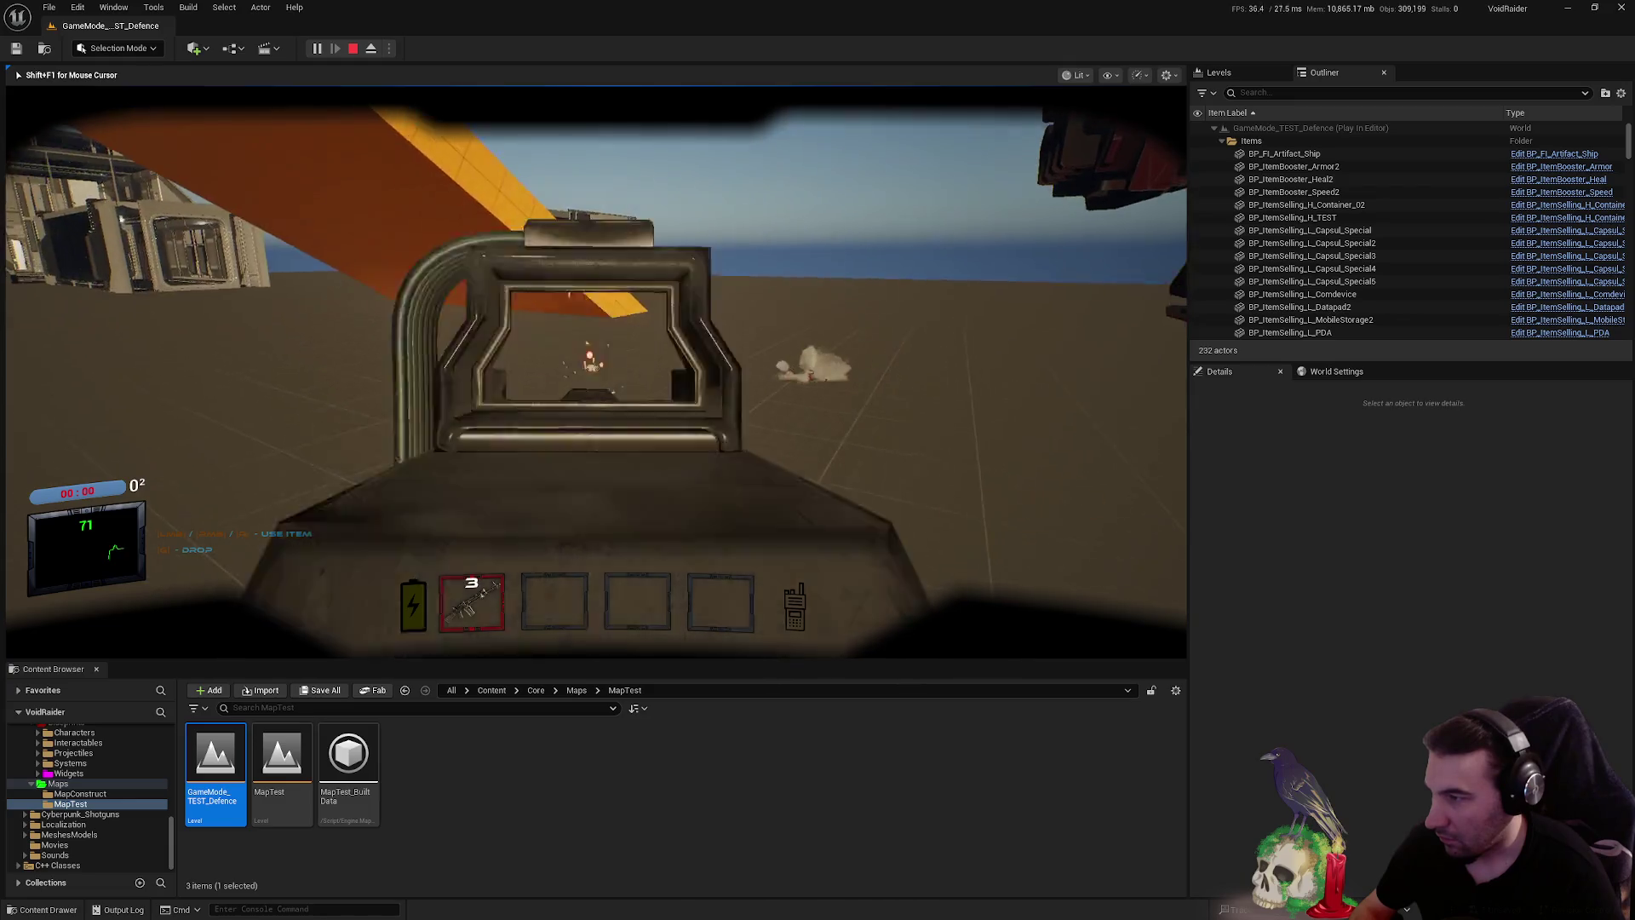
click(595, 372)
click(596, 371)
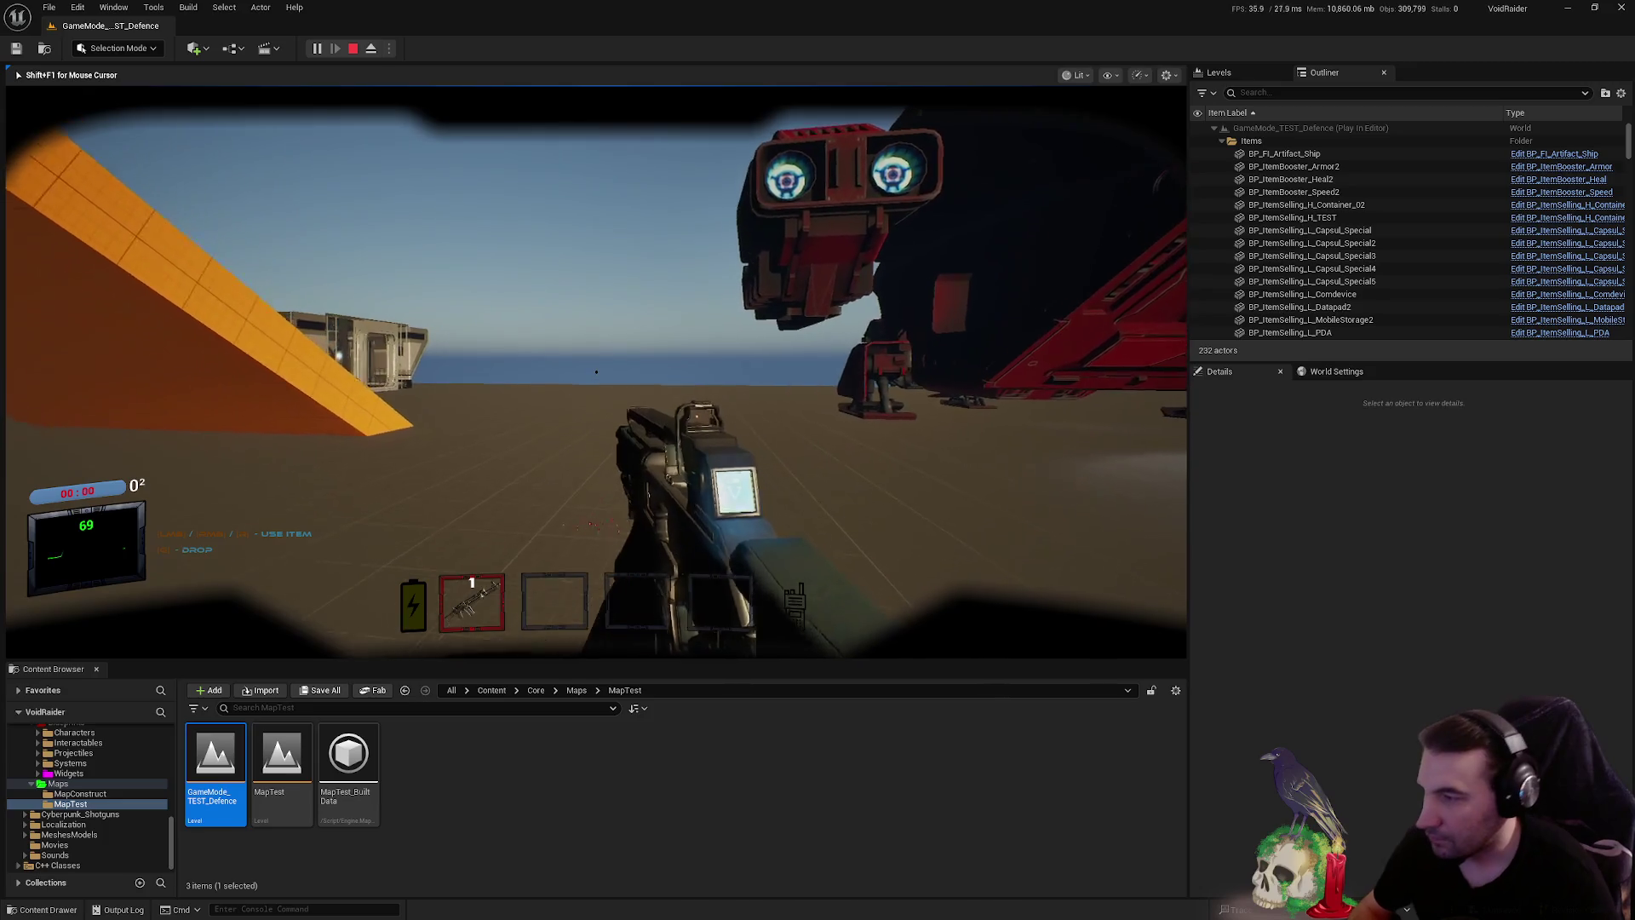
key(r)
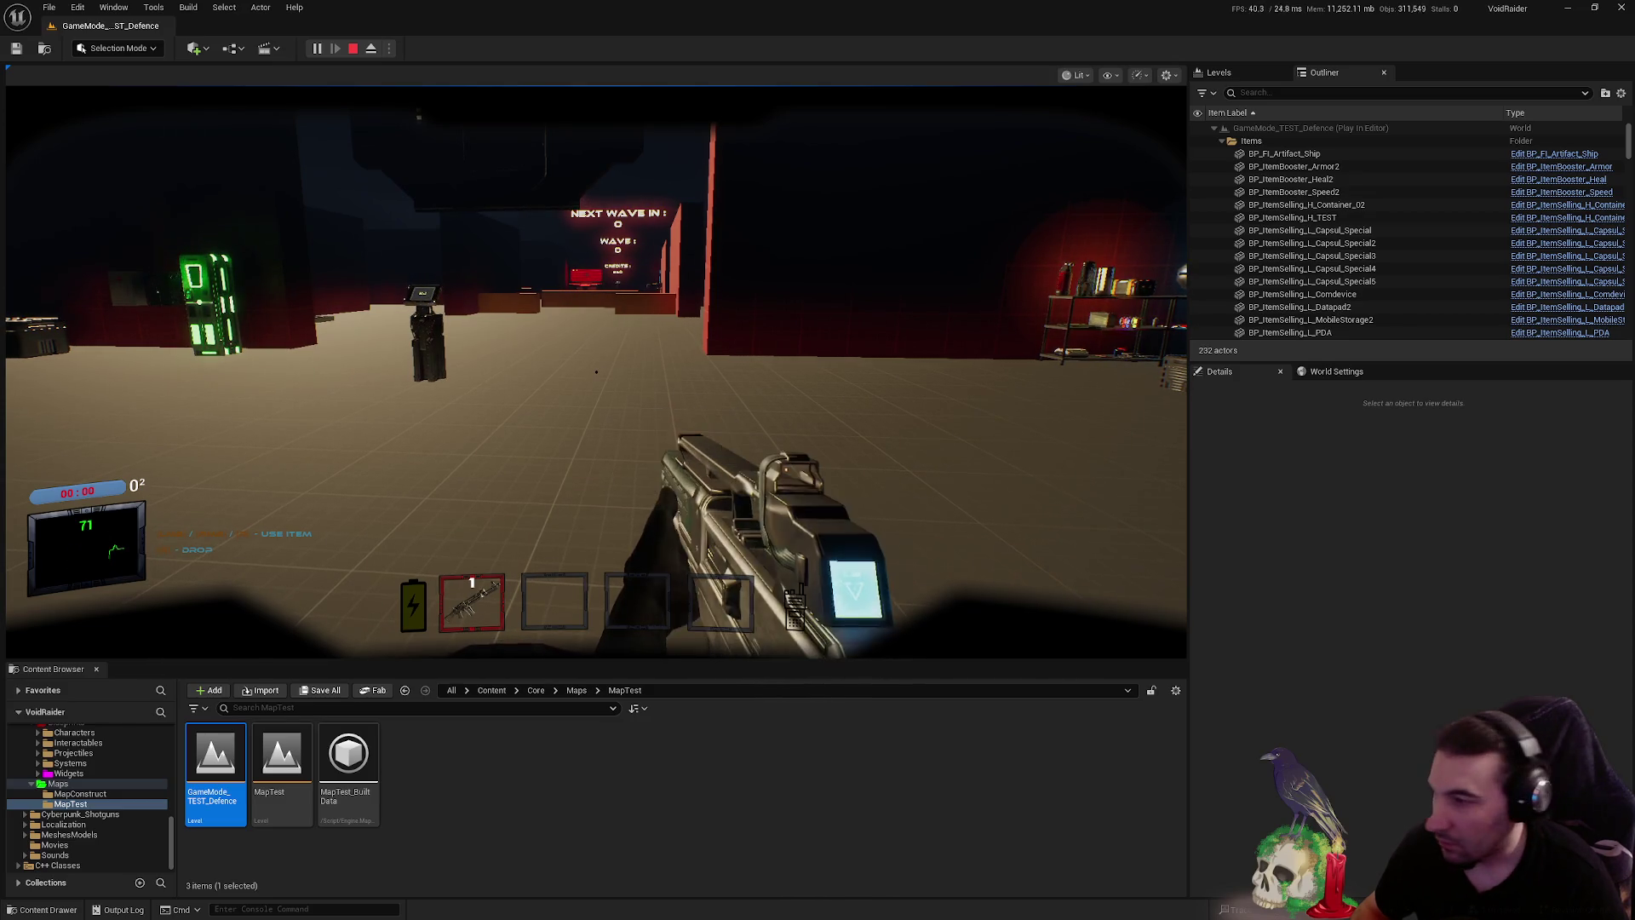
- Aim down sights again, toggling mouse capture in and out with Shift+F1
click(596, 372)
right_click(597, 371)
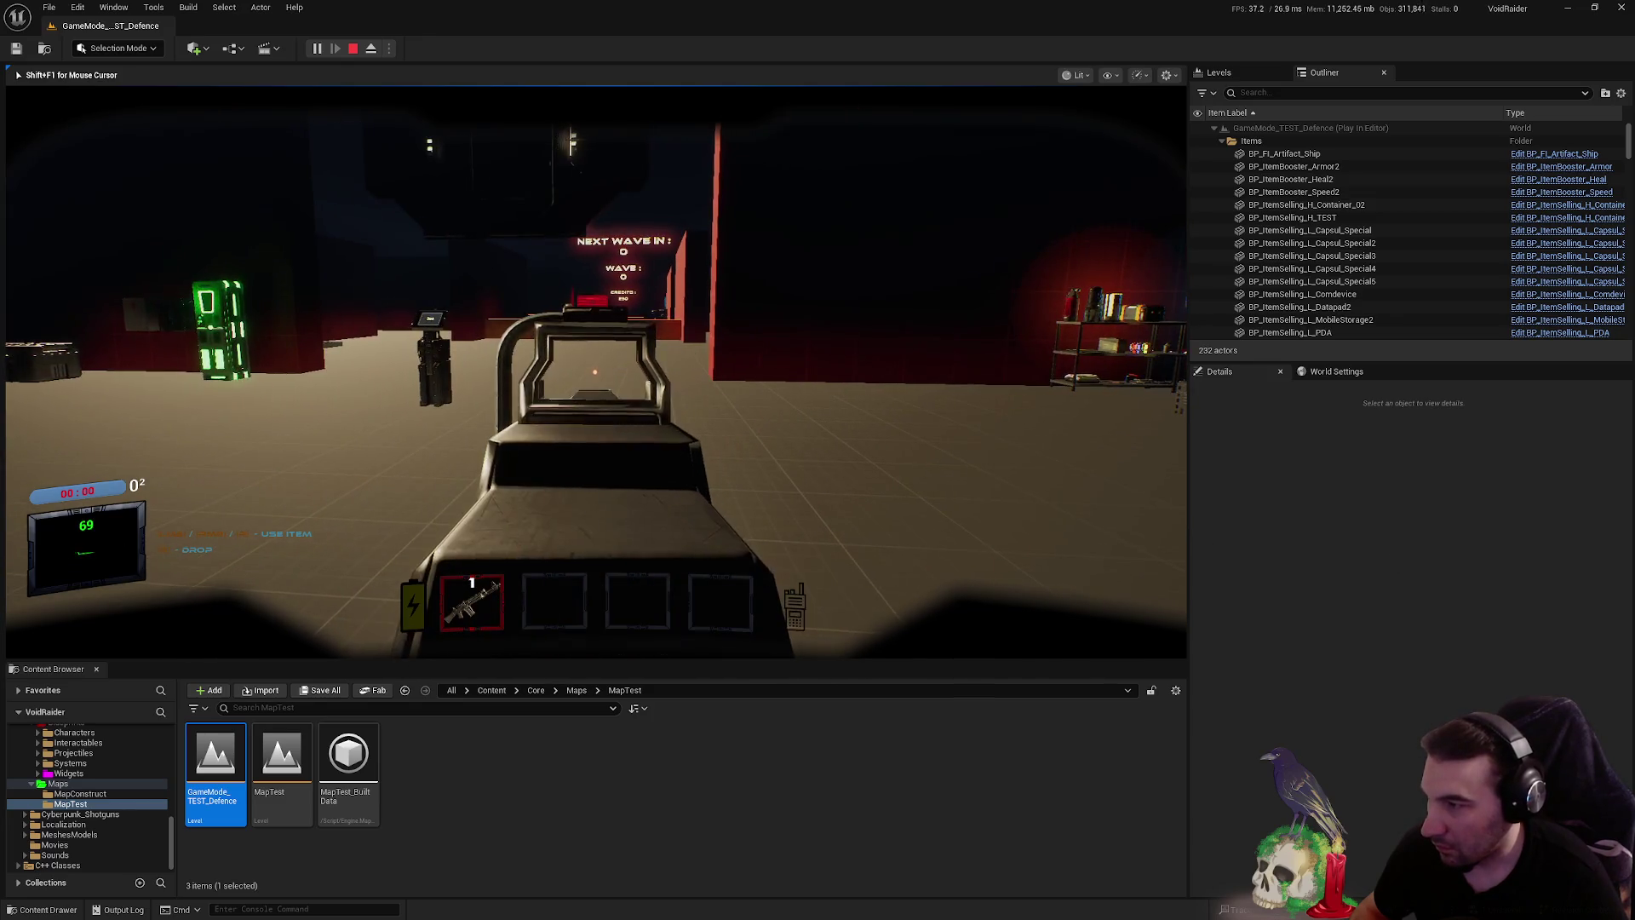
key(shift+F1)
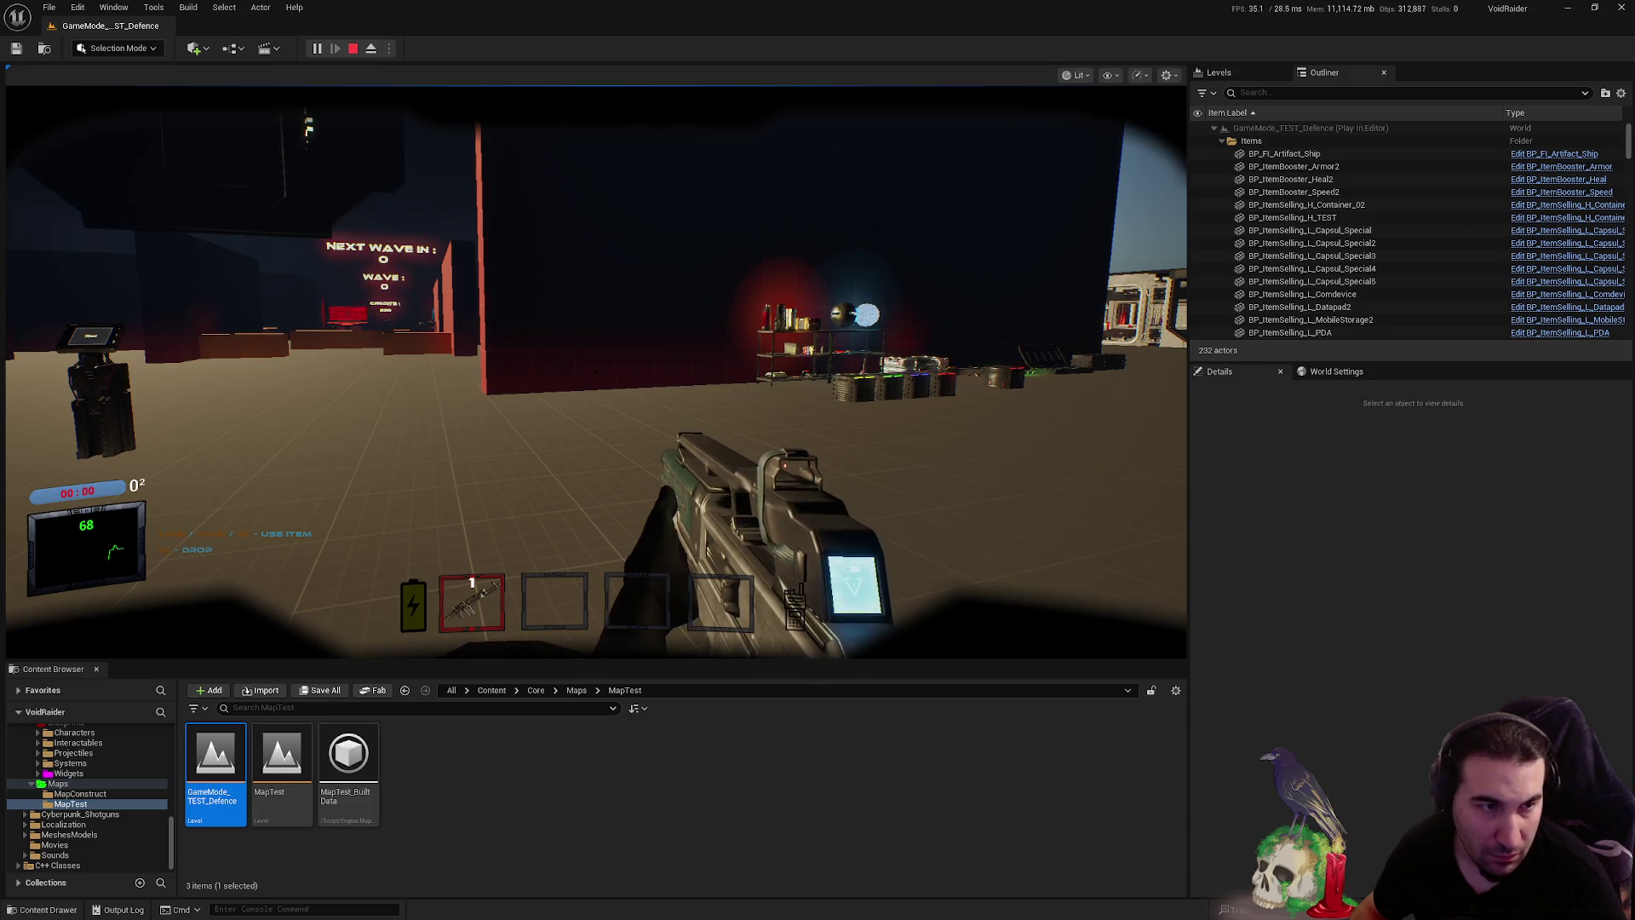
click(998, 411)
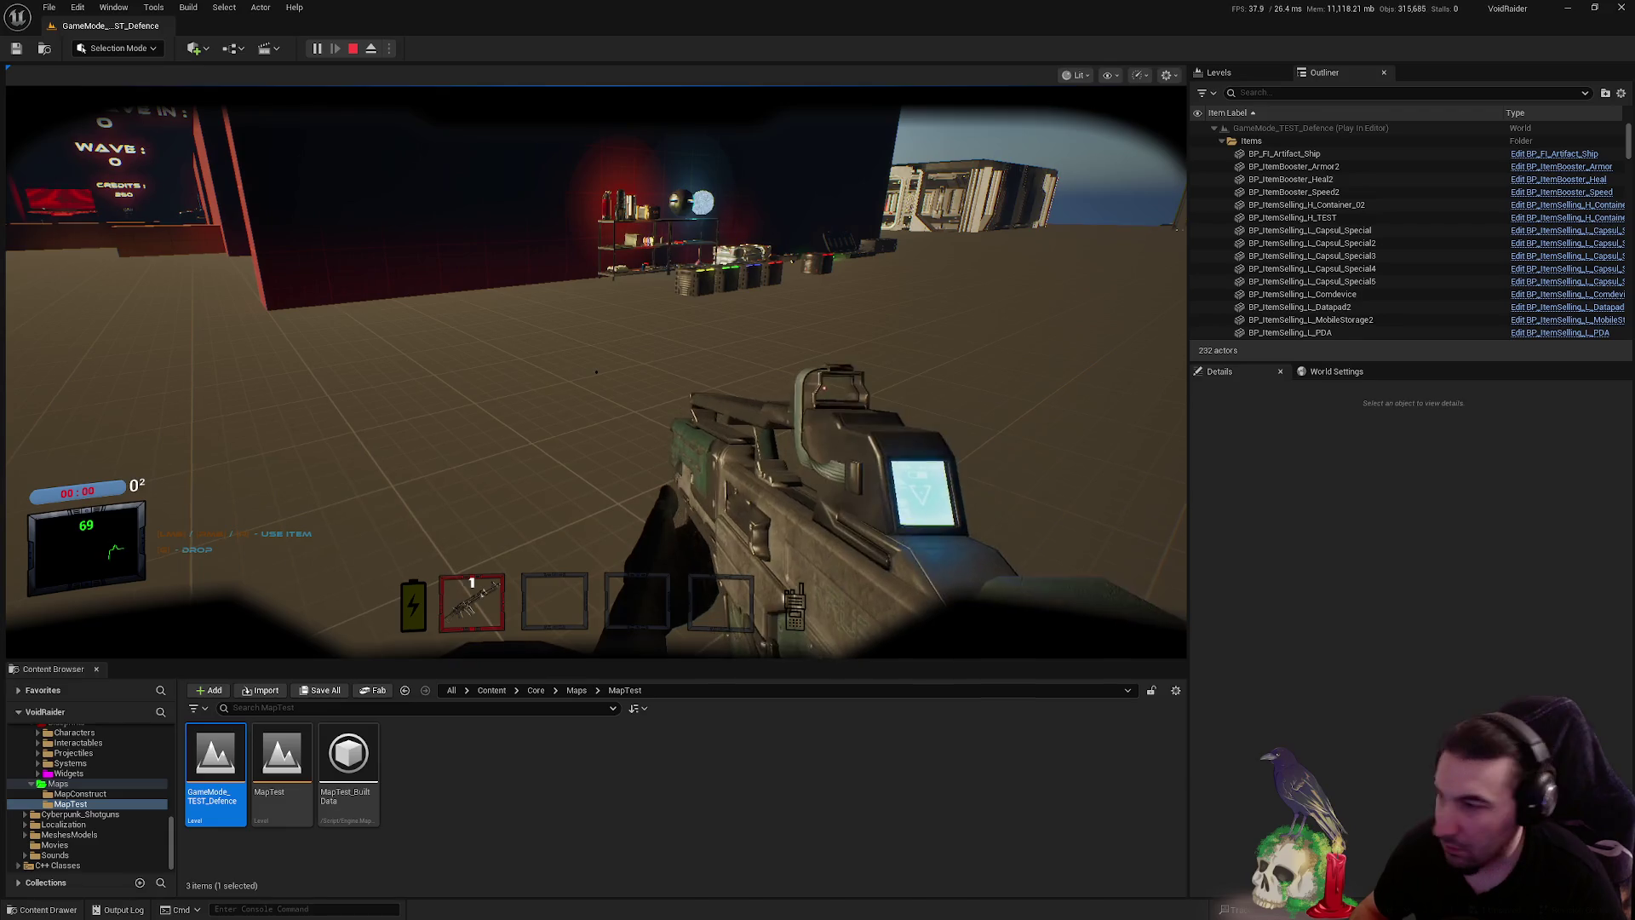
key(shift+F1)
click(921, 421)
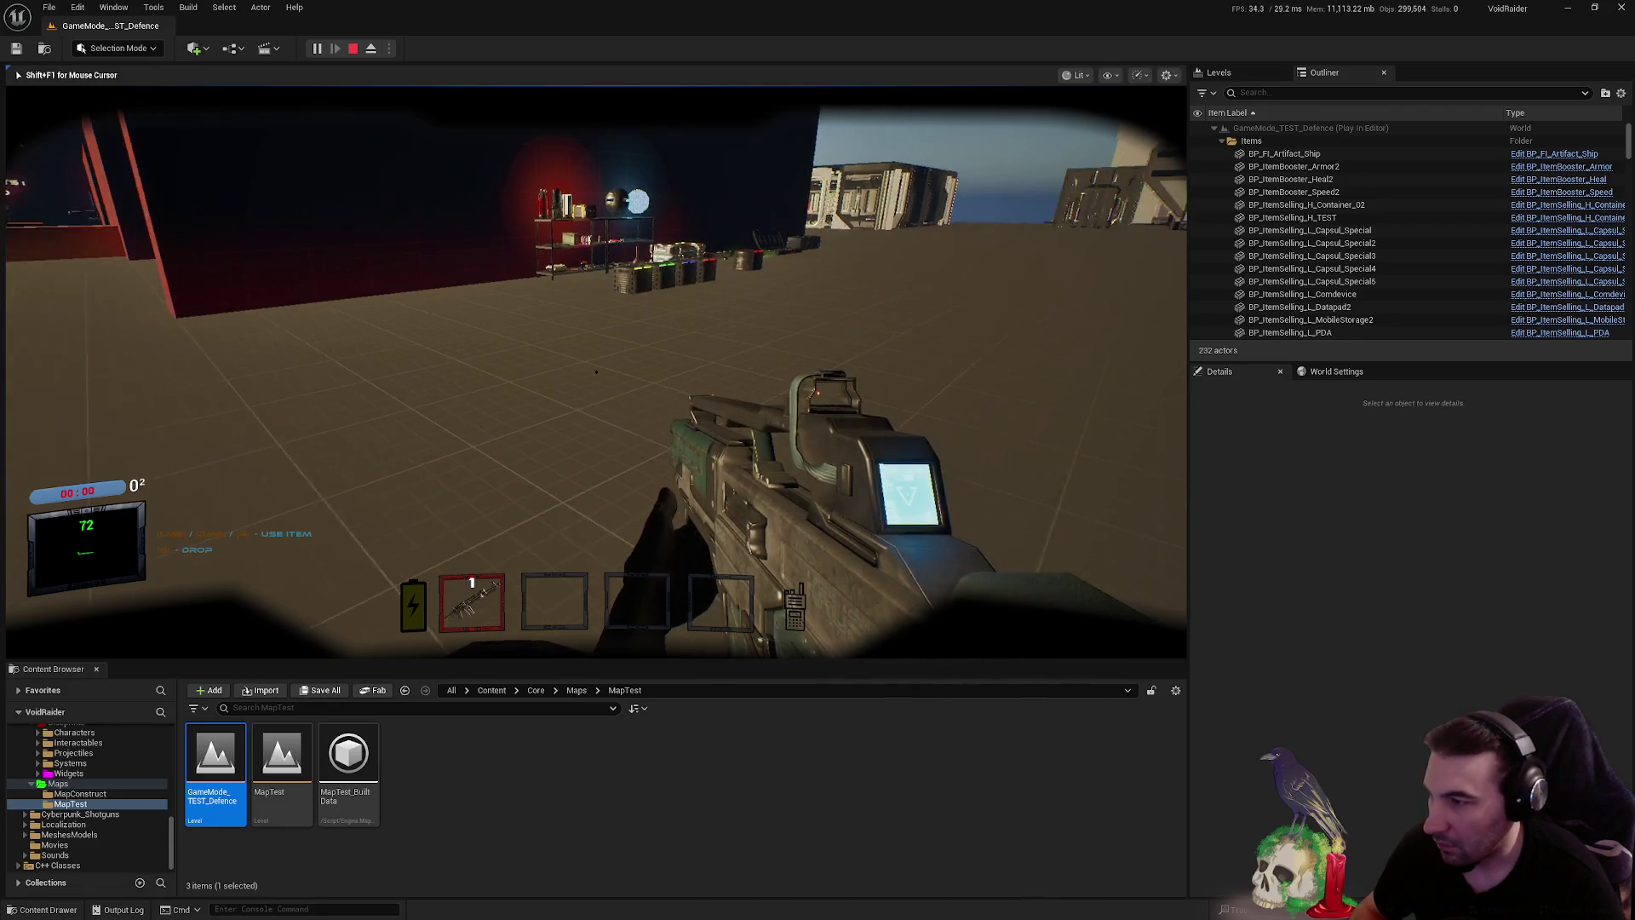
- Toggle aim-down-sights, fire two single shots, then free the mouse and eject with F8
right_click(922, 421)
right_click(595, 372)
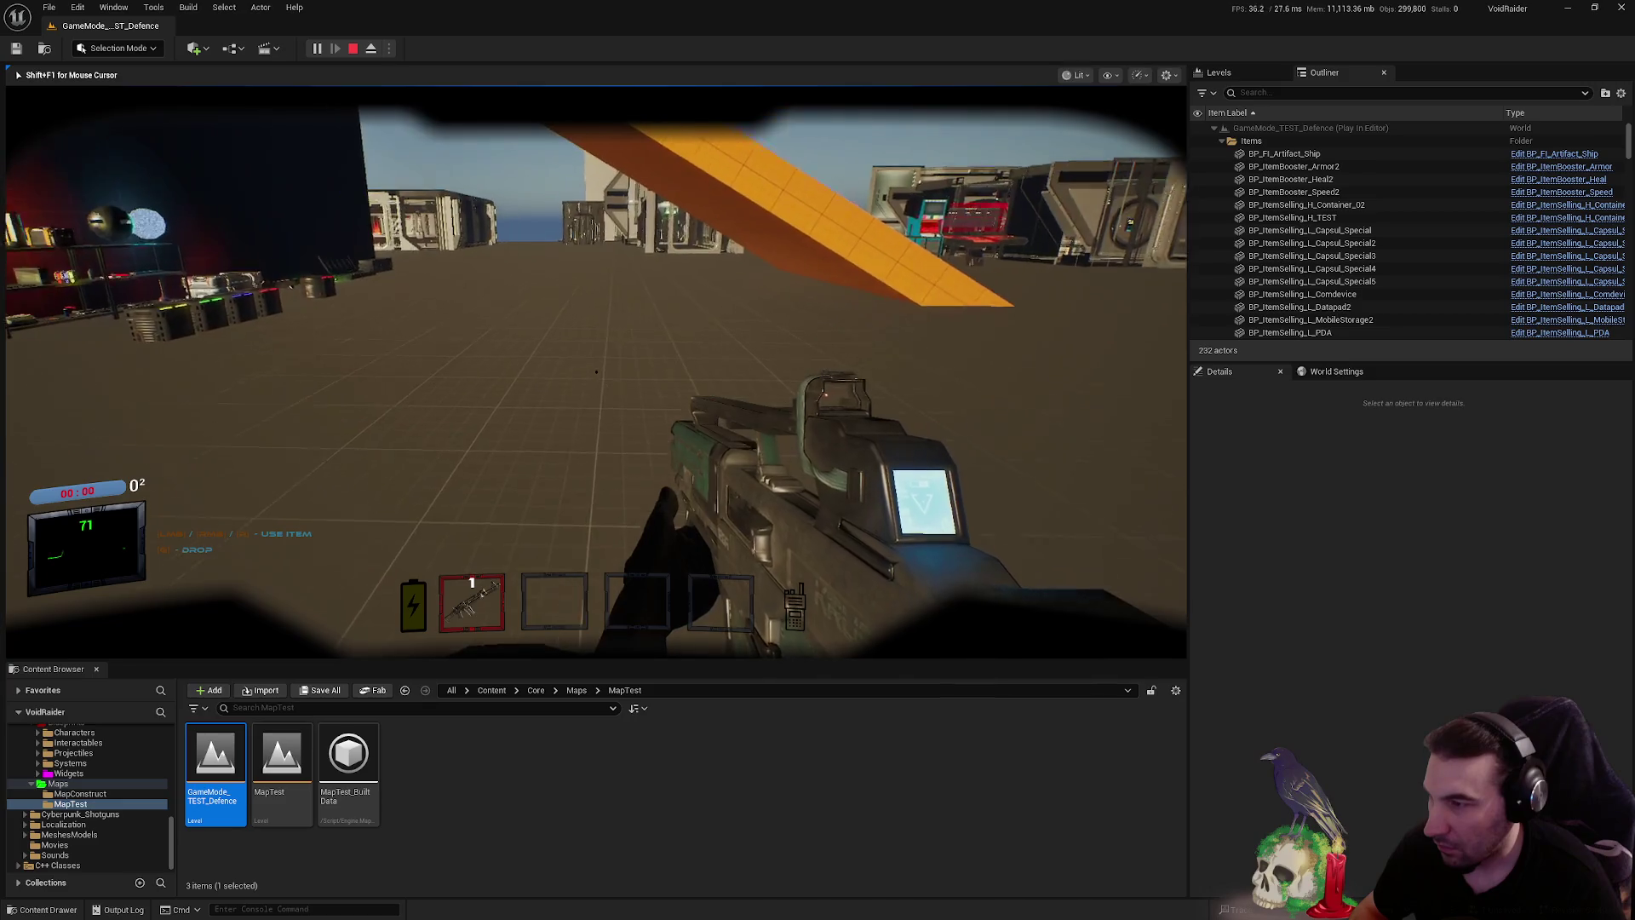
right_click(595, 372)
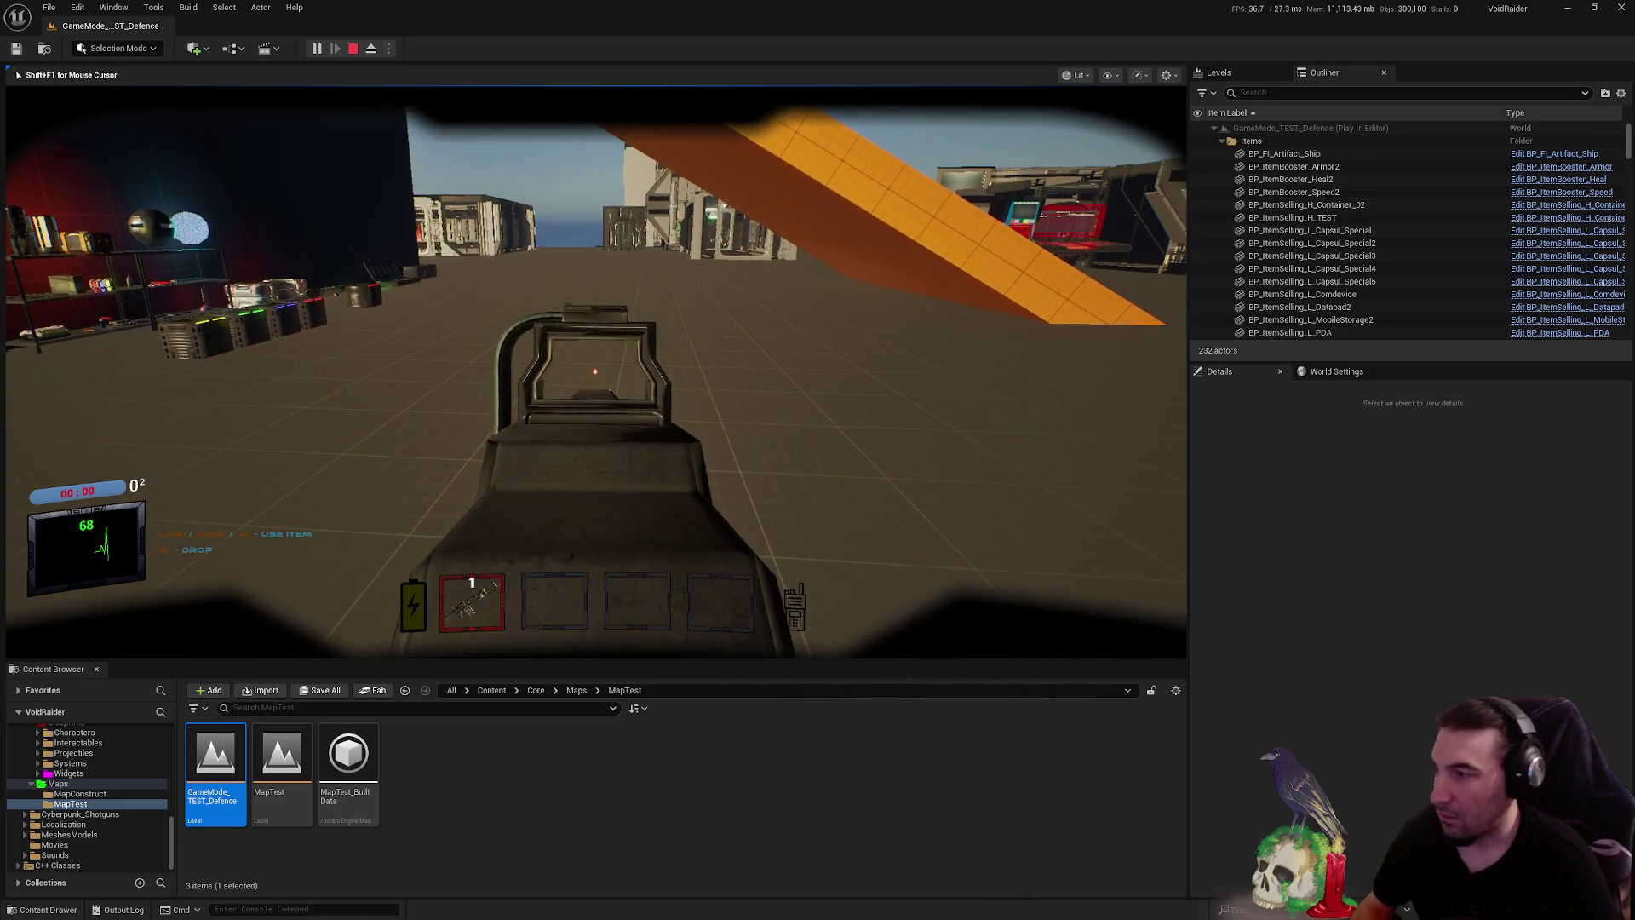
click(596, 372)
click(596, 372)
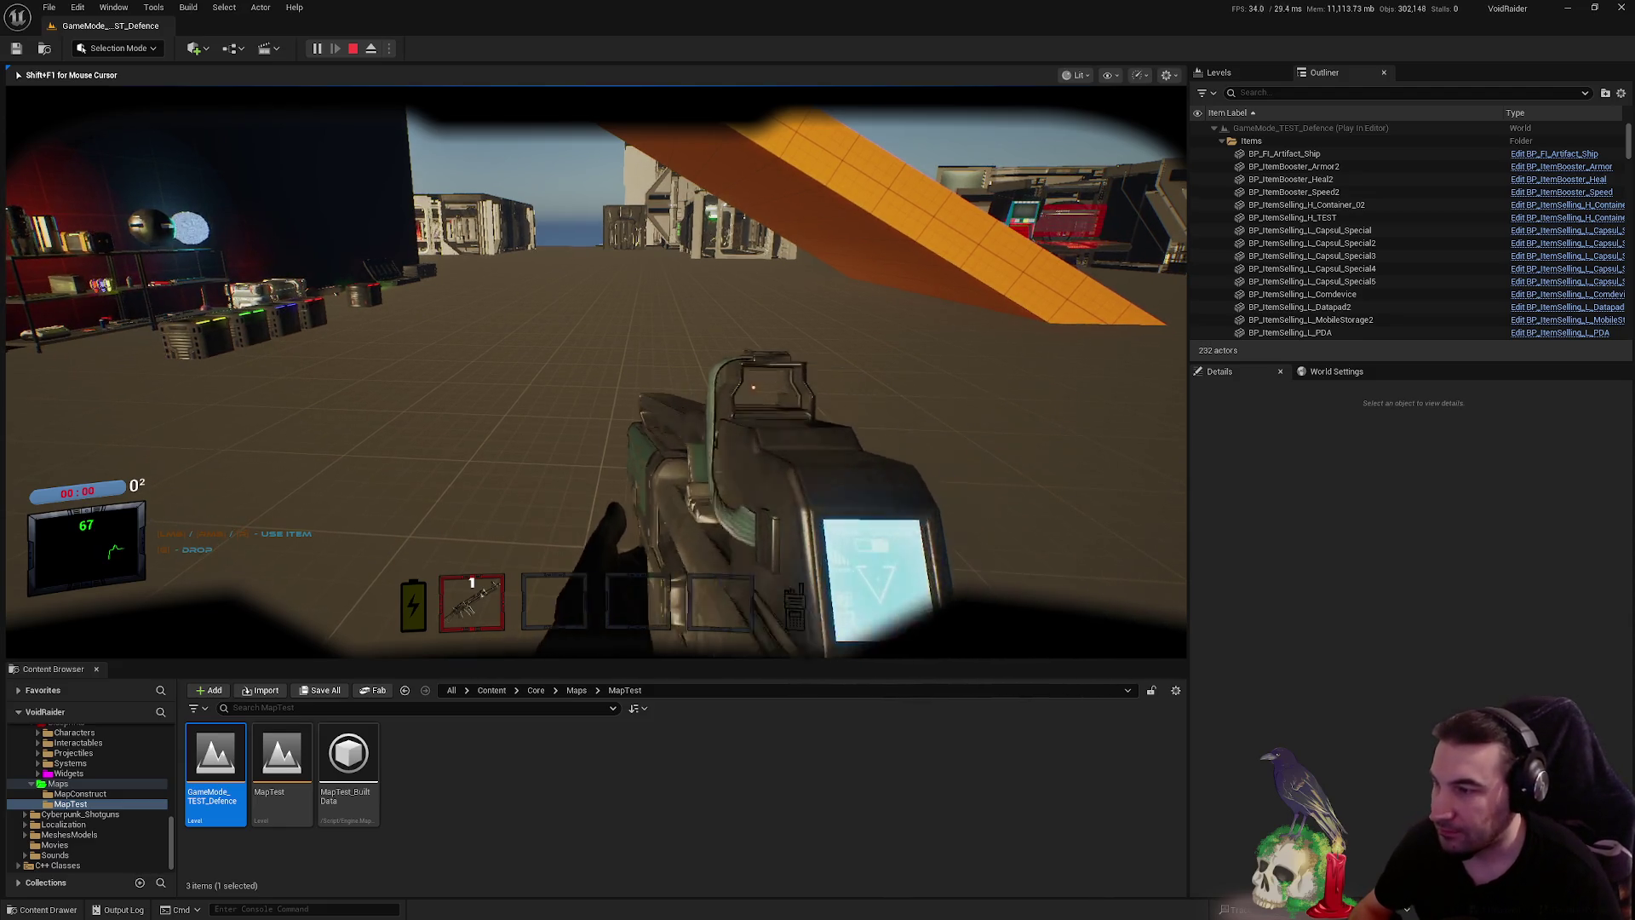
right_click(596, 372)
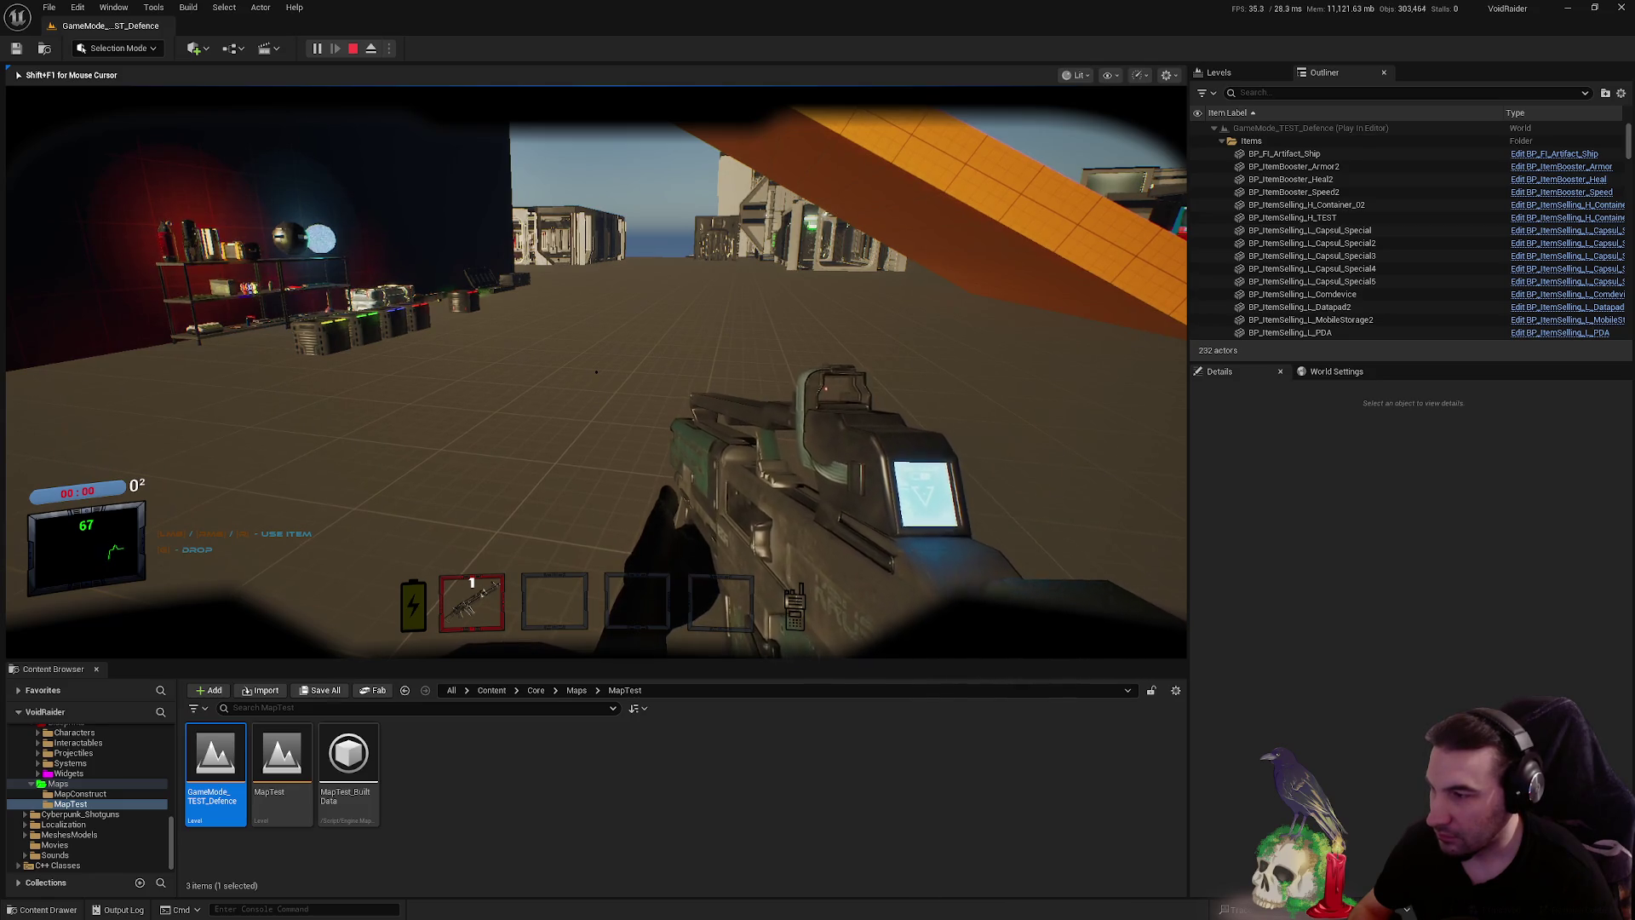
key(shift+F1)
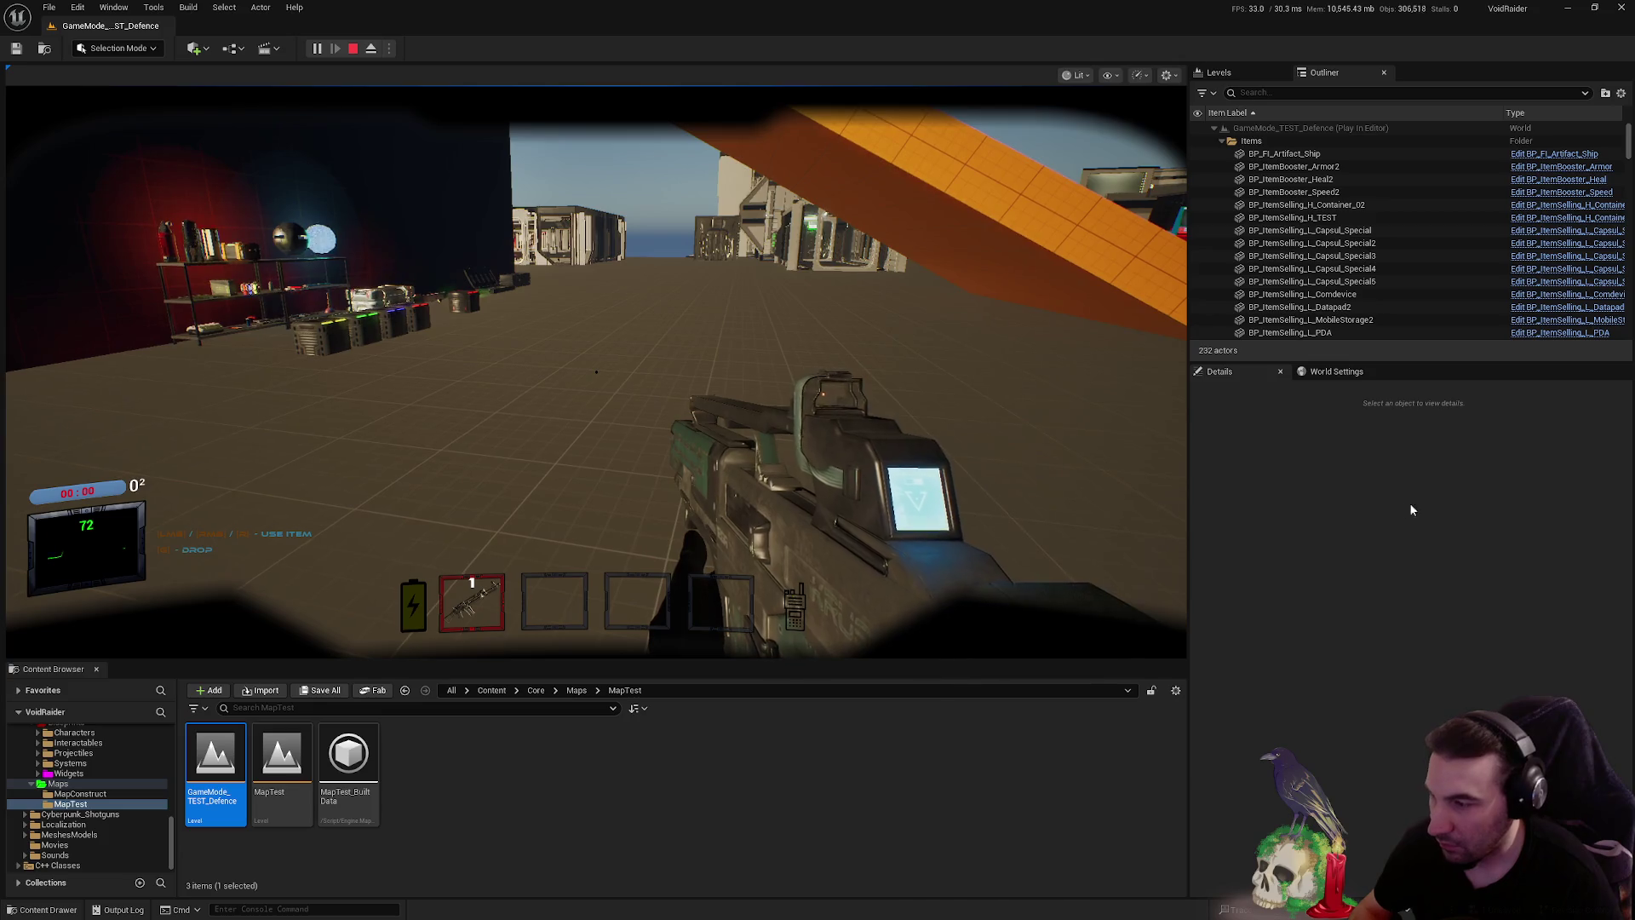
key(F8)
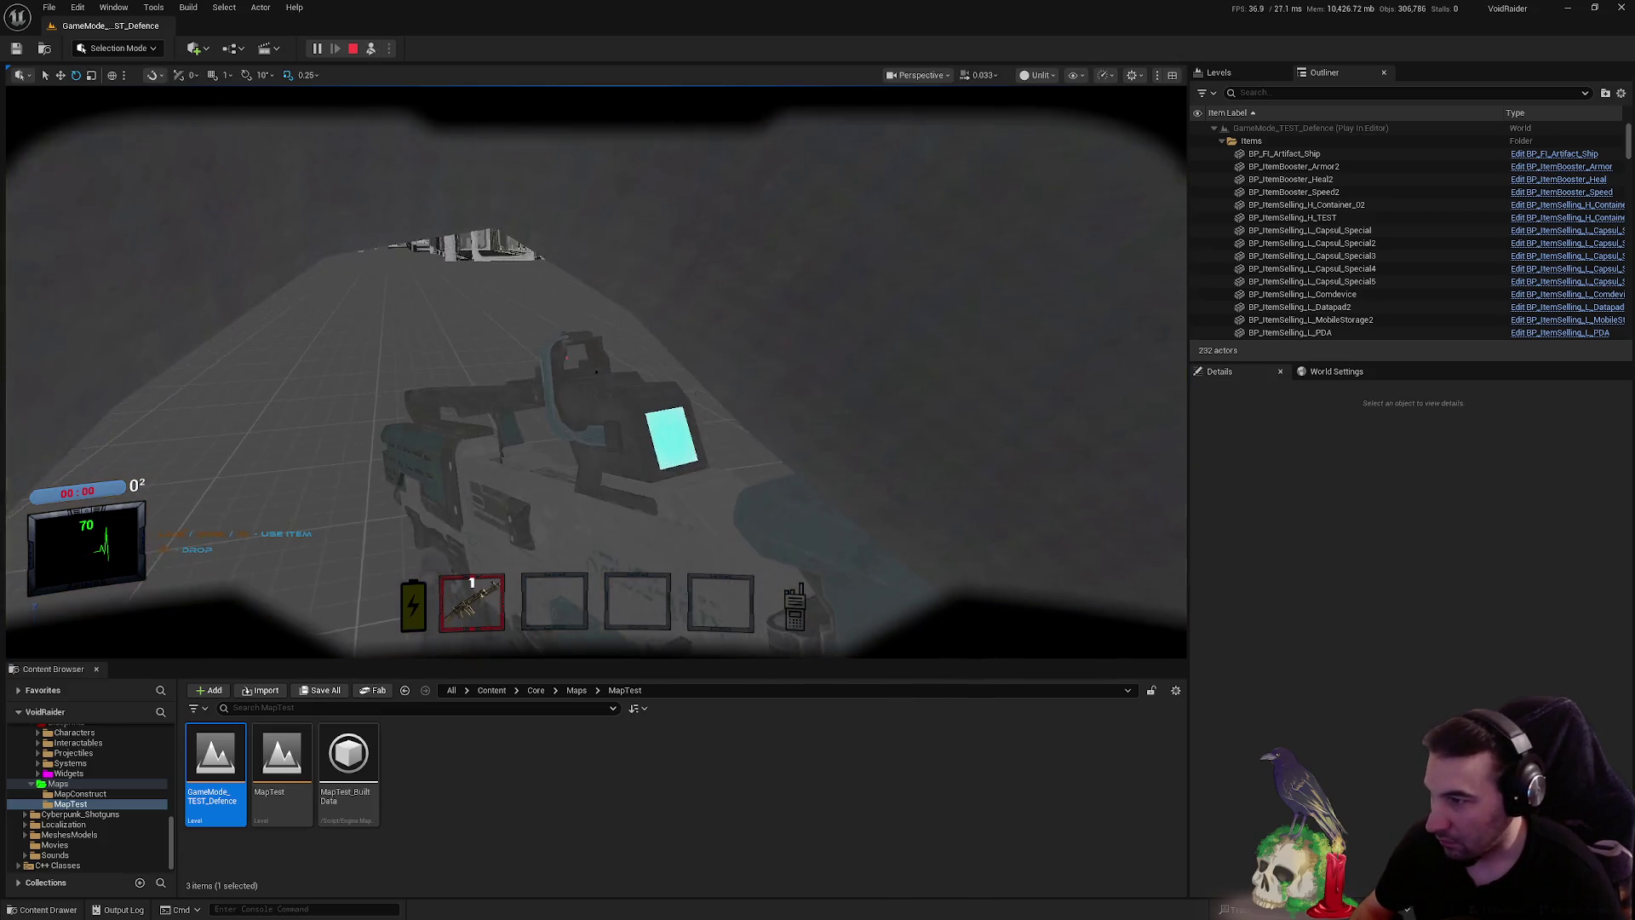
- Fly the ejected camera around the hands gripping the rifle, then repossess the player with F8
key(w)
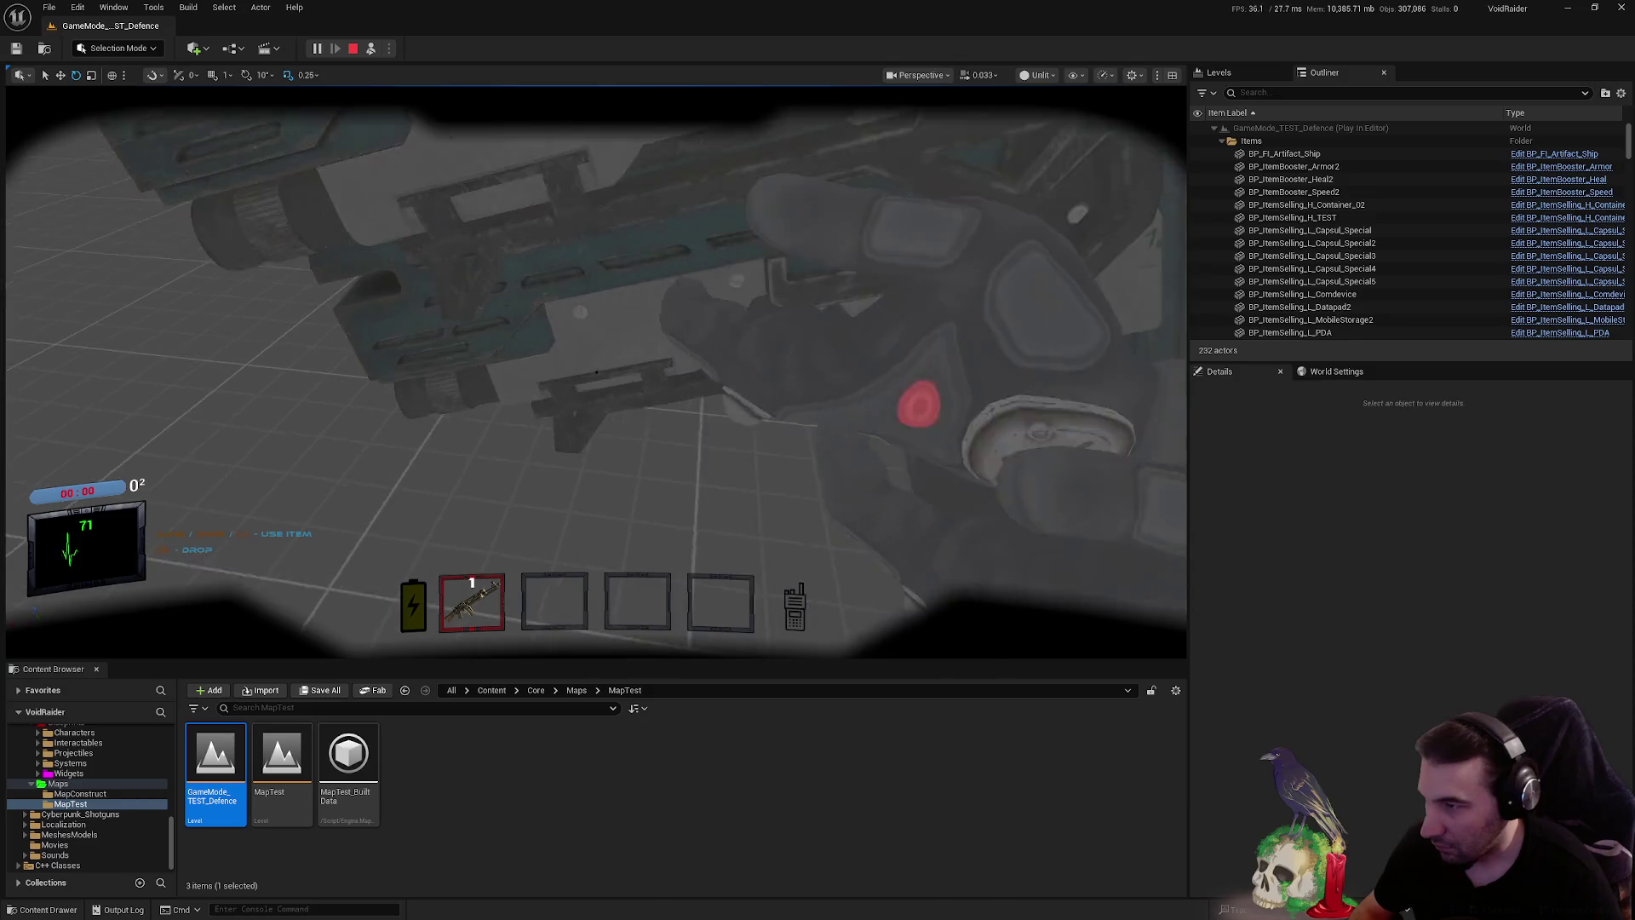
key(w)
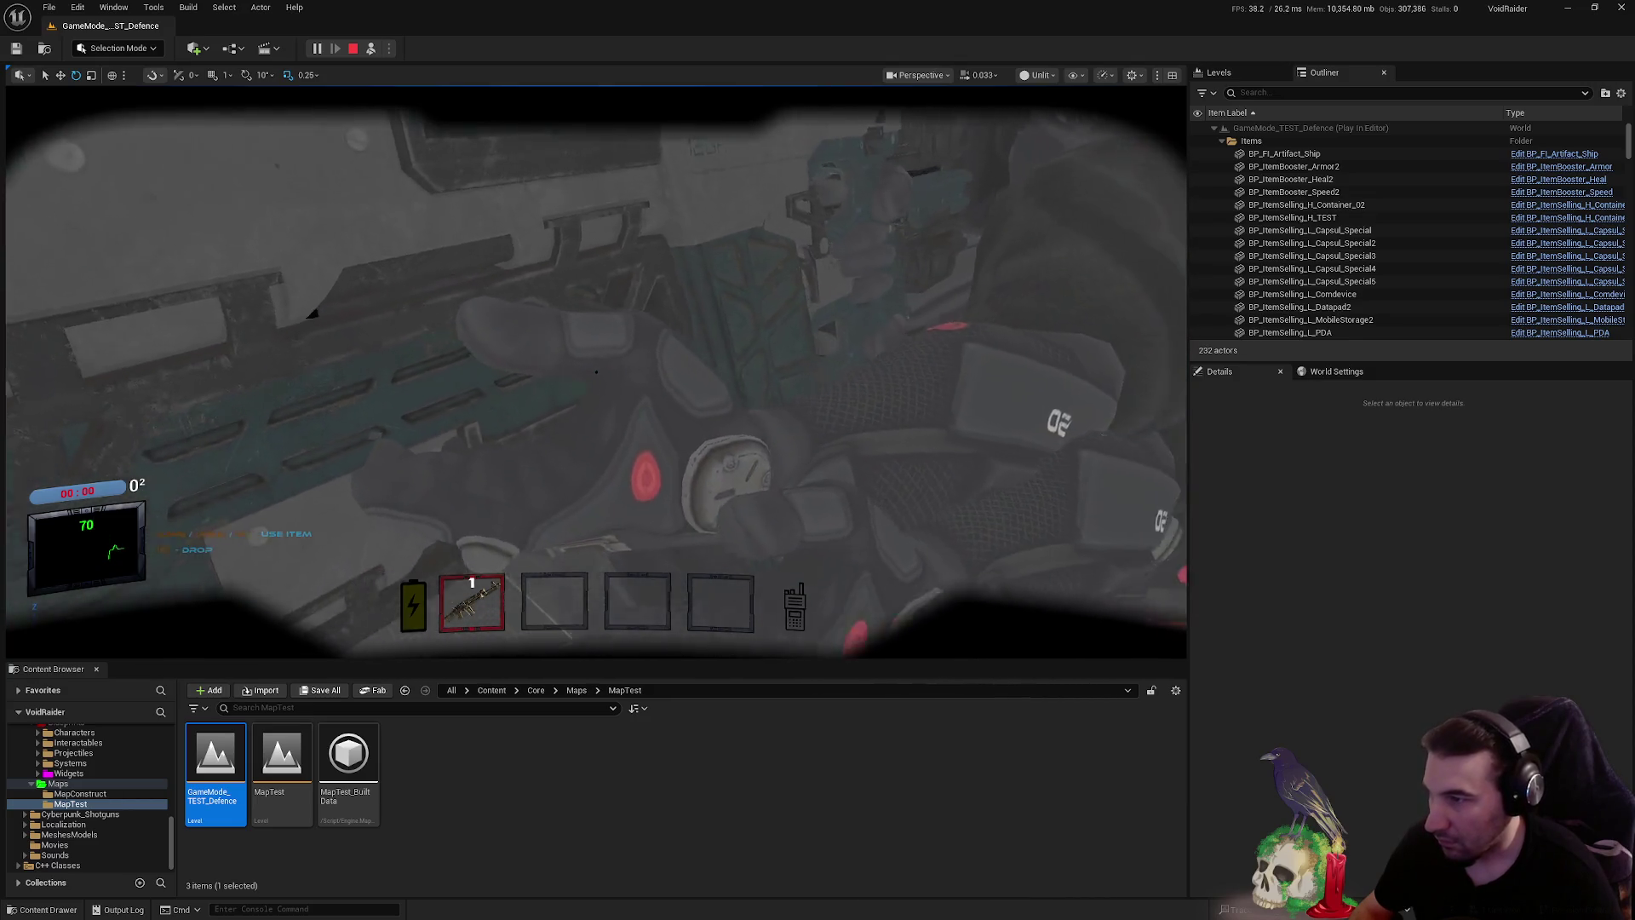
key(w)
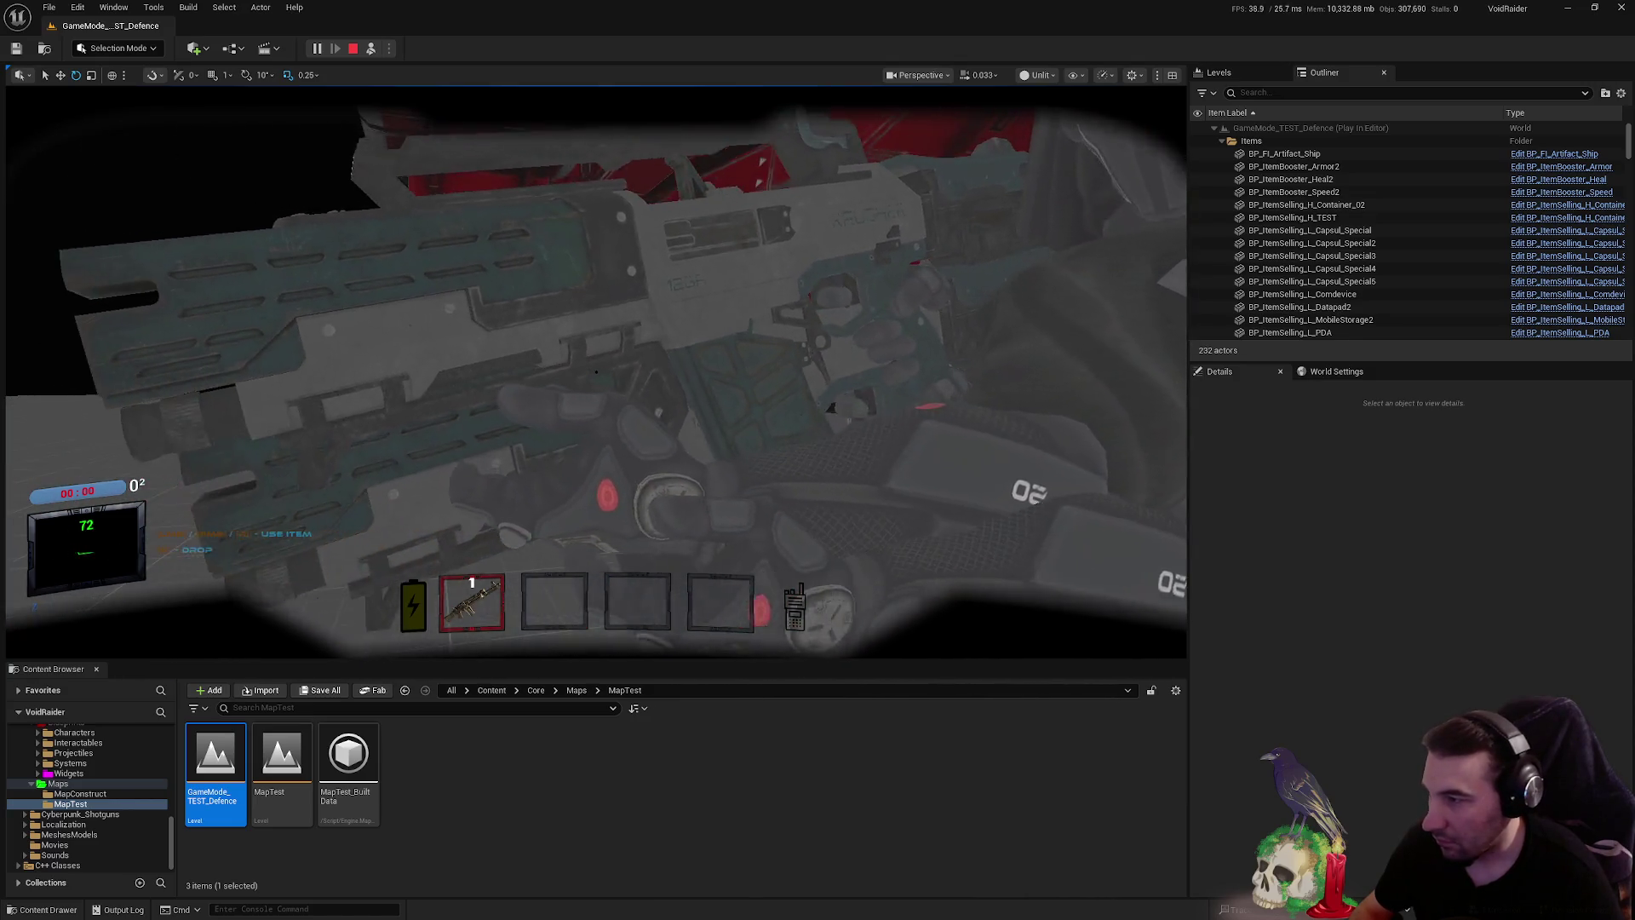
key(w)
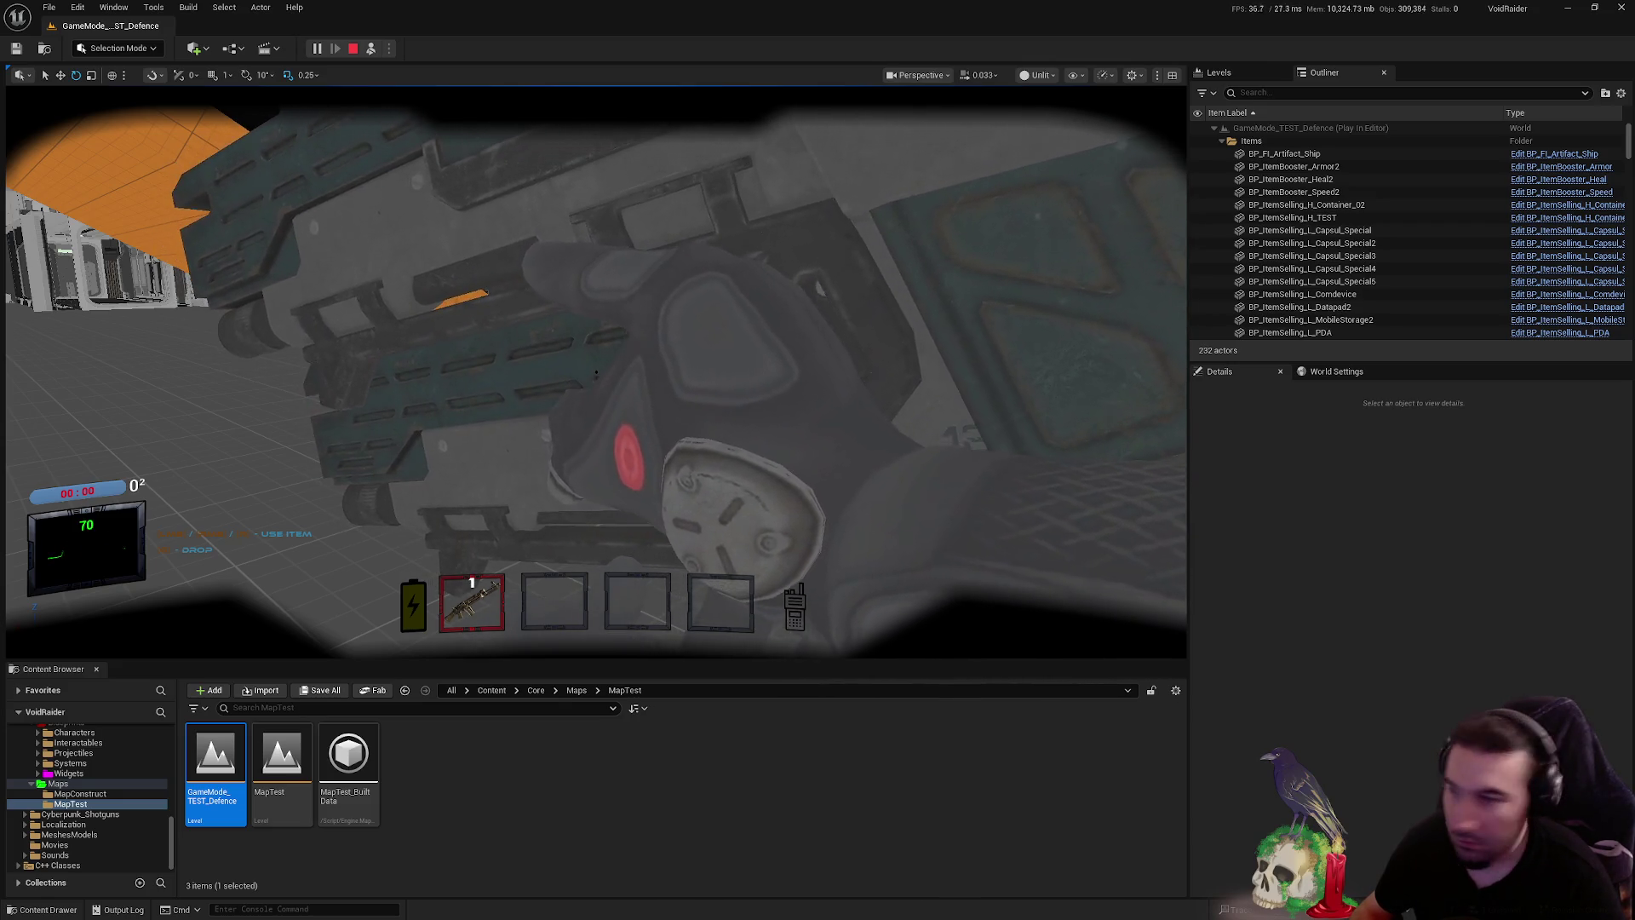
click(764, 389)
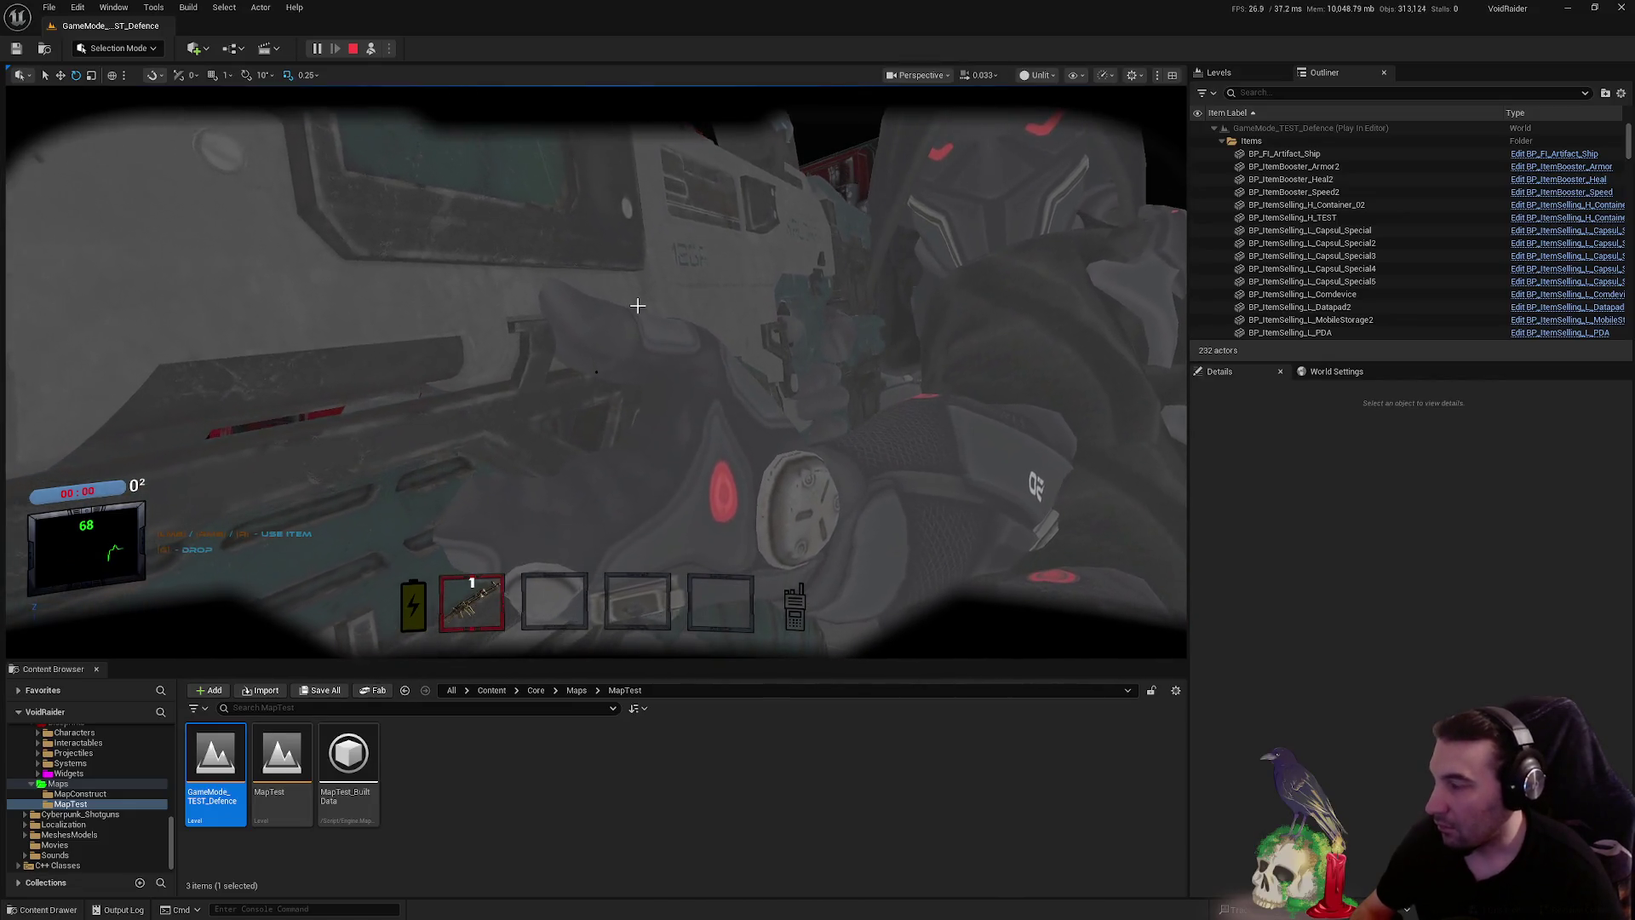
key(F8)
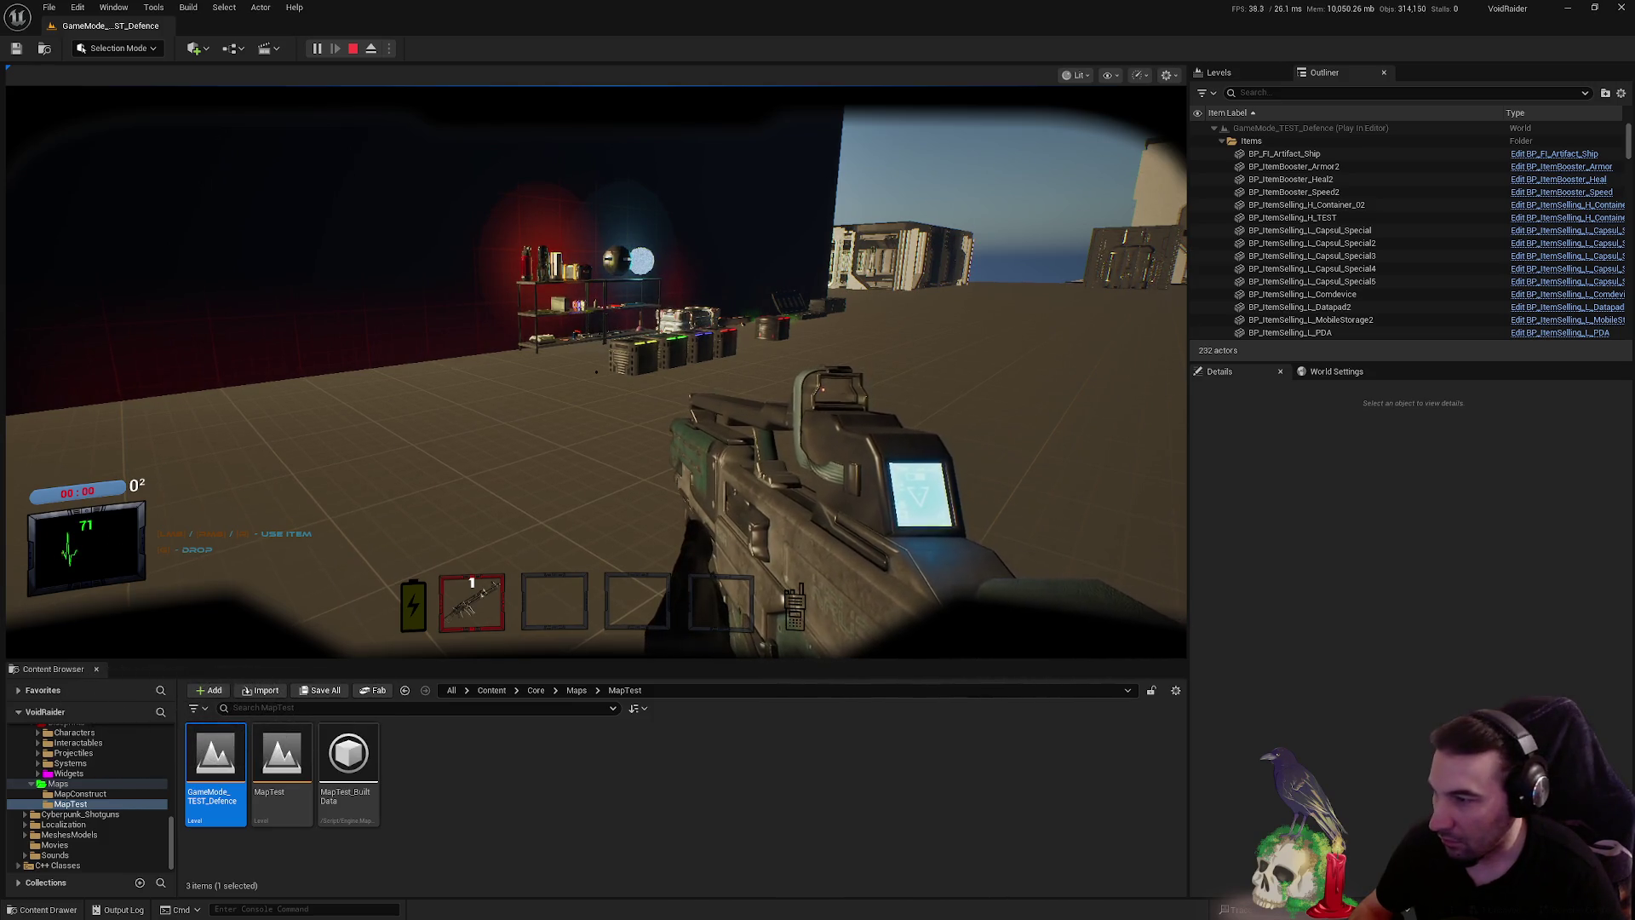
- Fire a shot at the ground and toggle aim-down-sights repeatedly, ending at the hip
click(1108, 528)
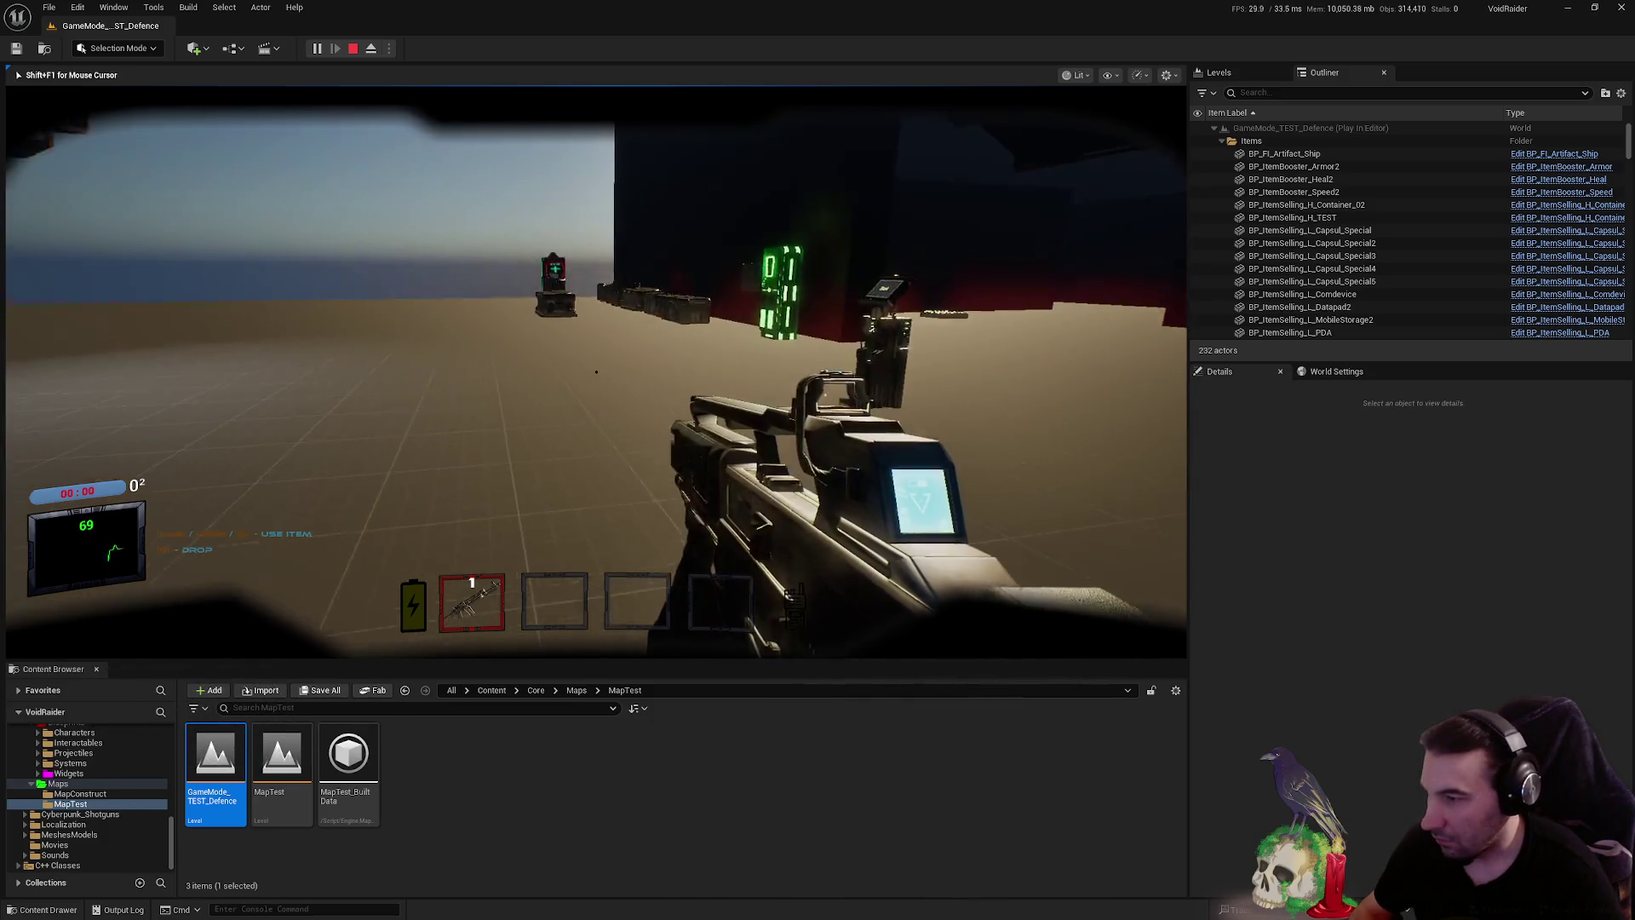
right_click(595, 371)
right_click(596, 372)
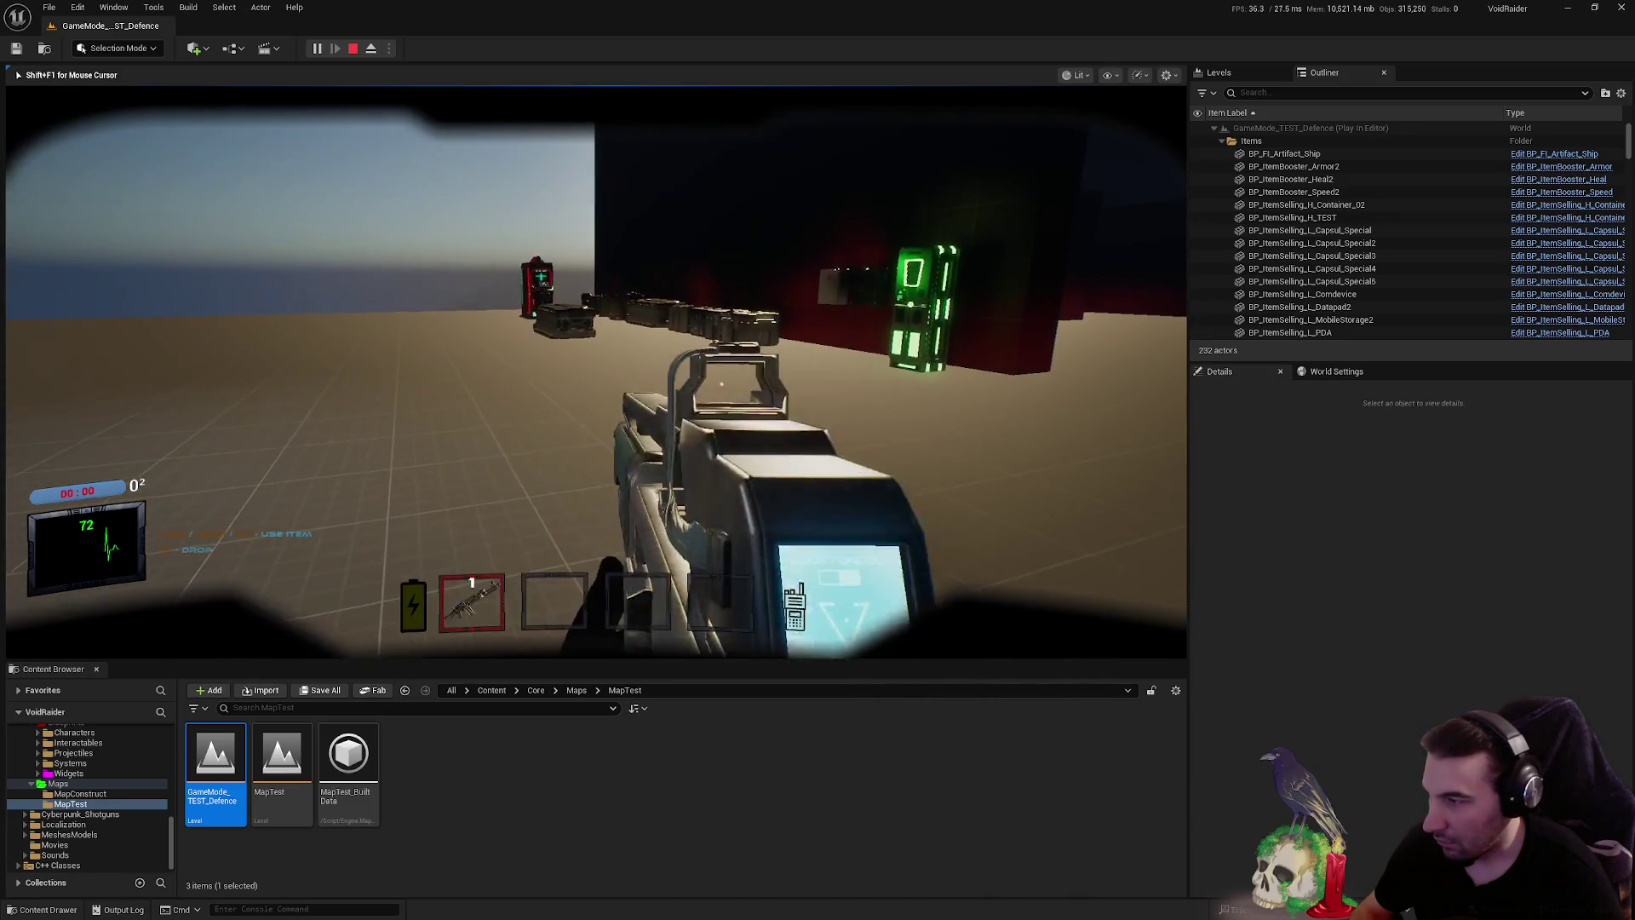
click(595, 371)
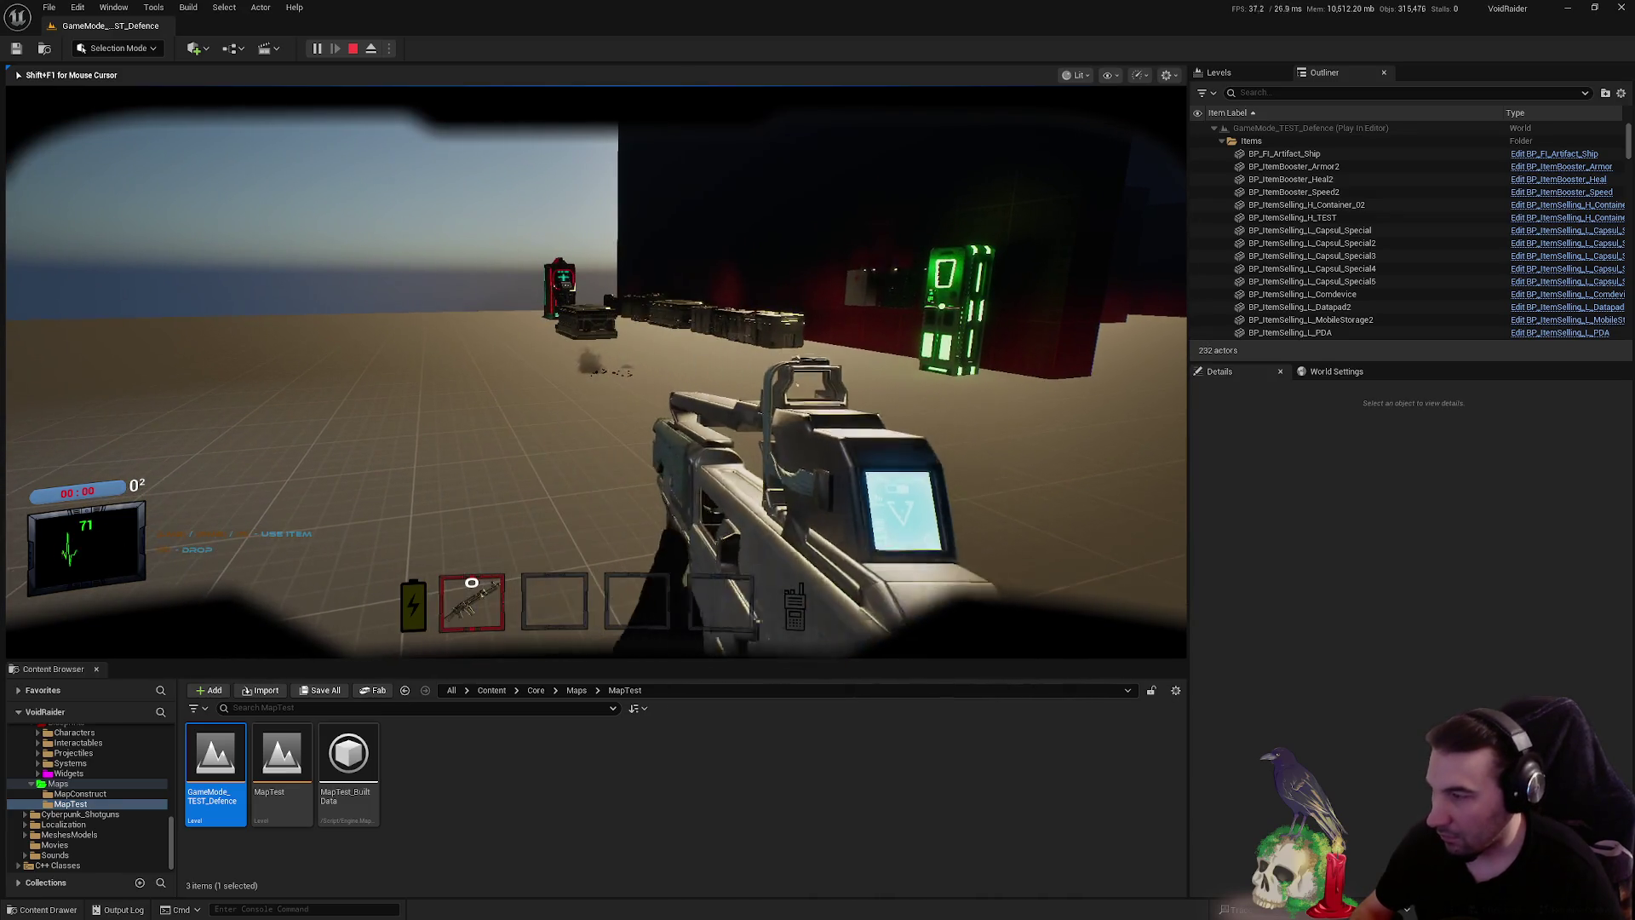
right_click(595, 371)
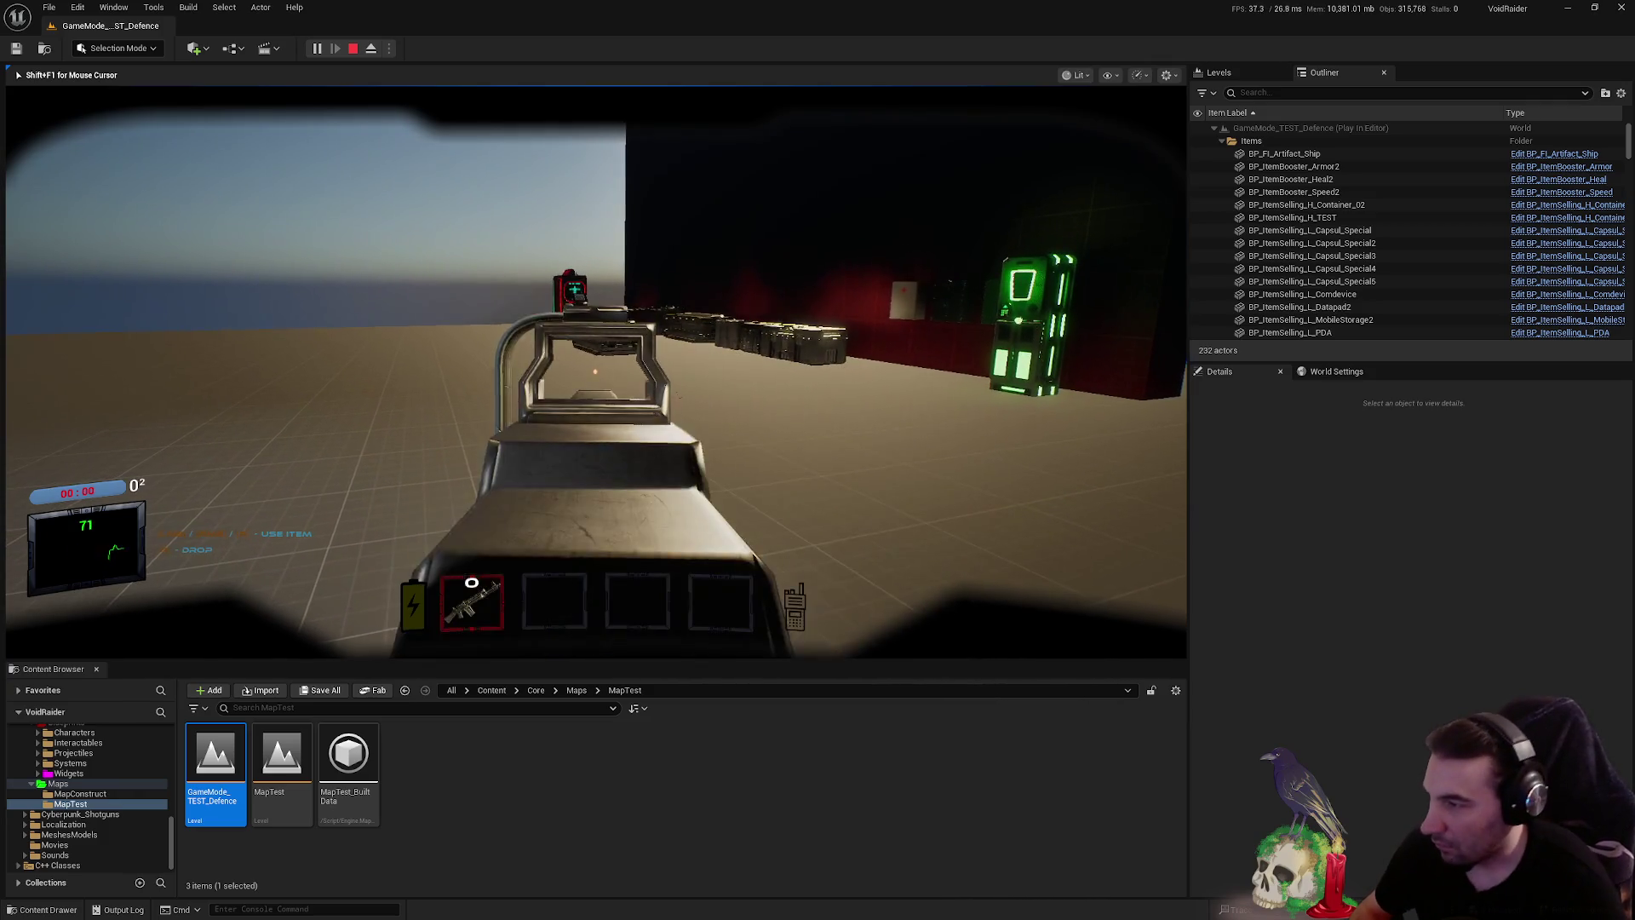
right_click(595, 371)
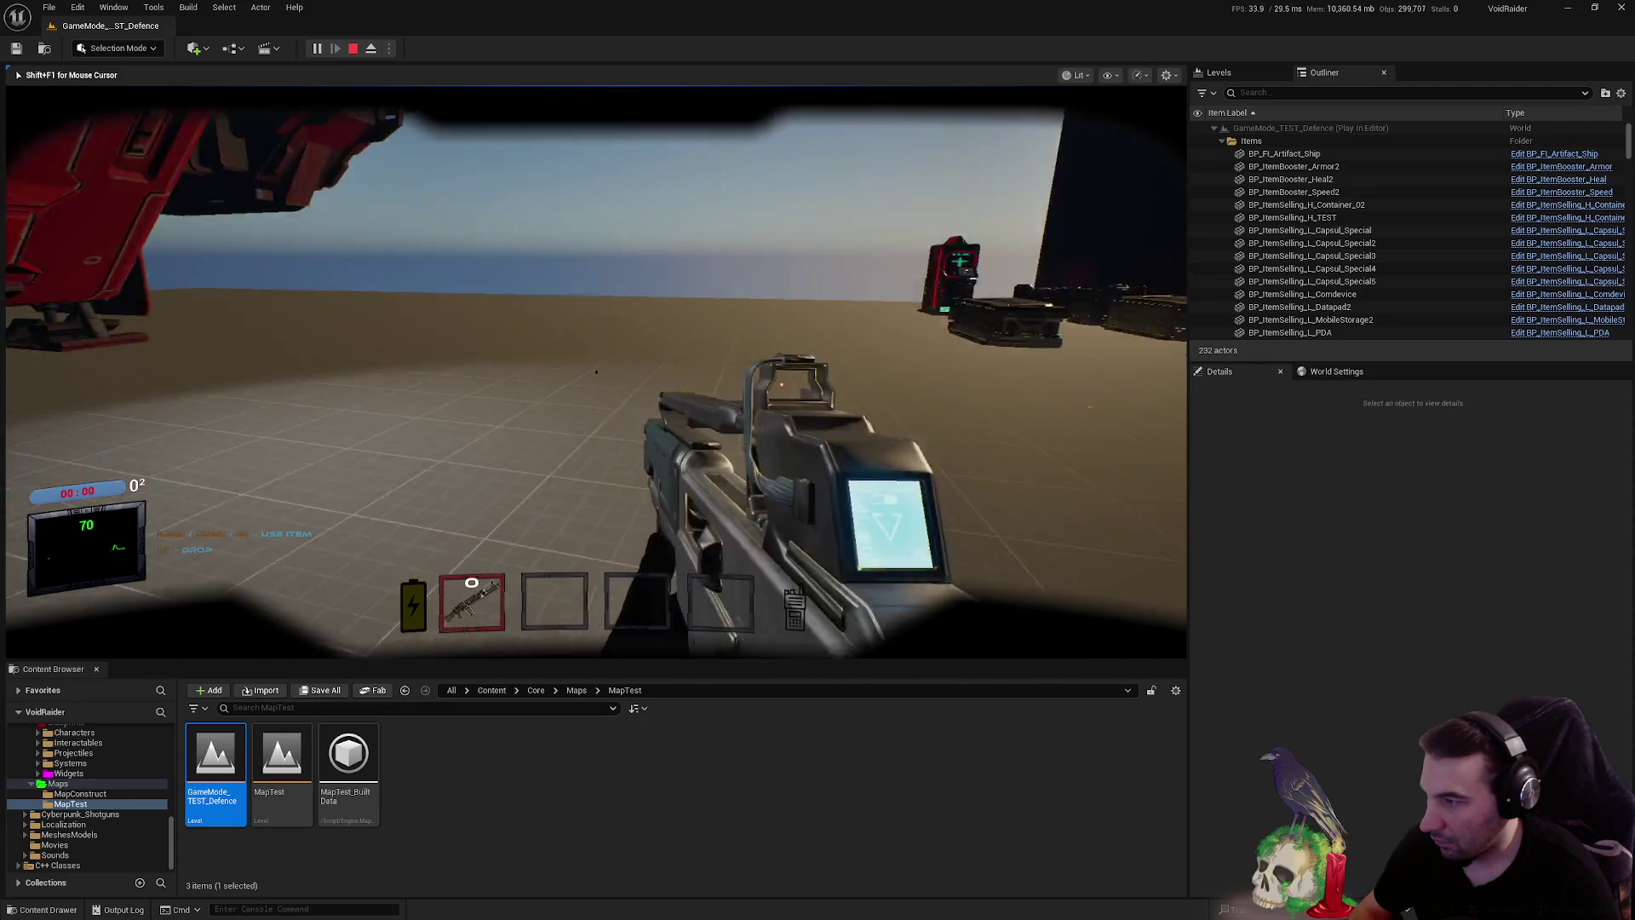
right_click(595, 372)
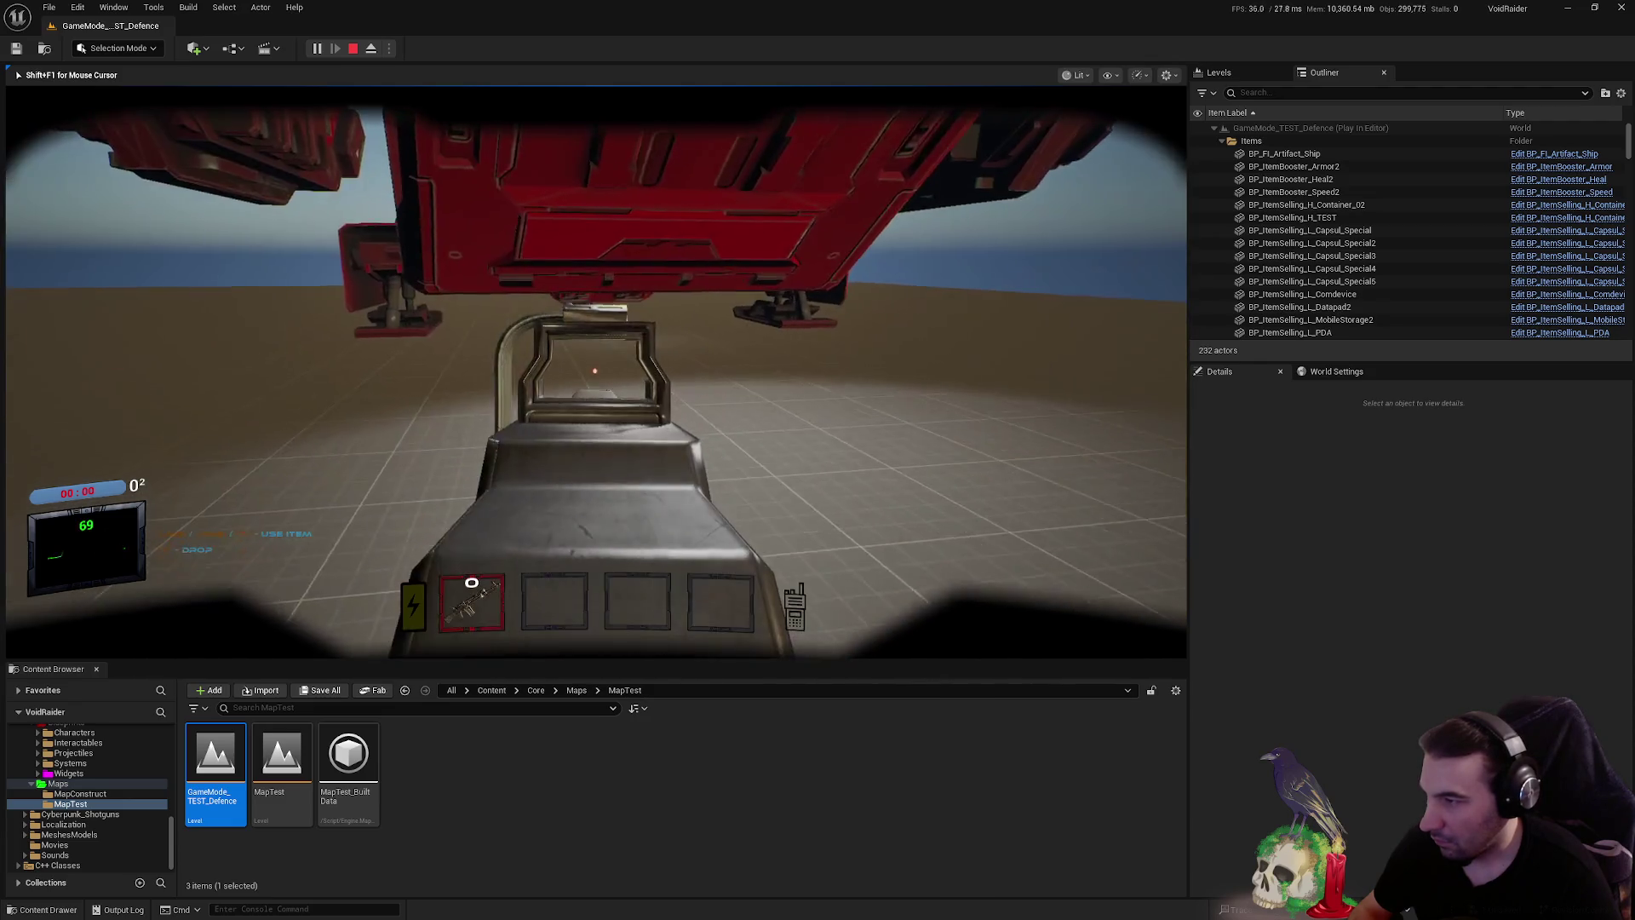
right_click(595, 371)
right_click(596, 371)
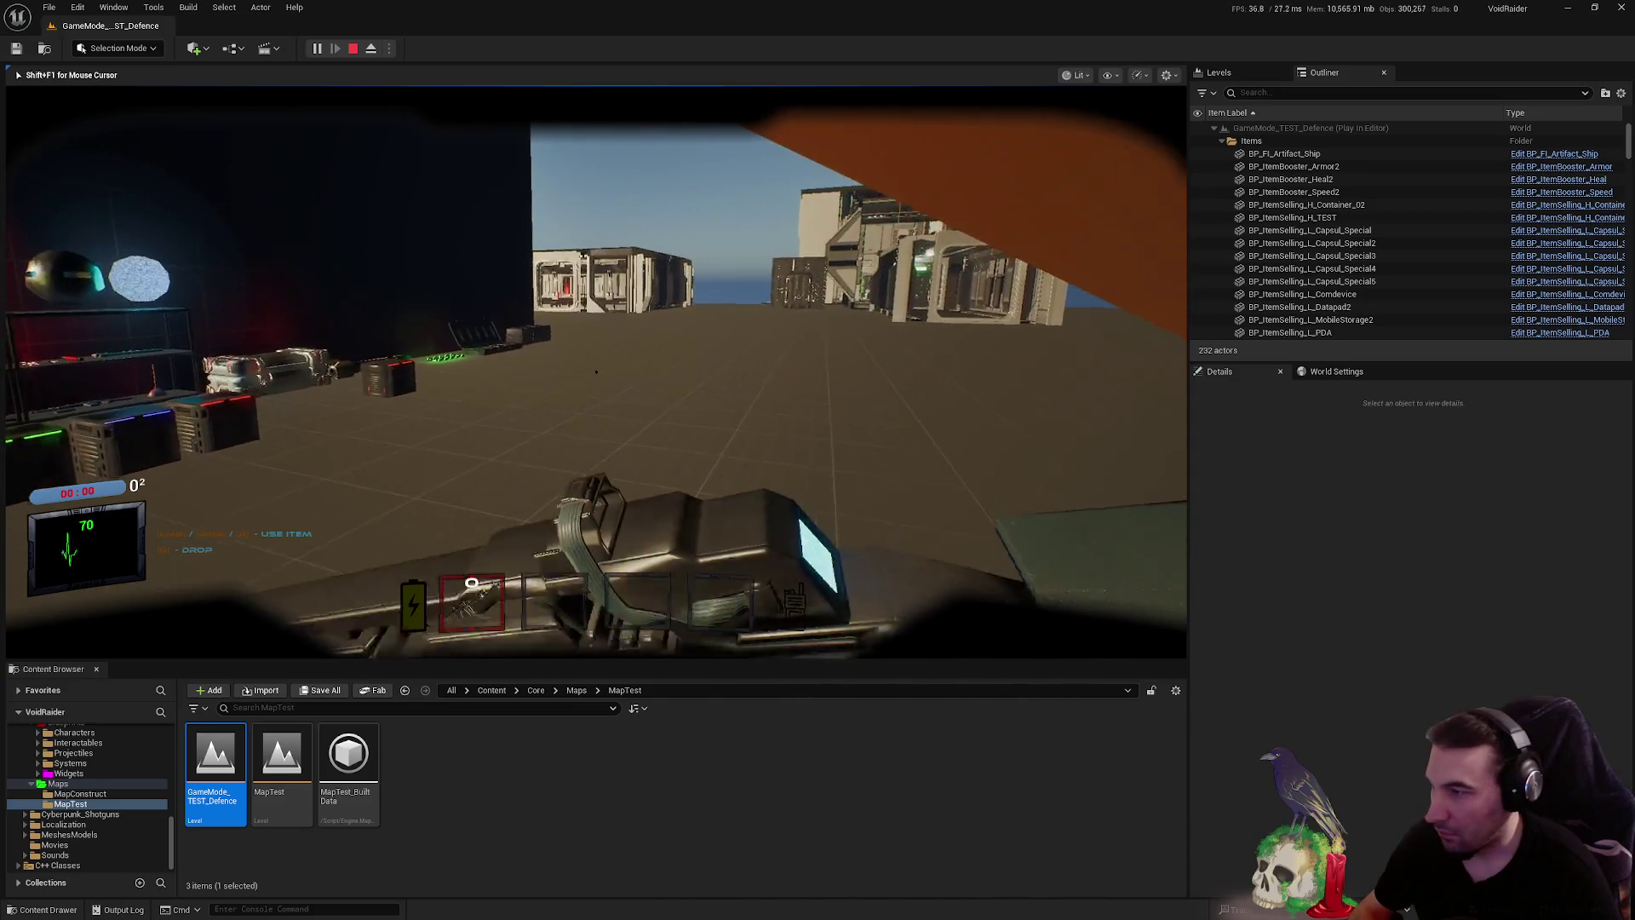
right_click(596, 372)
right_click(595, 372)
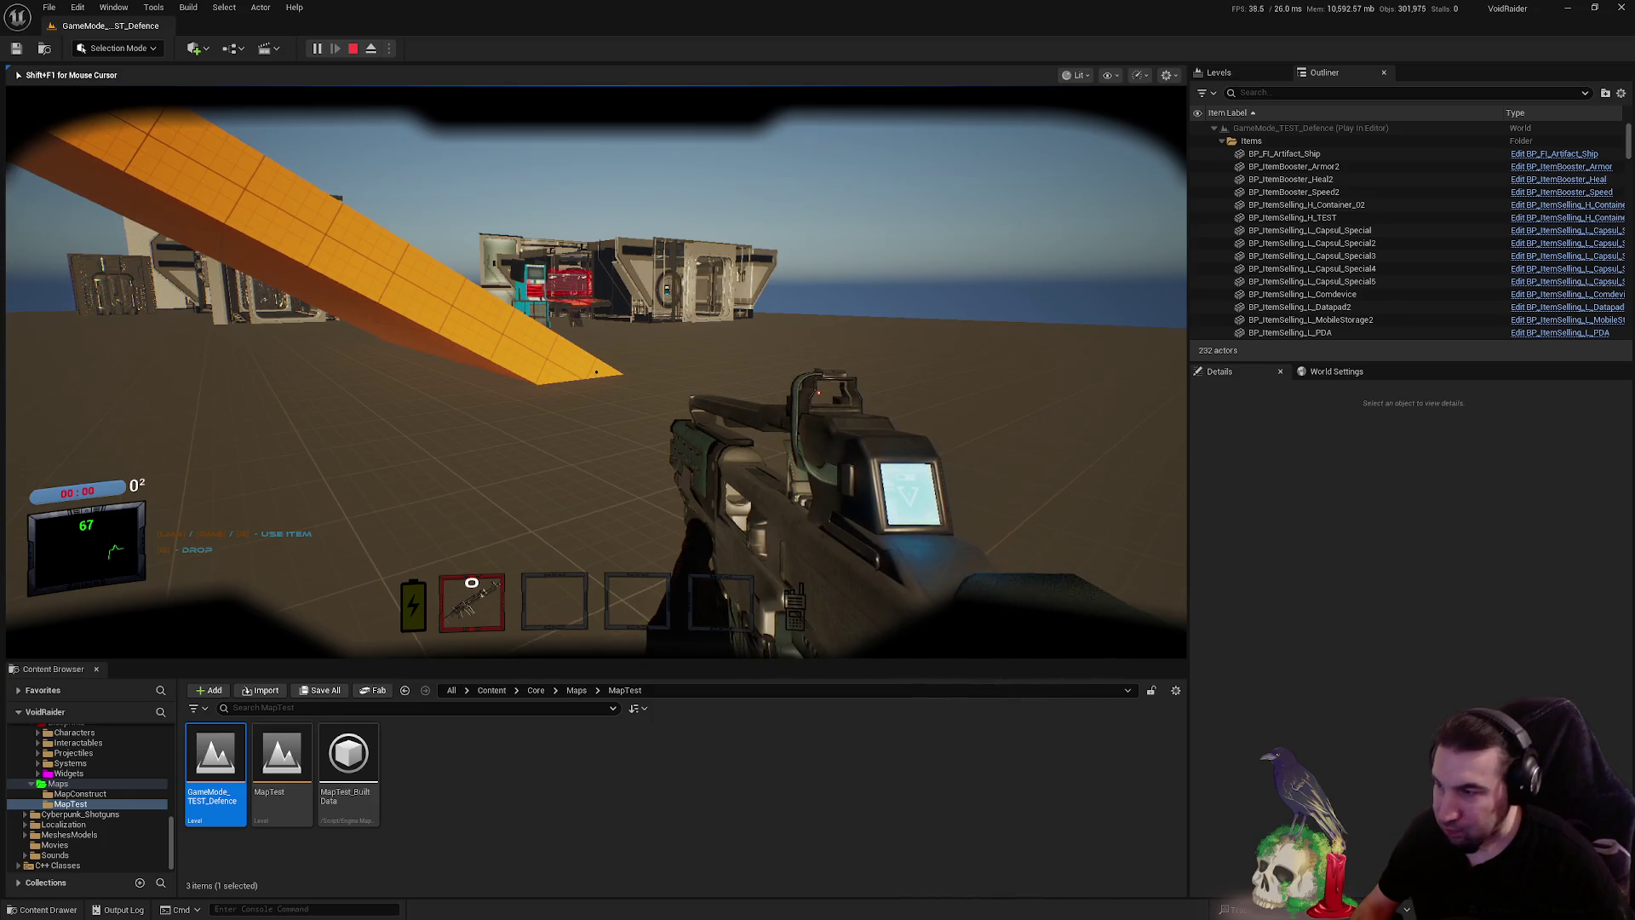
- Walk toward the orange ramp, then stop the play-in-editor session with Esc
key(w)
key(w)
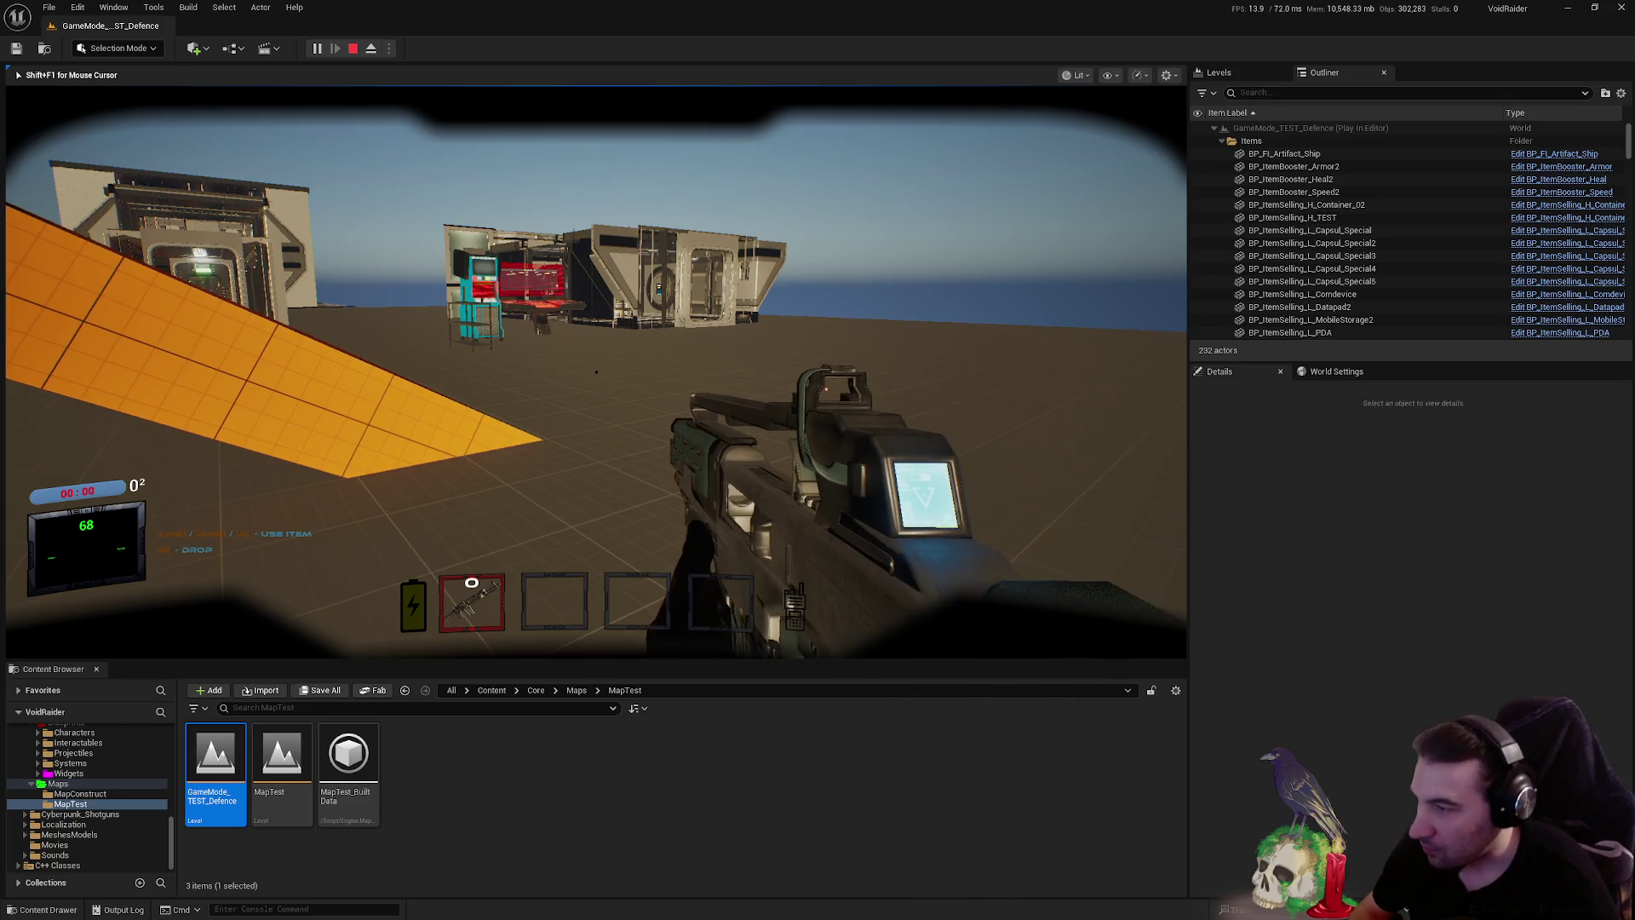
mouse_move(596, 372)
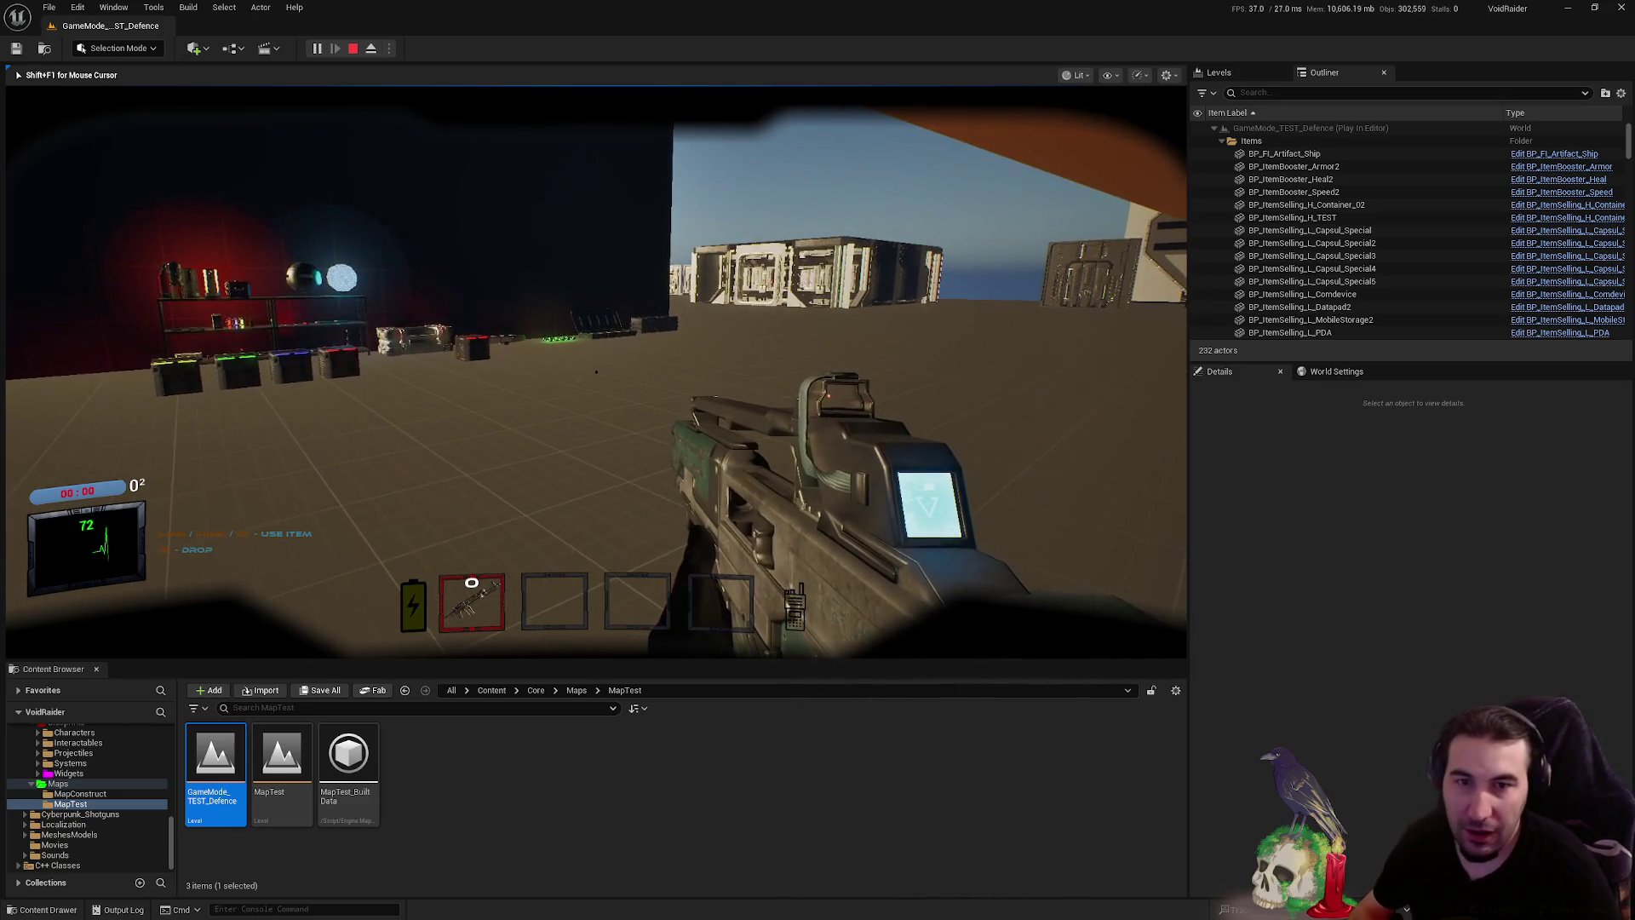
key(Escape)
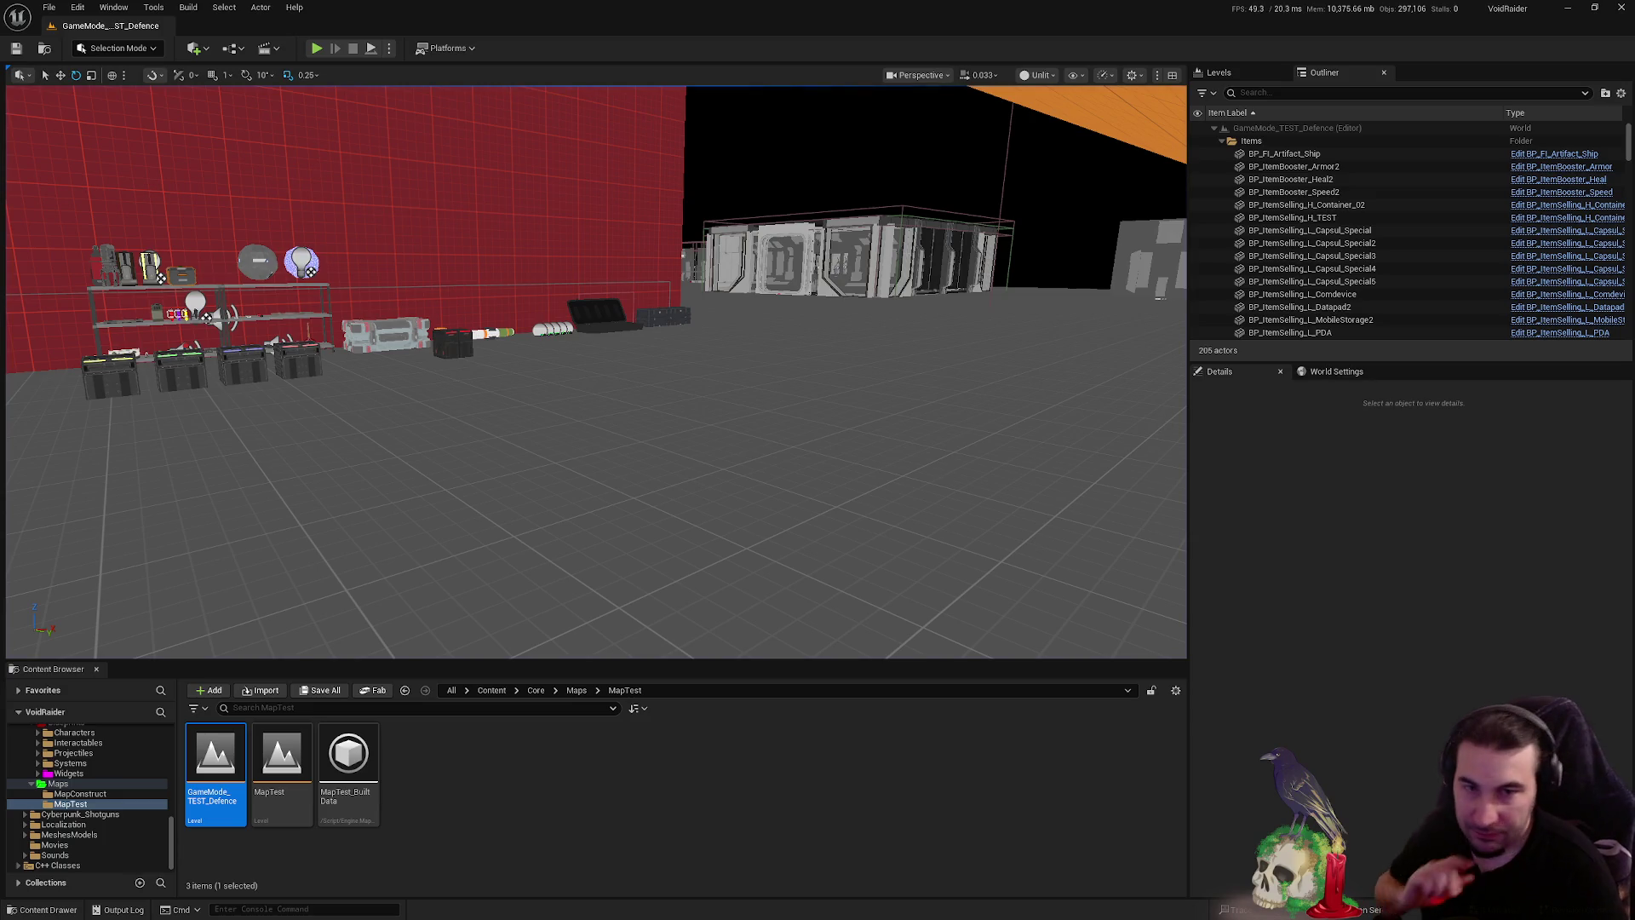
- Open Retarget Animations for A_GrabItem_Firearm_02 and search target meshes for 'rogue'
click(71, 804)
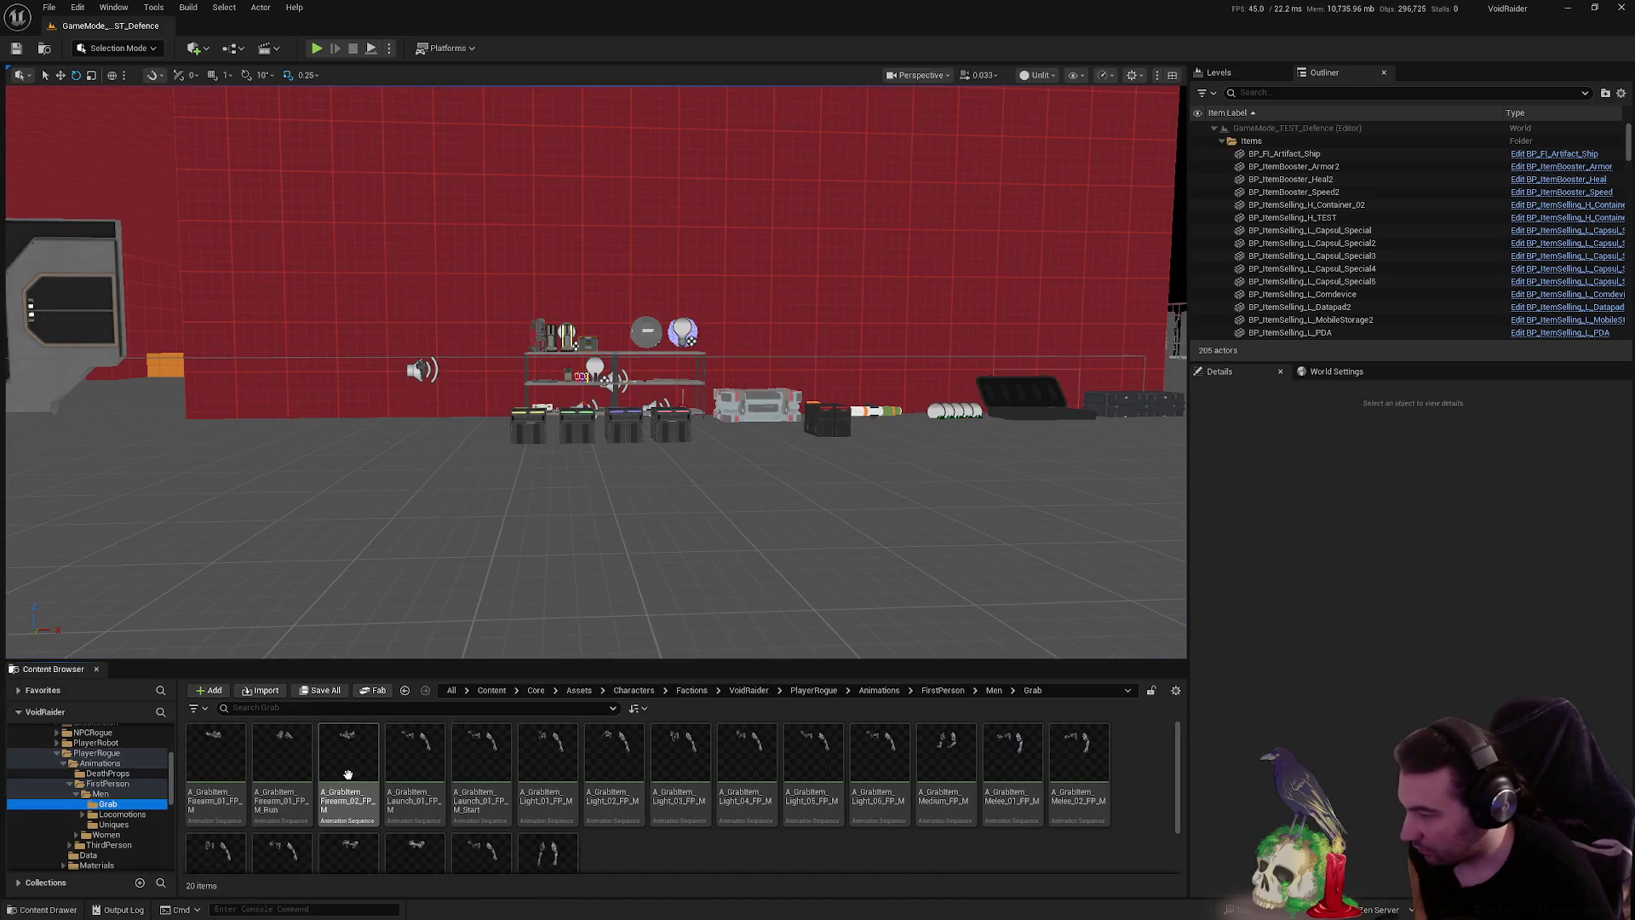
right_click(354, 750)
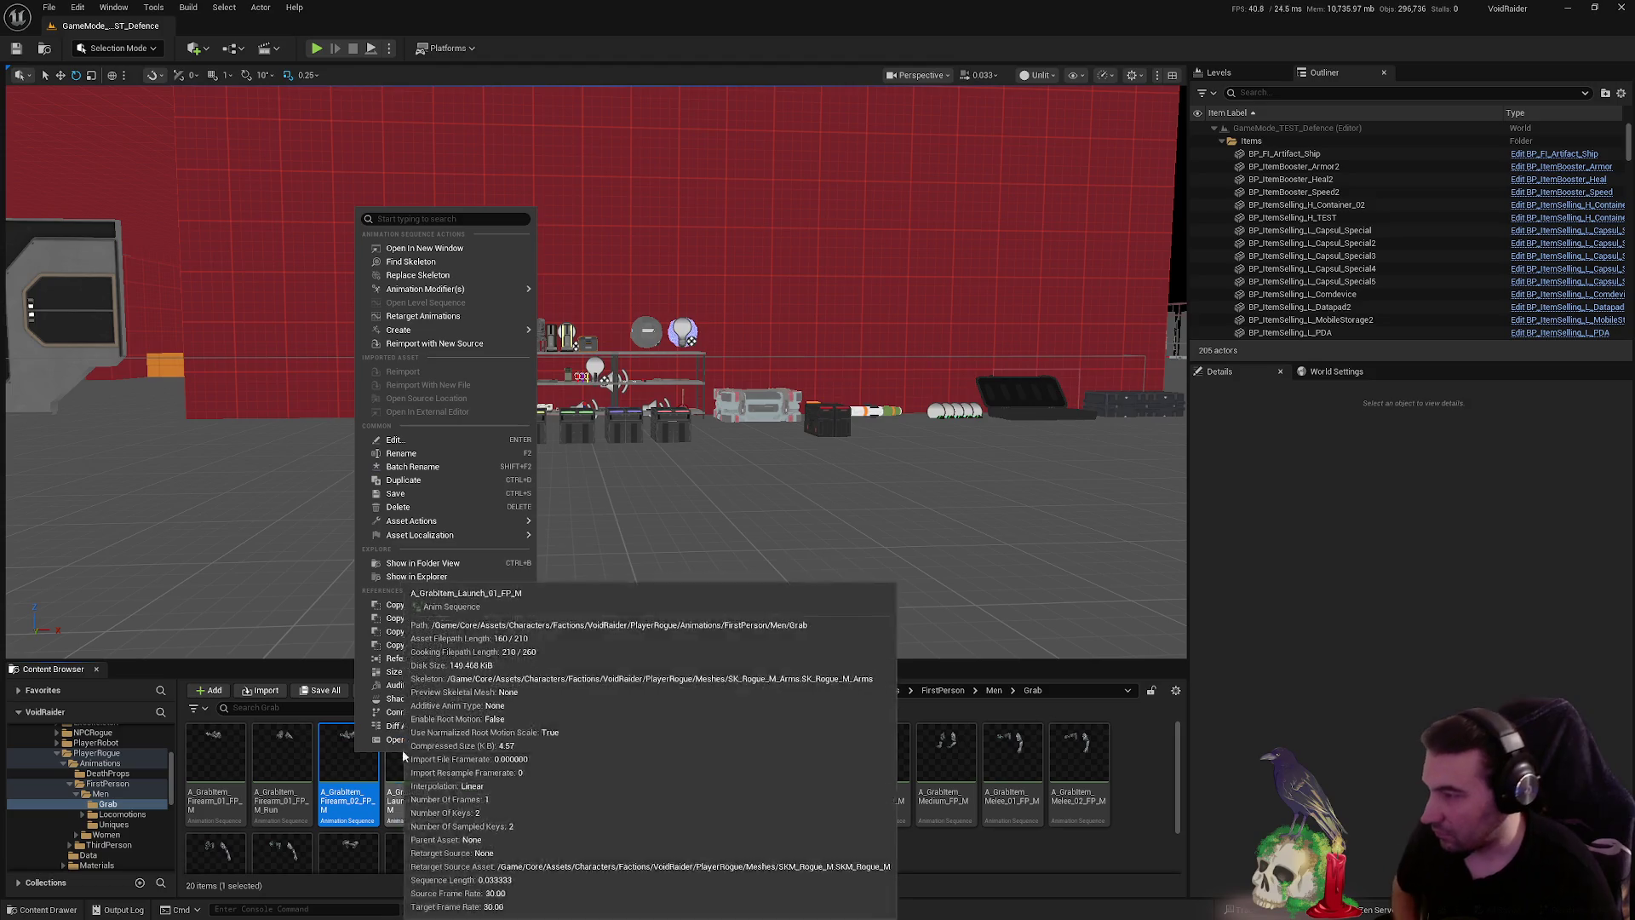
mouse_move(518, 536)
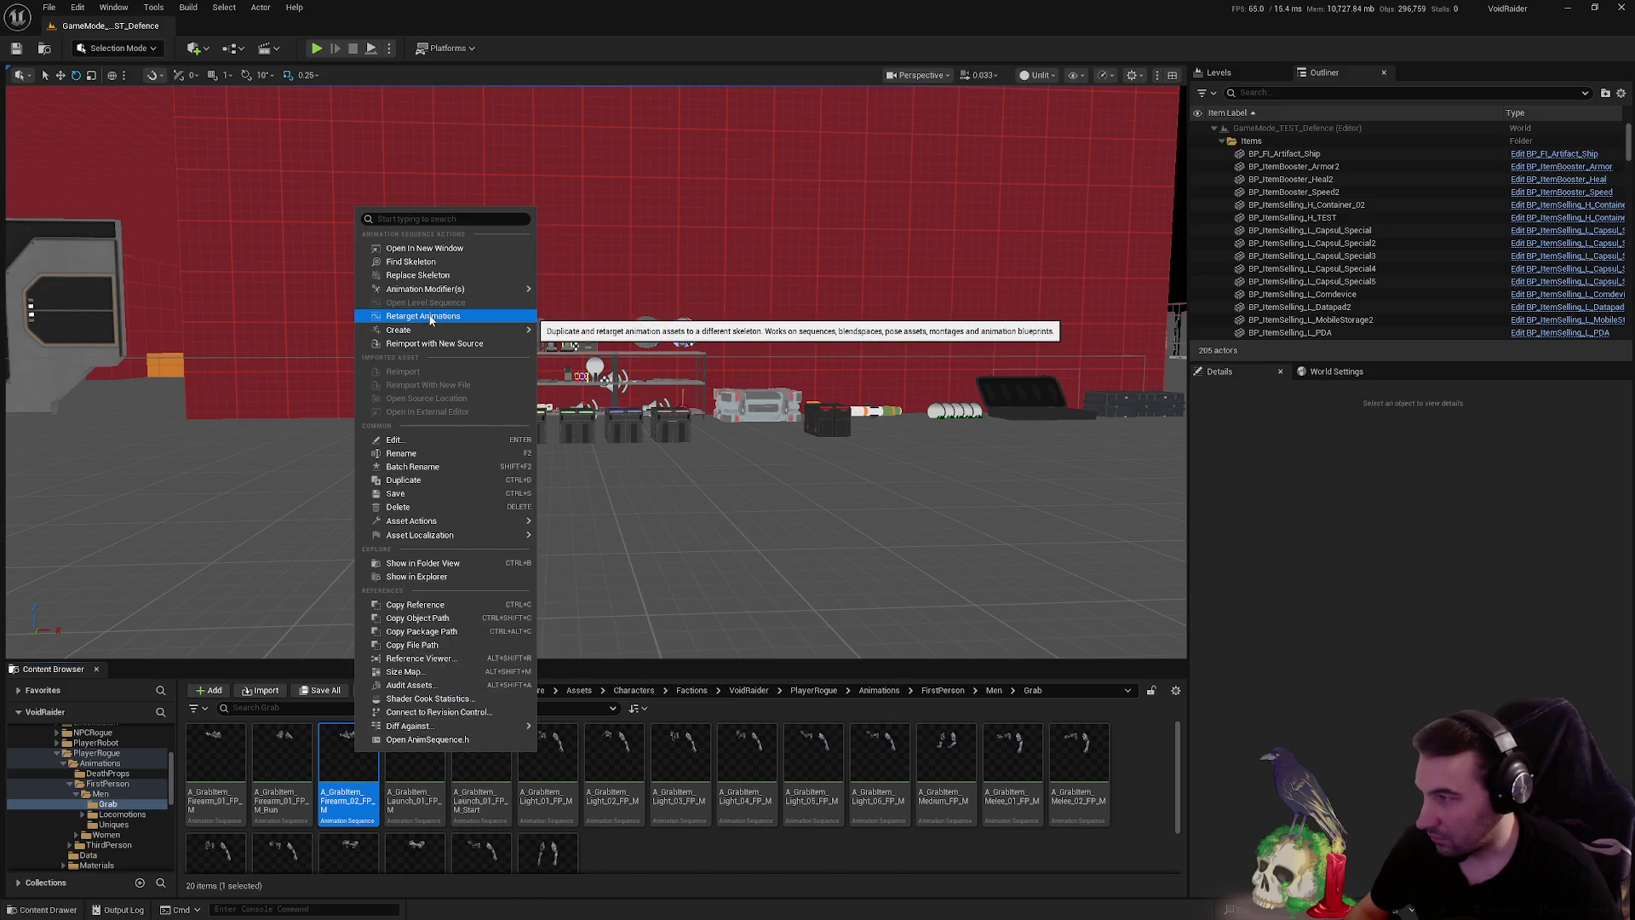
click(430, 317)
click(1123, 321)
text(rogue)
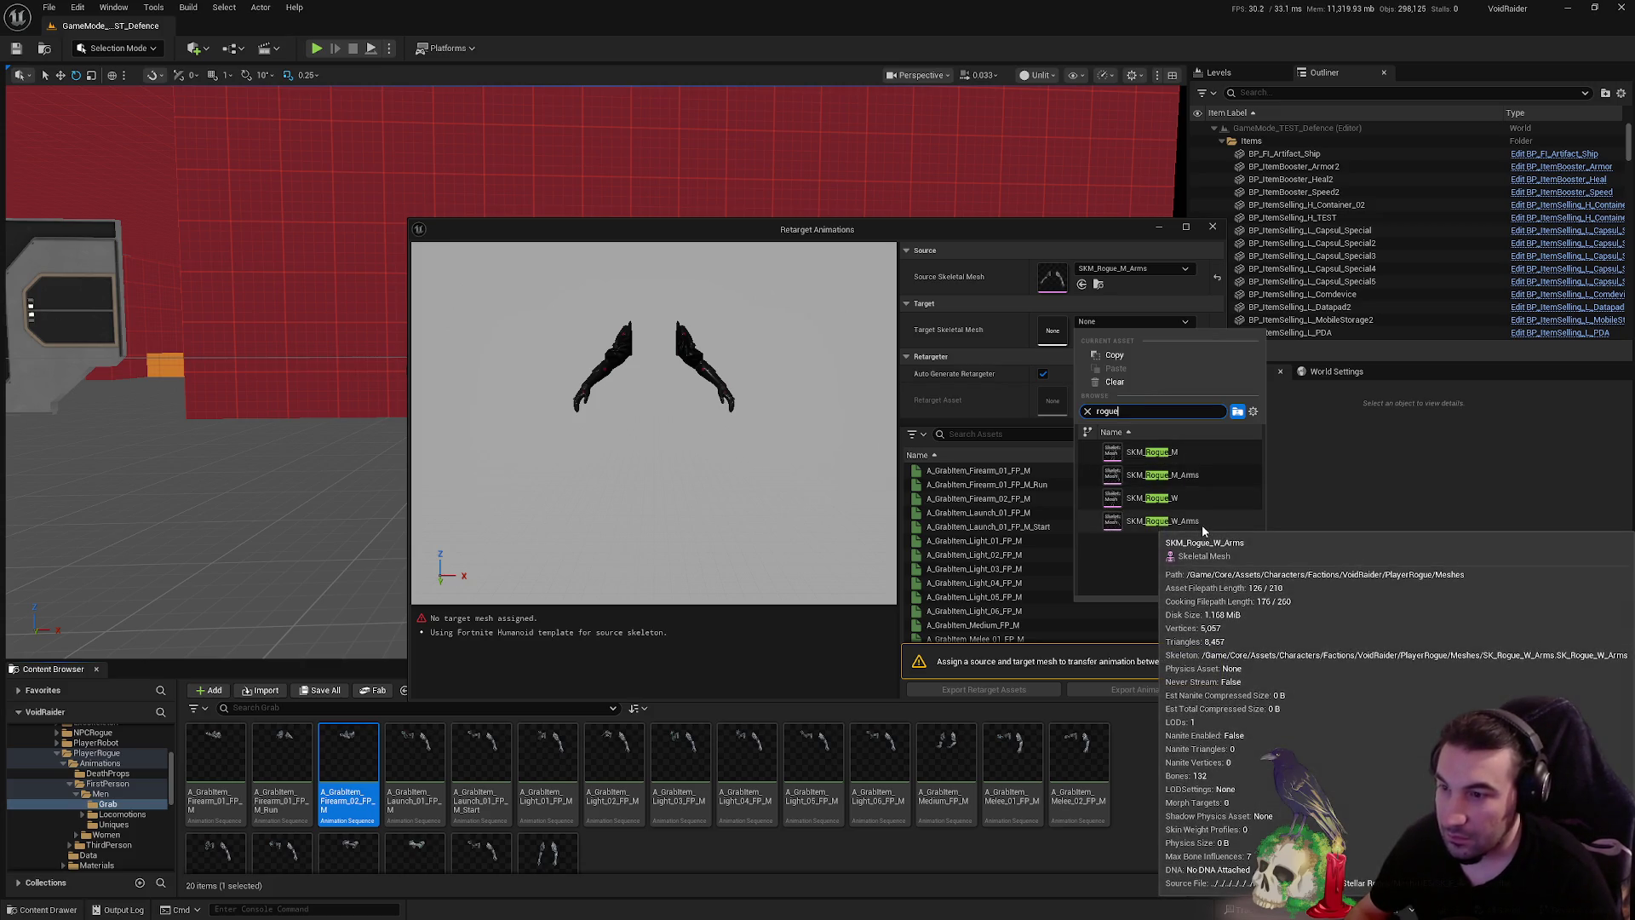
- Set SKM_Rogue_W_Arms as the target skeletal mesh and scroll through the animation list
click(1201, 521)
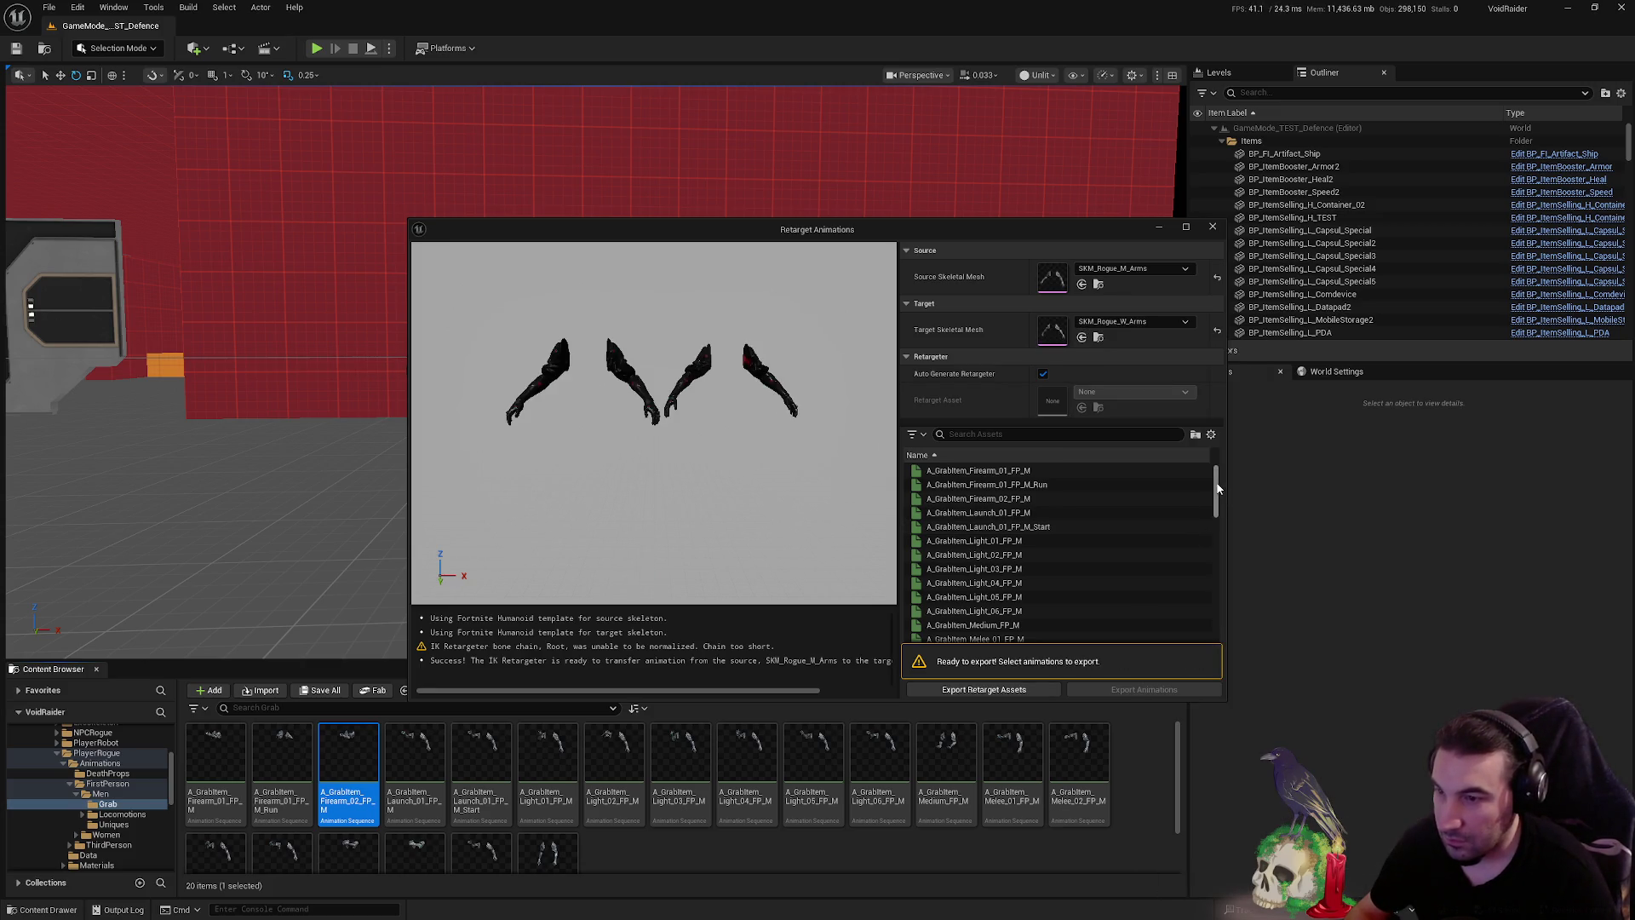
scroll(1217, 489, down, 3)
scroll(1107, 502, up, 3)
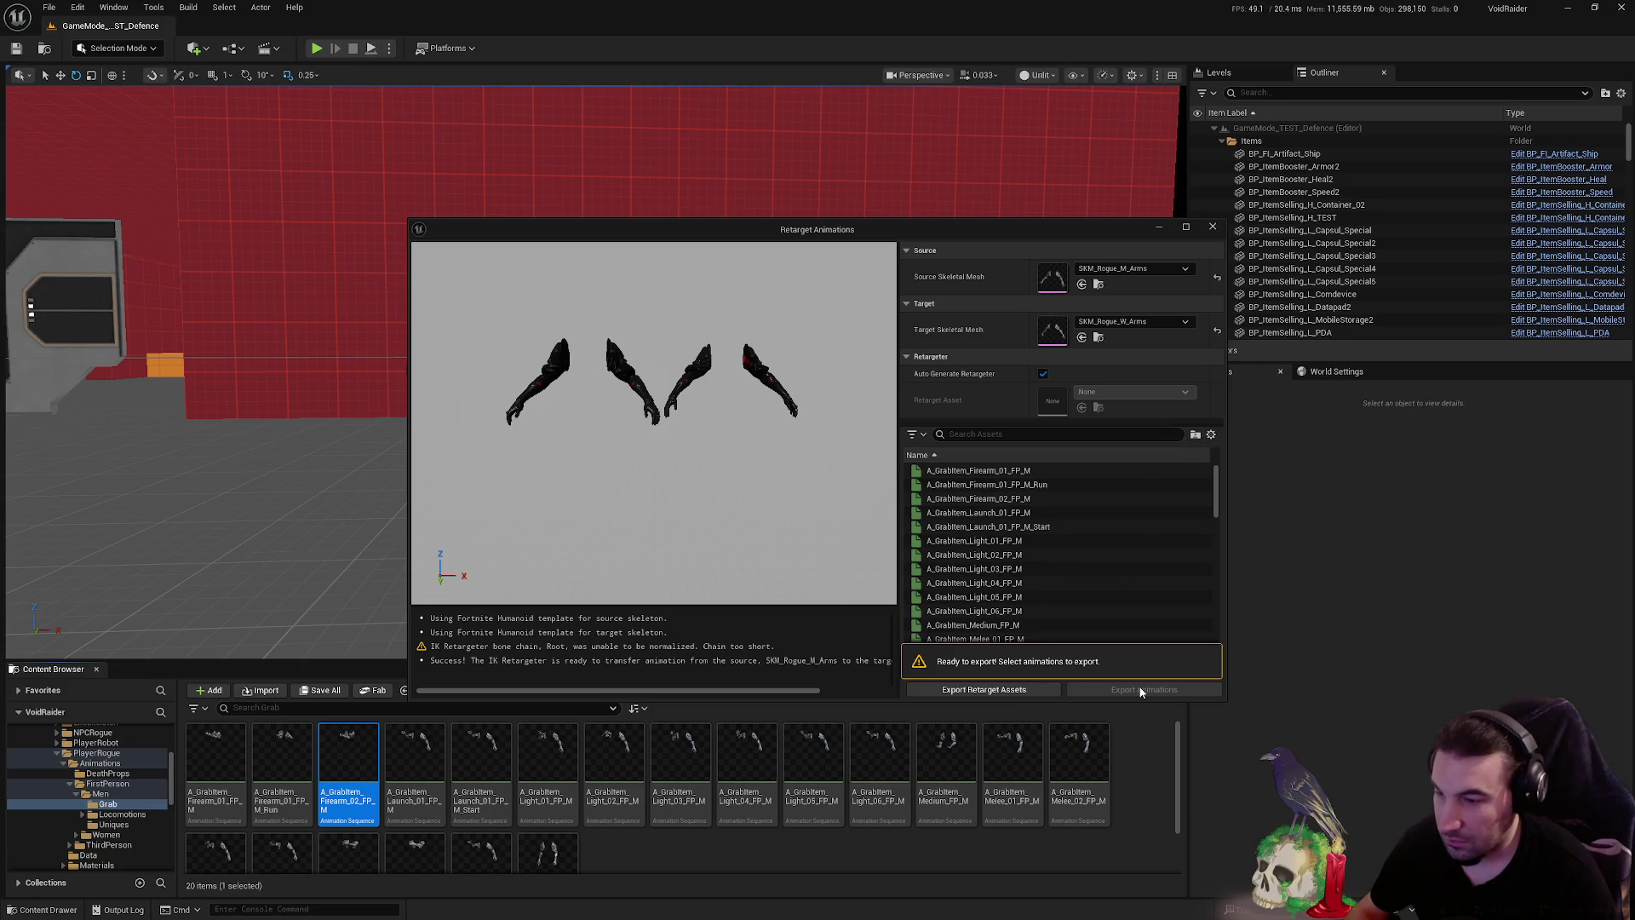
scroll(1138, 572, down, 3)
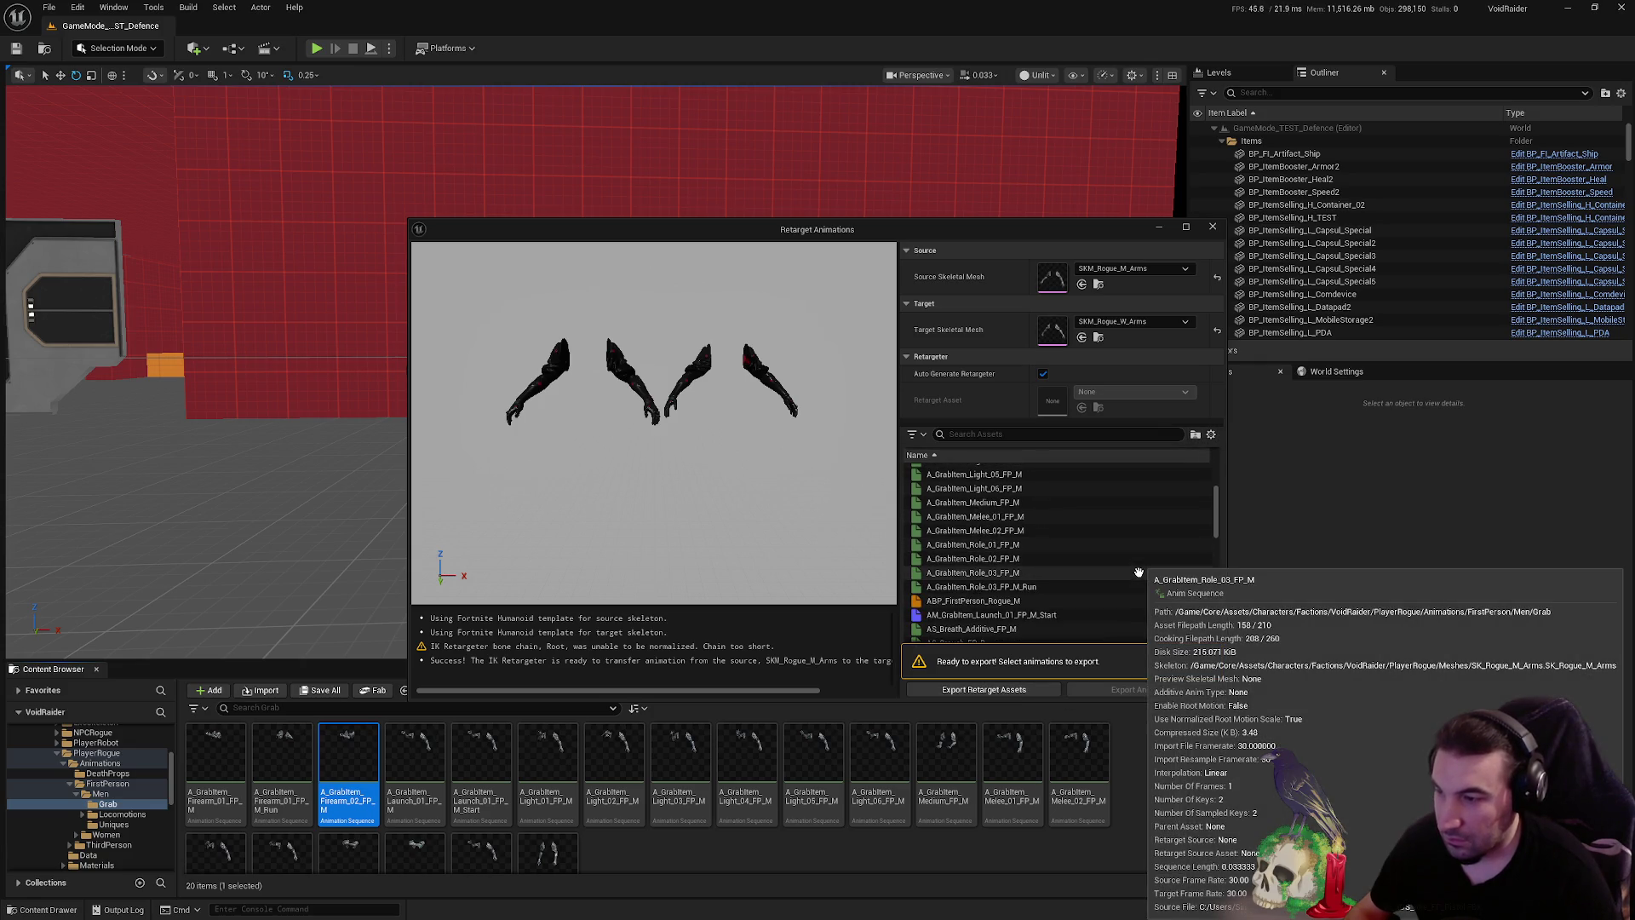
scroll(1139, 572, down, 1)
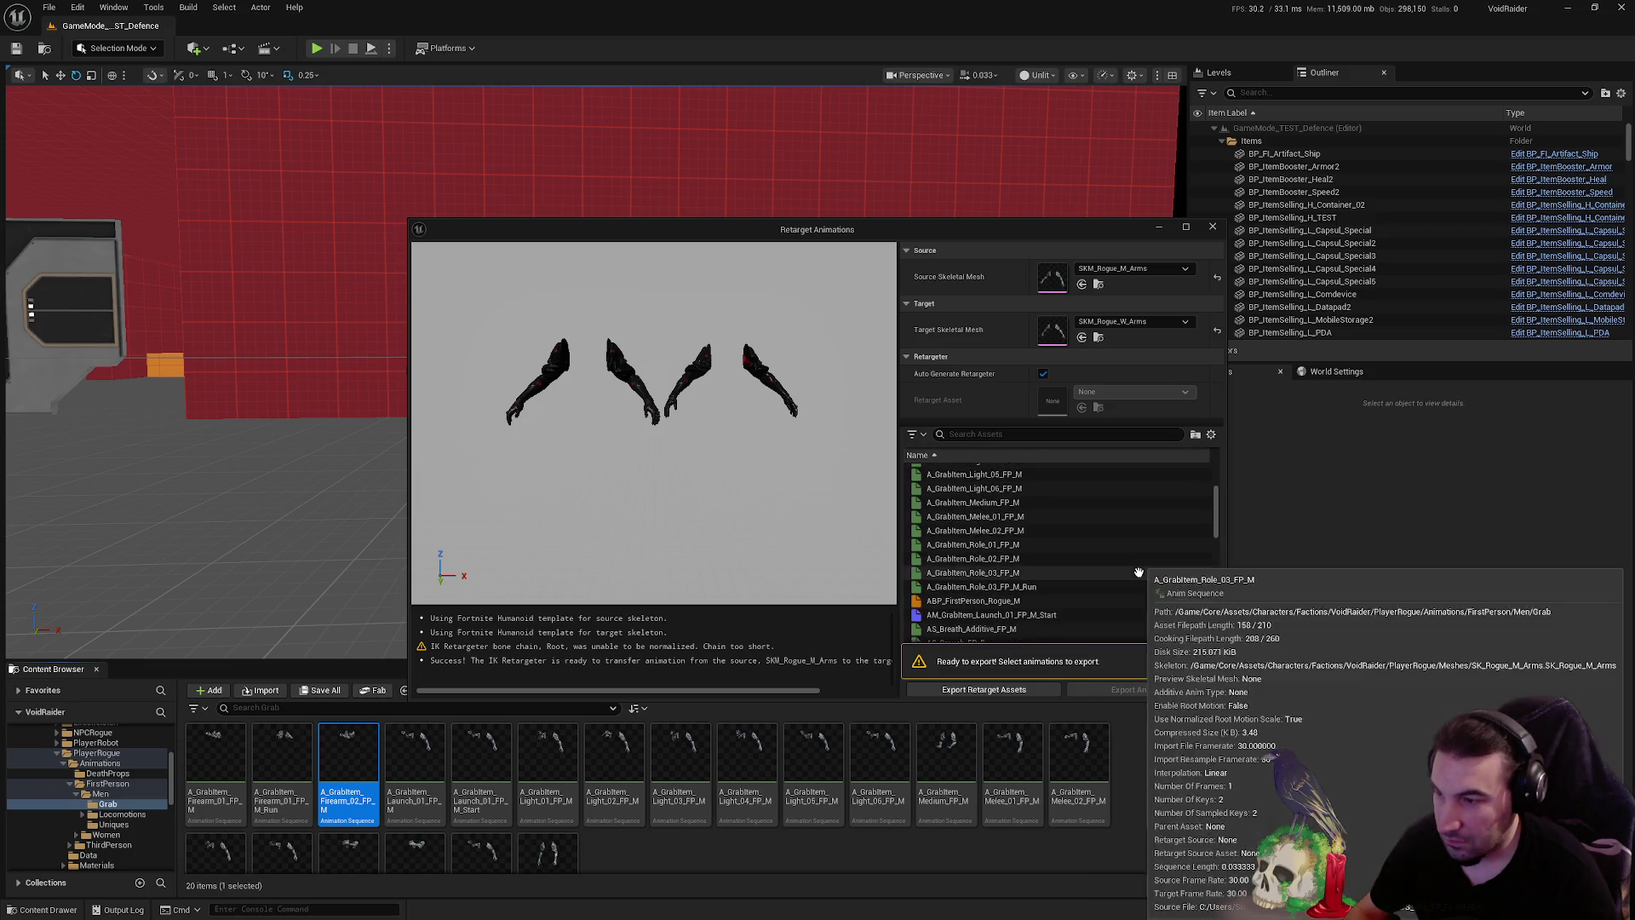
scroll(1139, 572, down, 5)
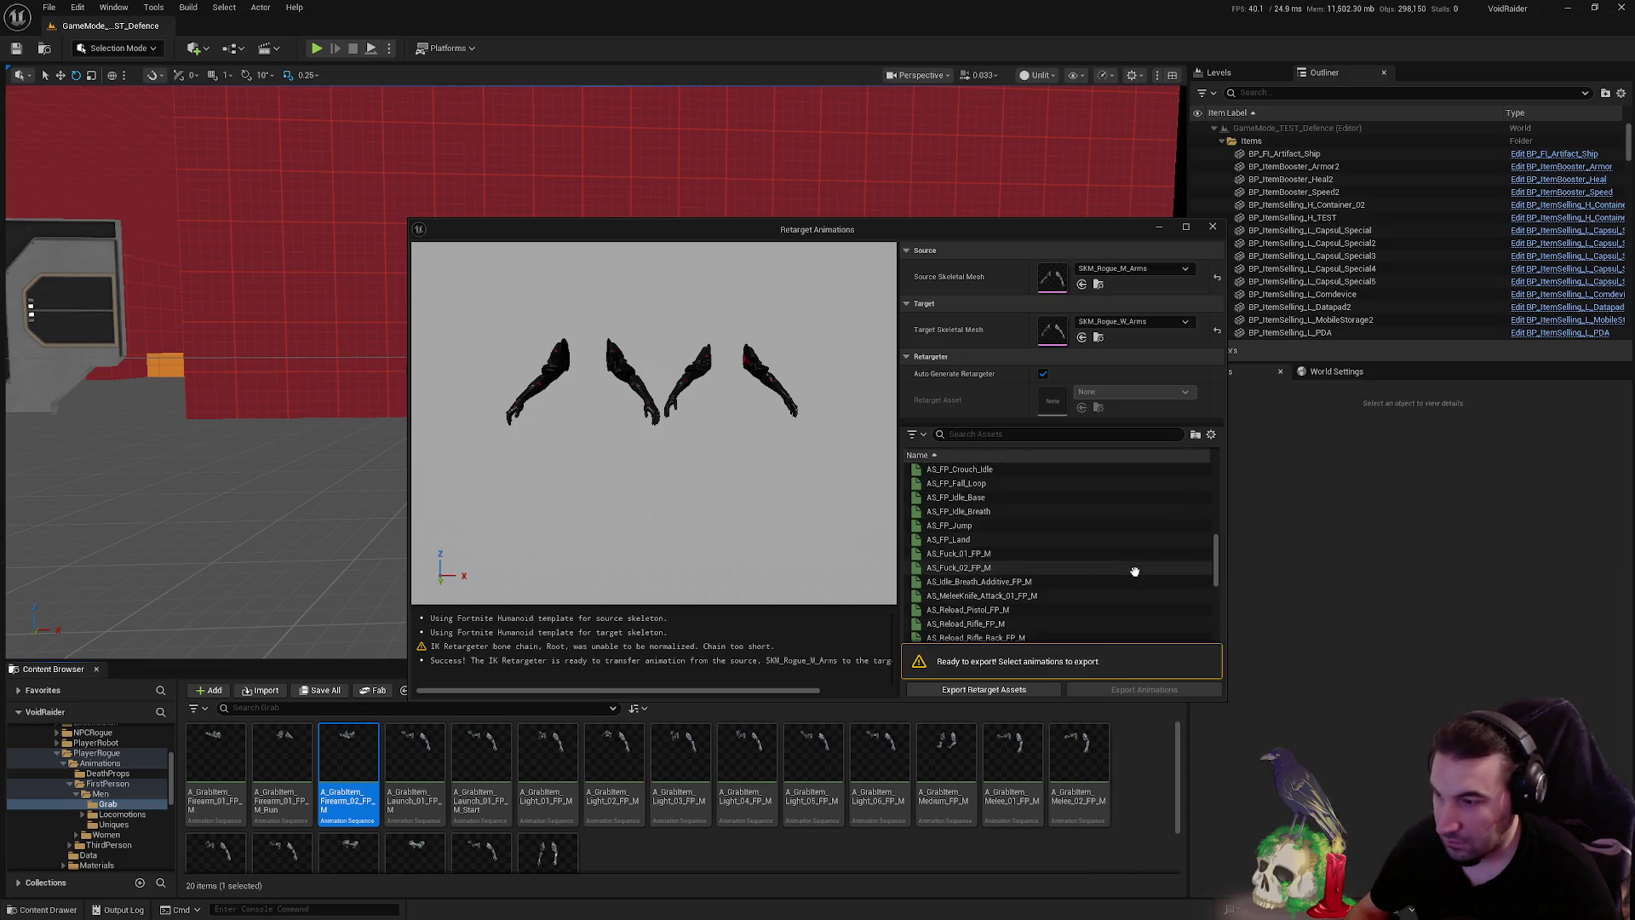
scroll(1135, 571, down, 6)
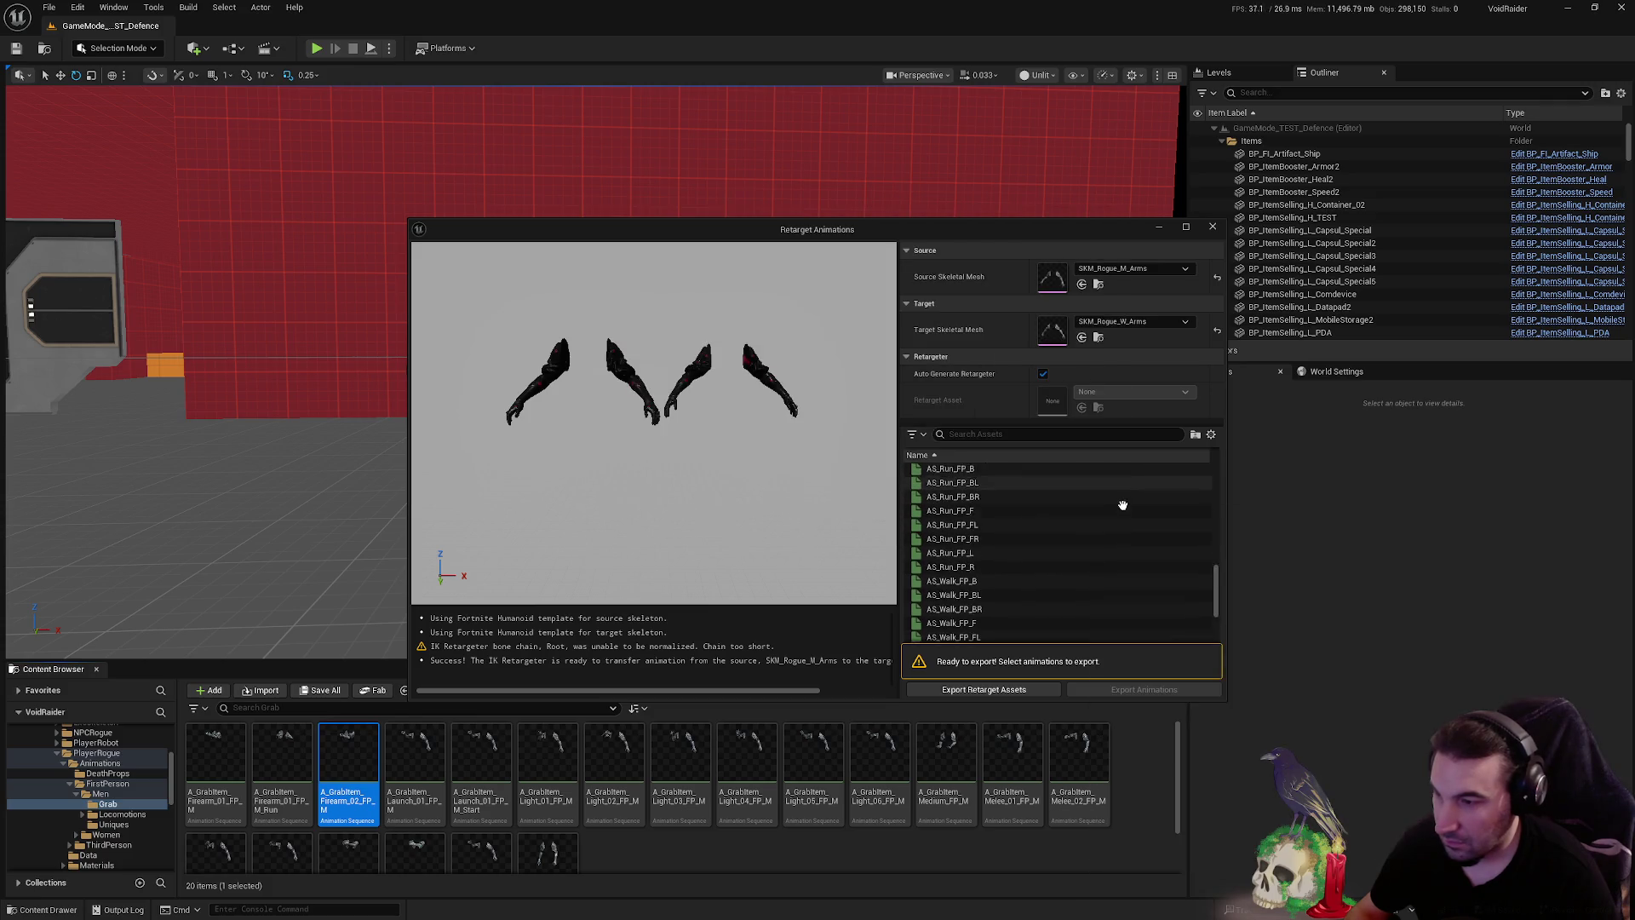
- Select A_GrabItem_Firearm_02_FP_M in the asset list for export
mouse_move(1122, 505)
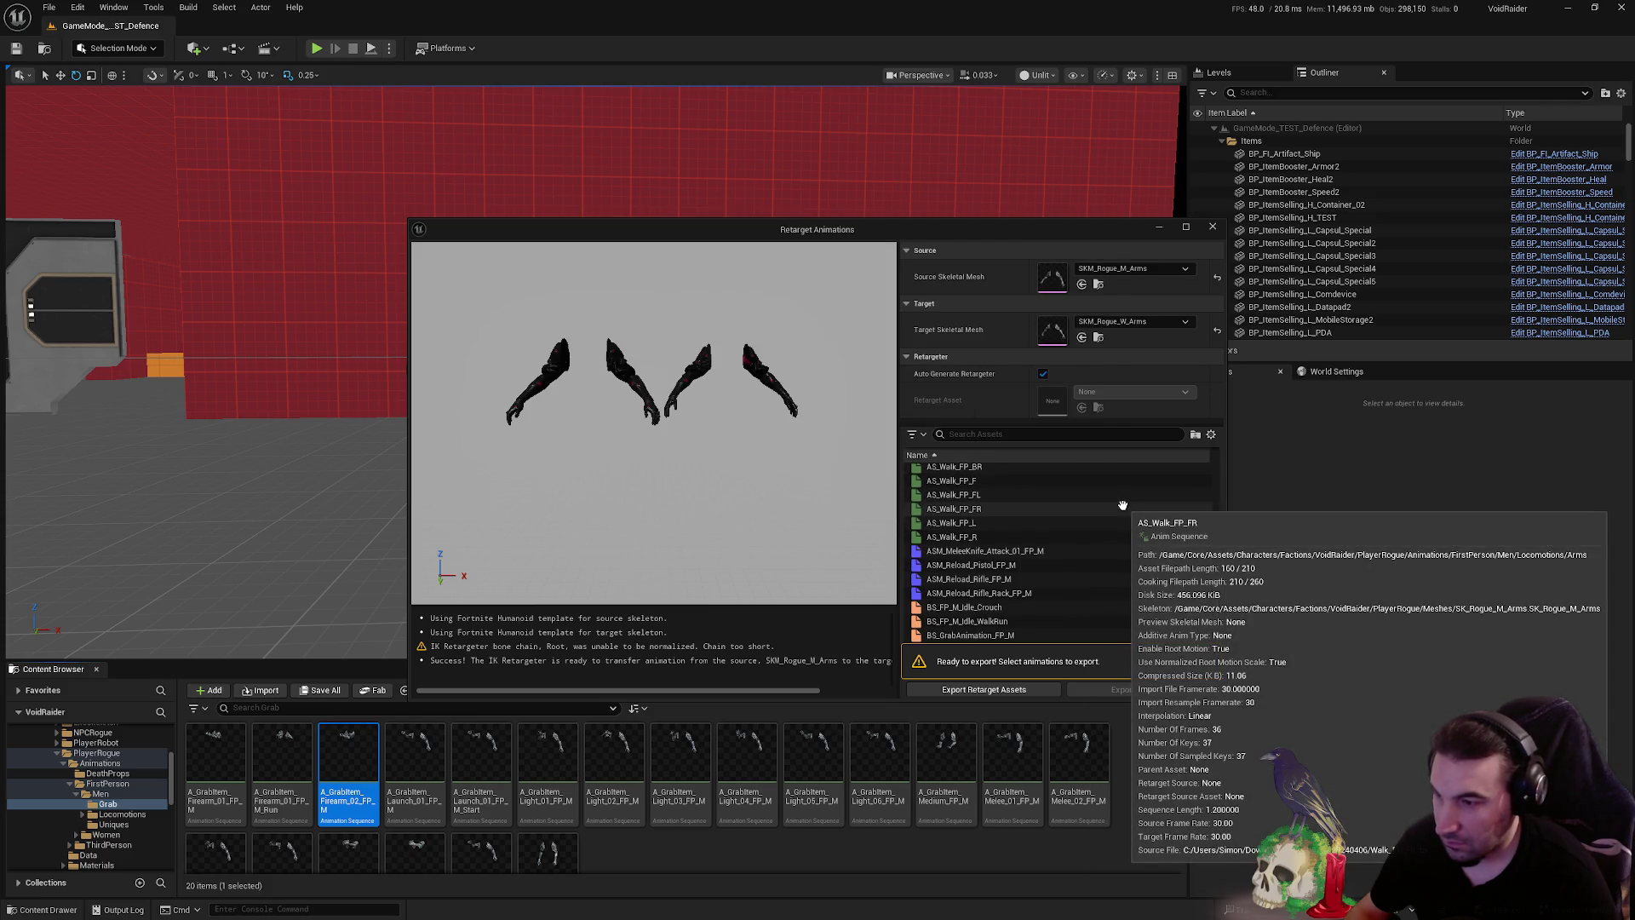
scroll(1121, 507, up, 6)
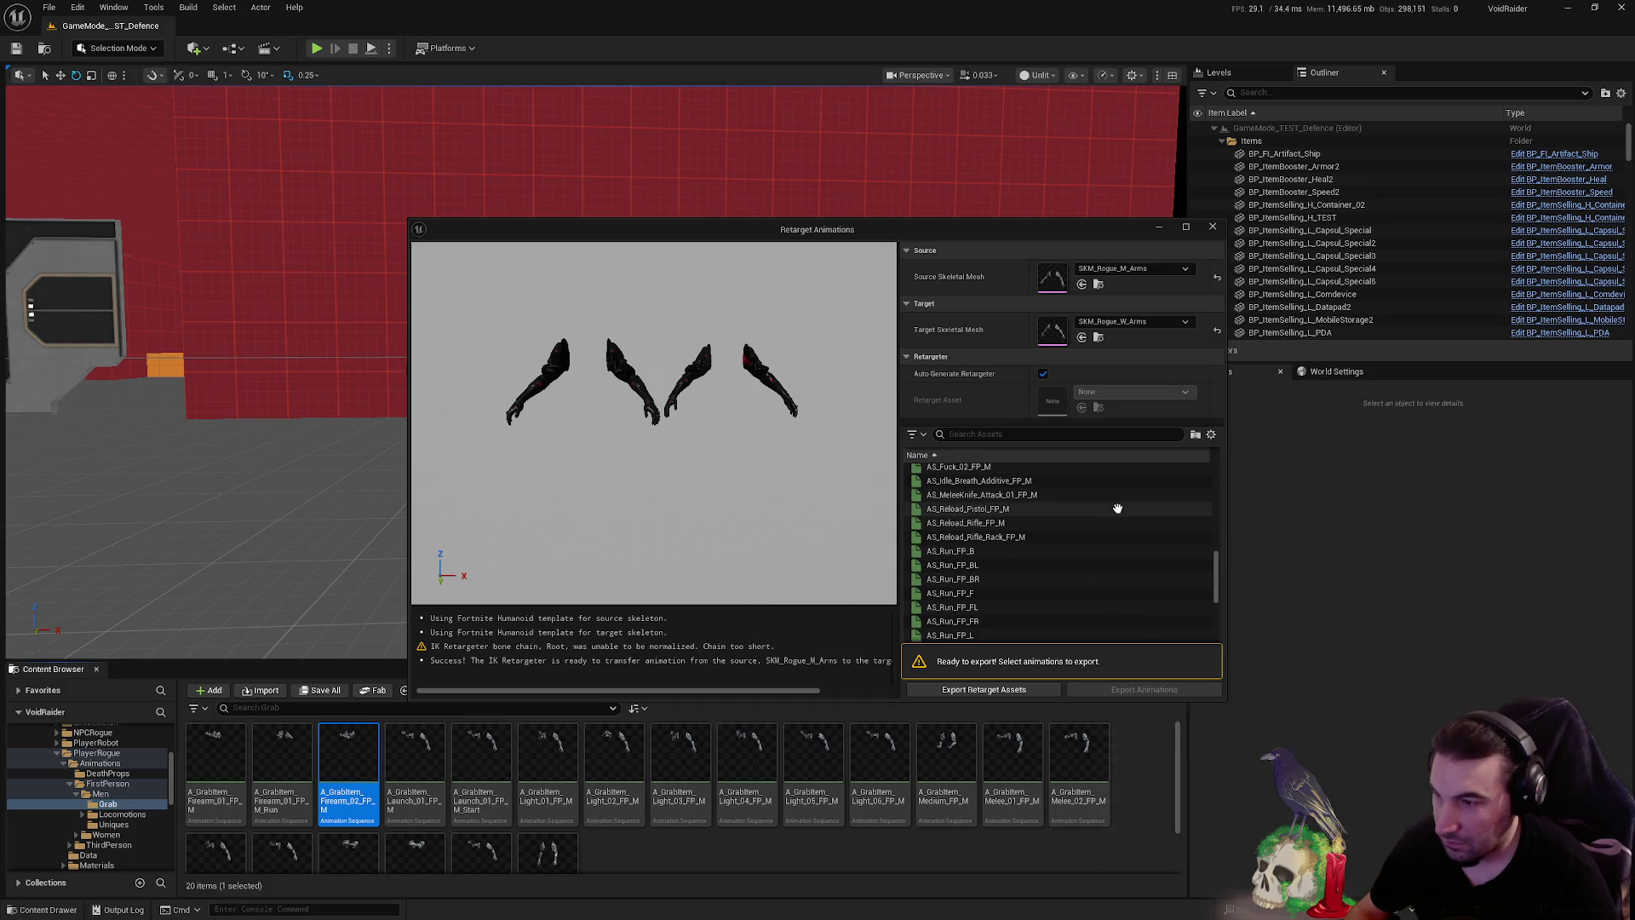
scroll(1117, 510, up, 3)
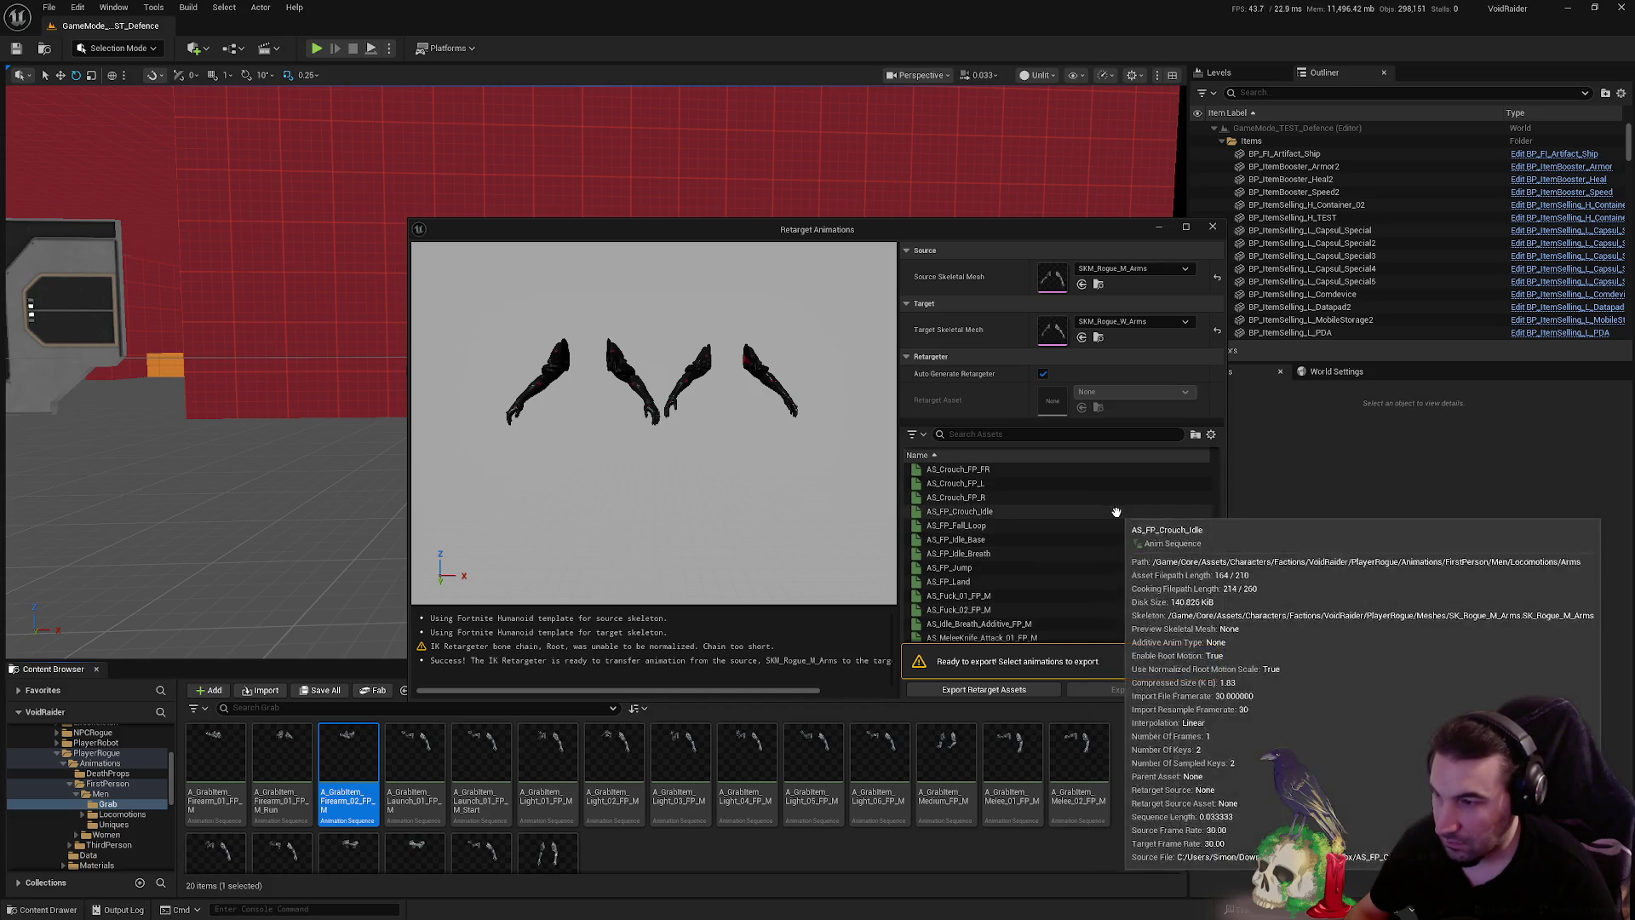
scroll(1117, 511, up, 3)
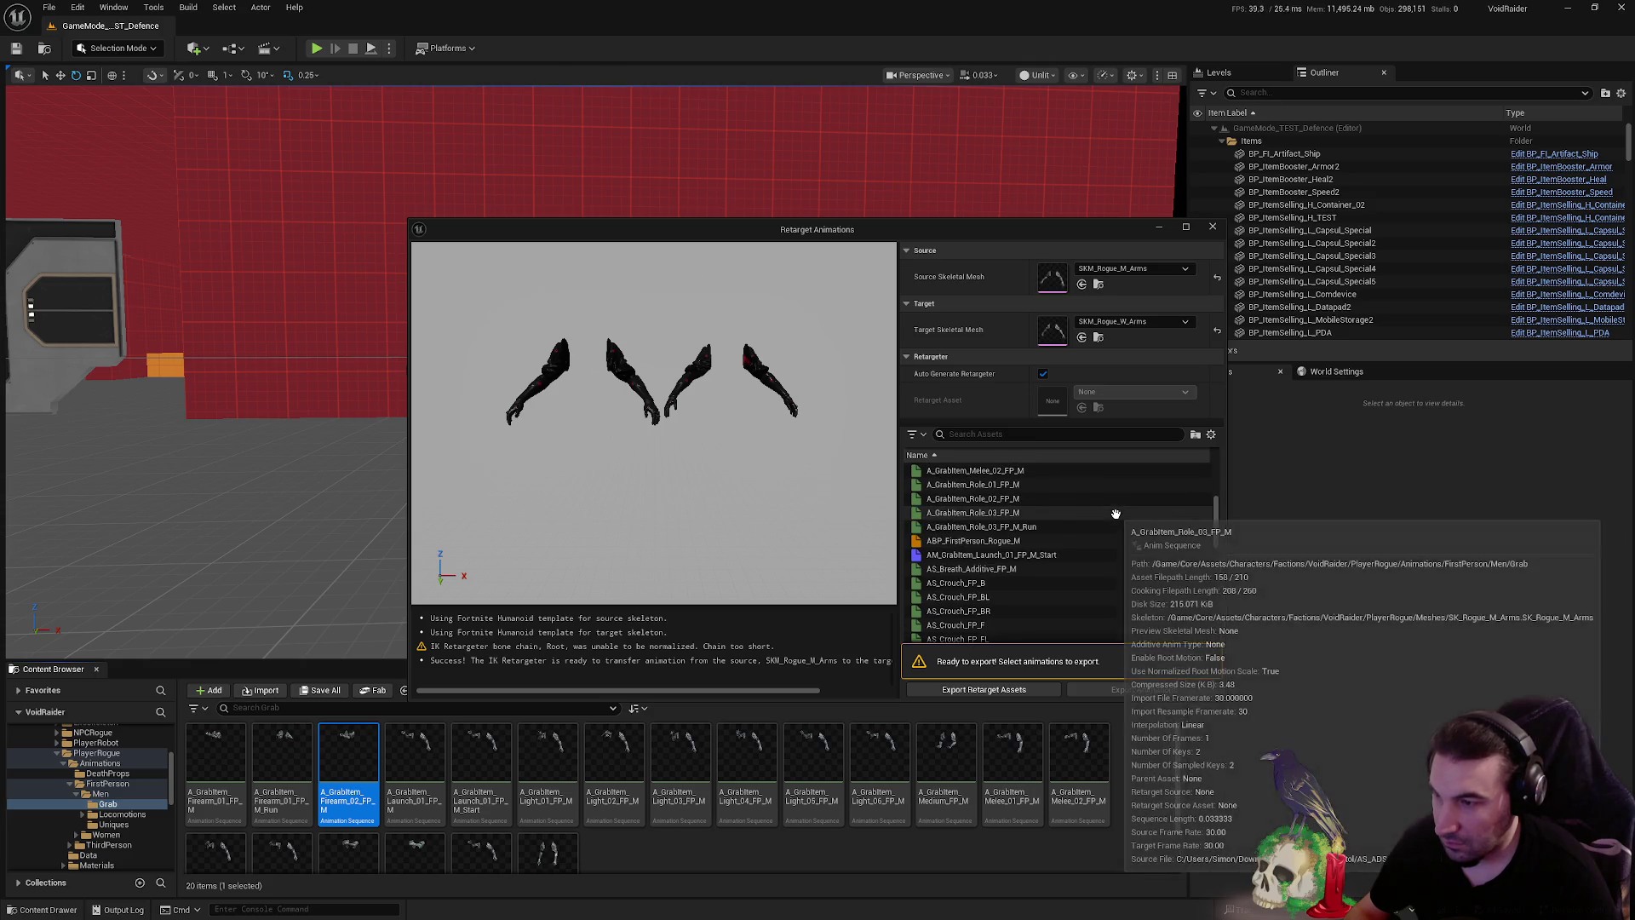
scroll(1111, 511, up, 5)
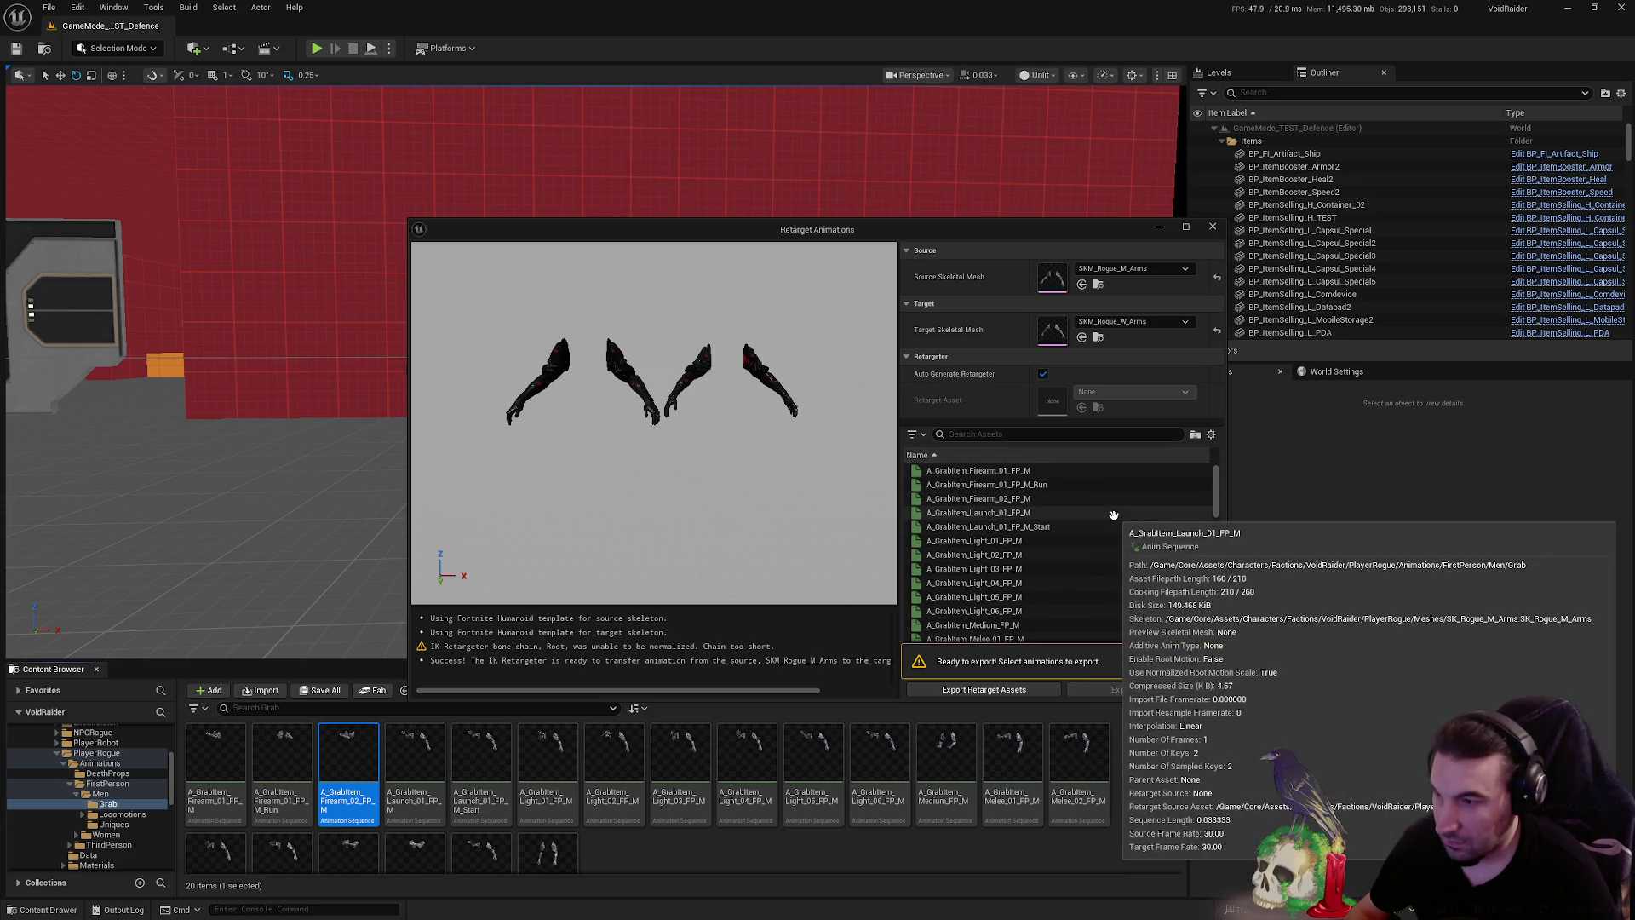
click(1098, 500)
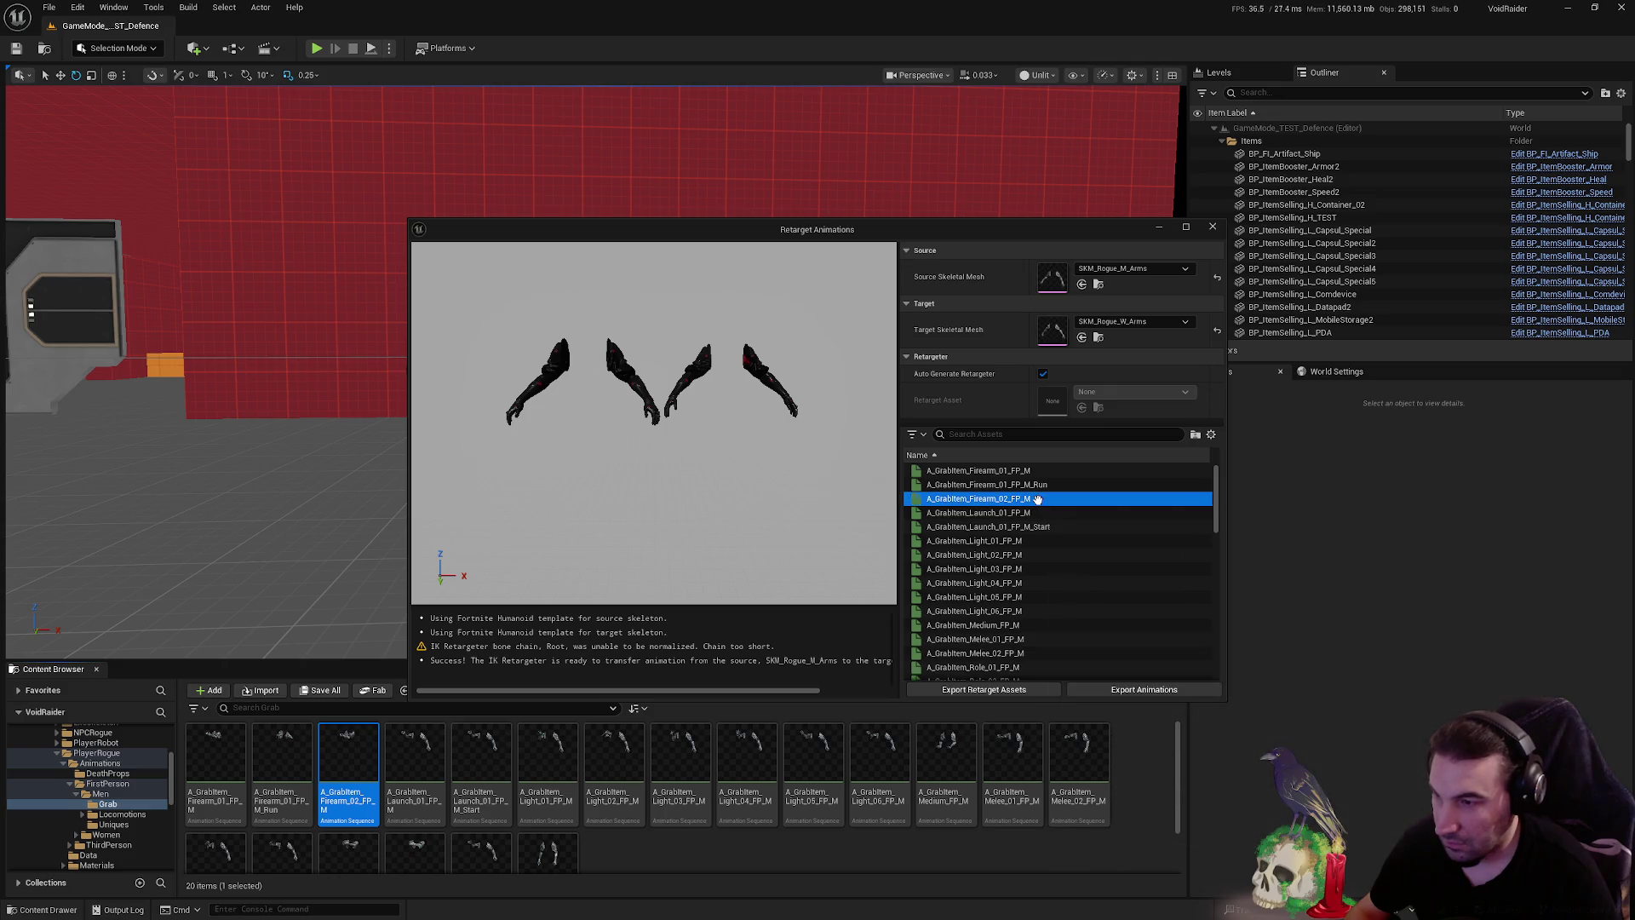
- Start Export Animations and browse the destination tree to Content/Core/Assets
click(1120, 689)
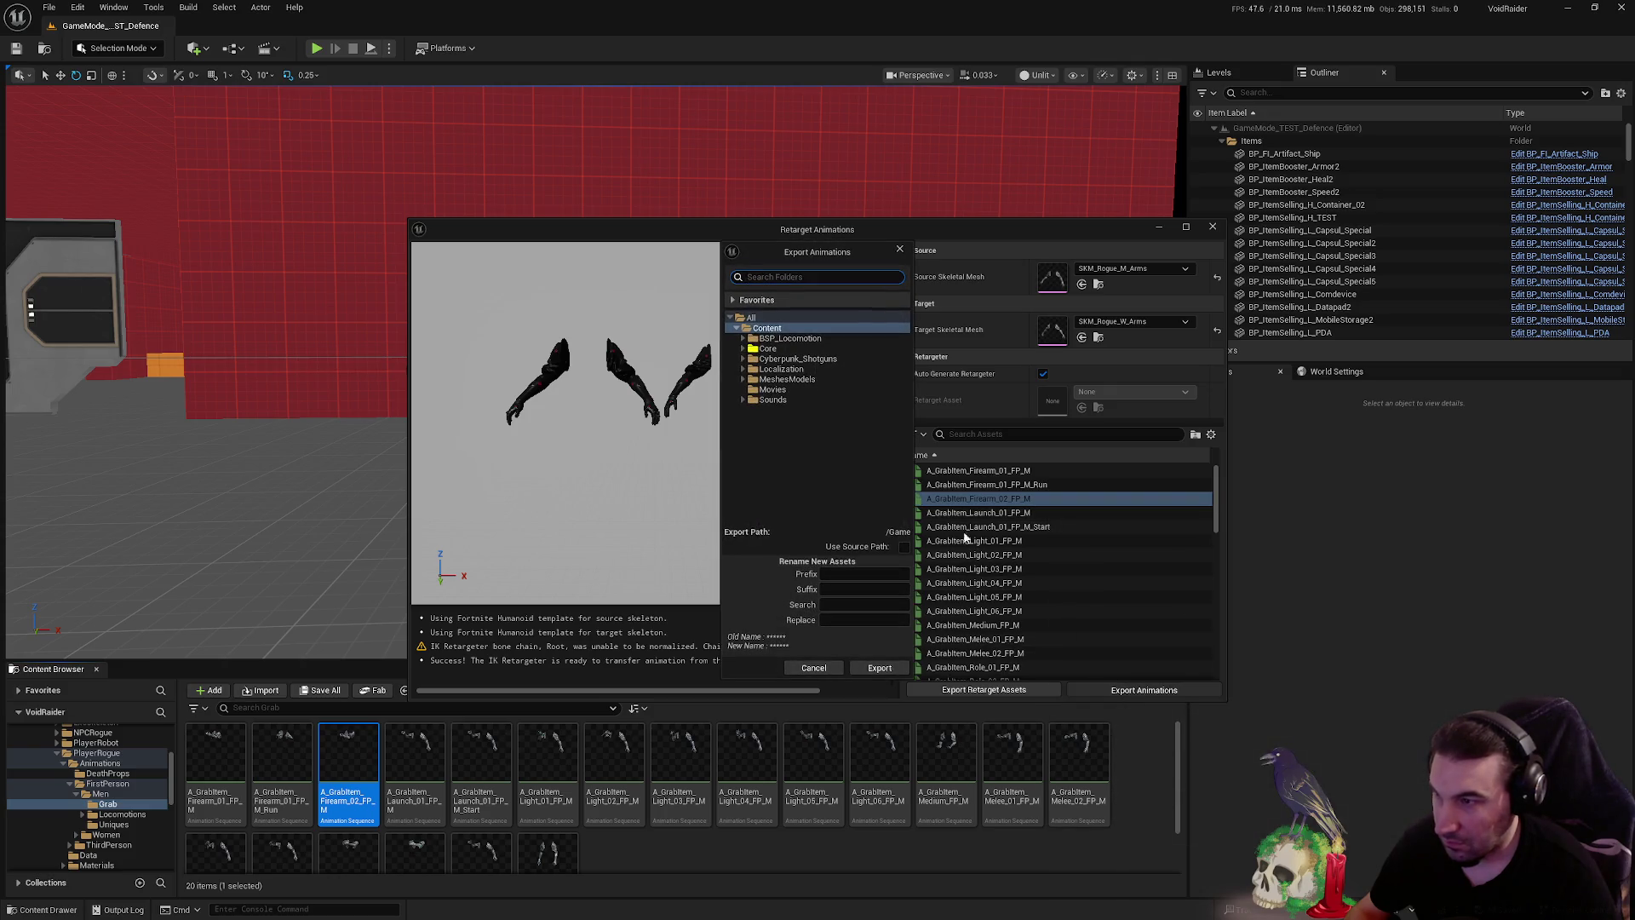
click(744, 349)
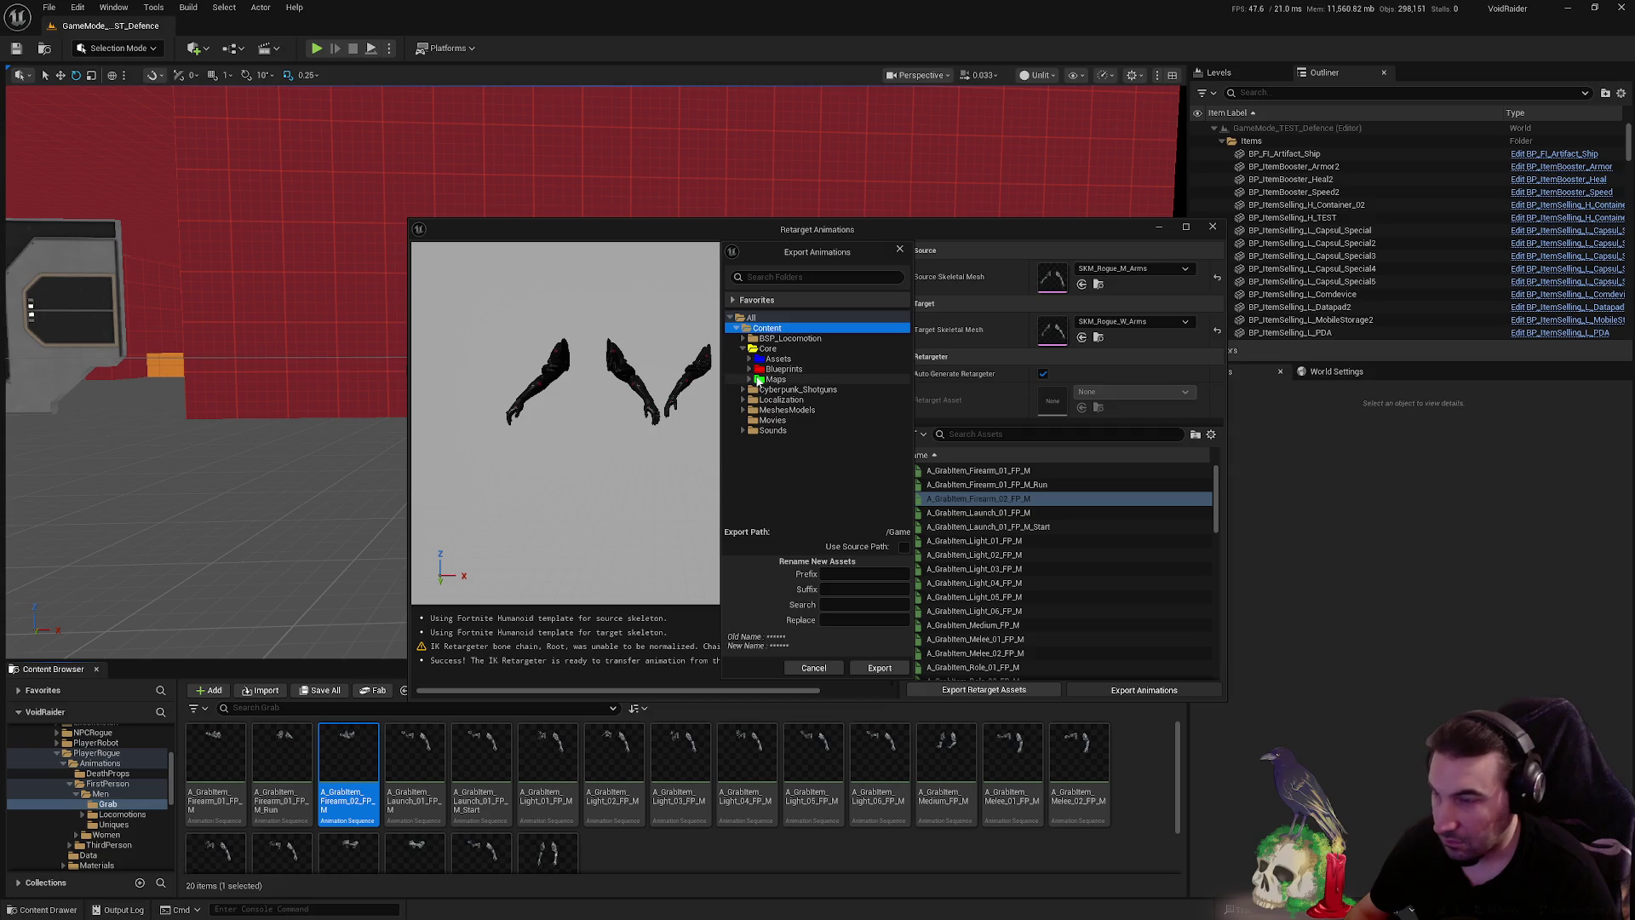
click(749, 358)
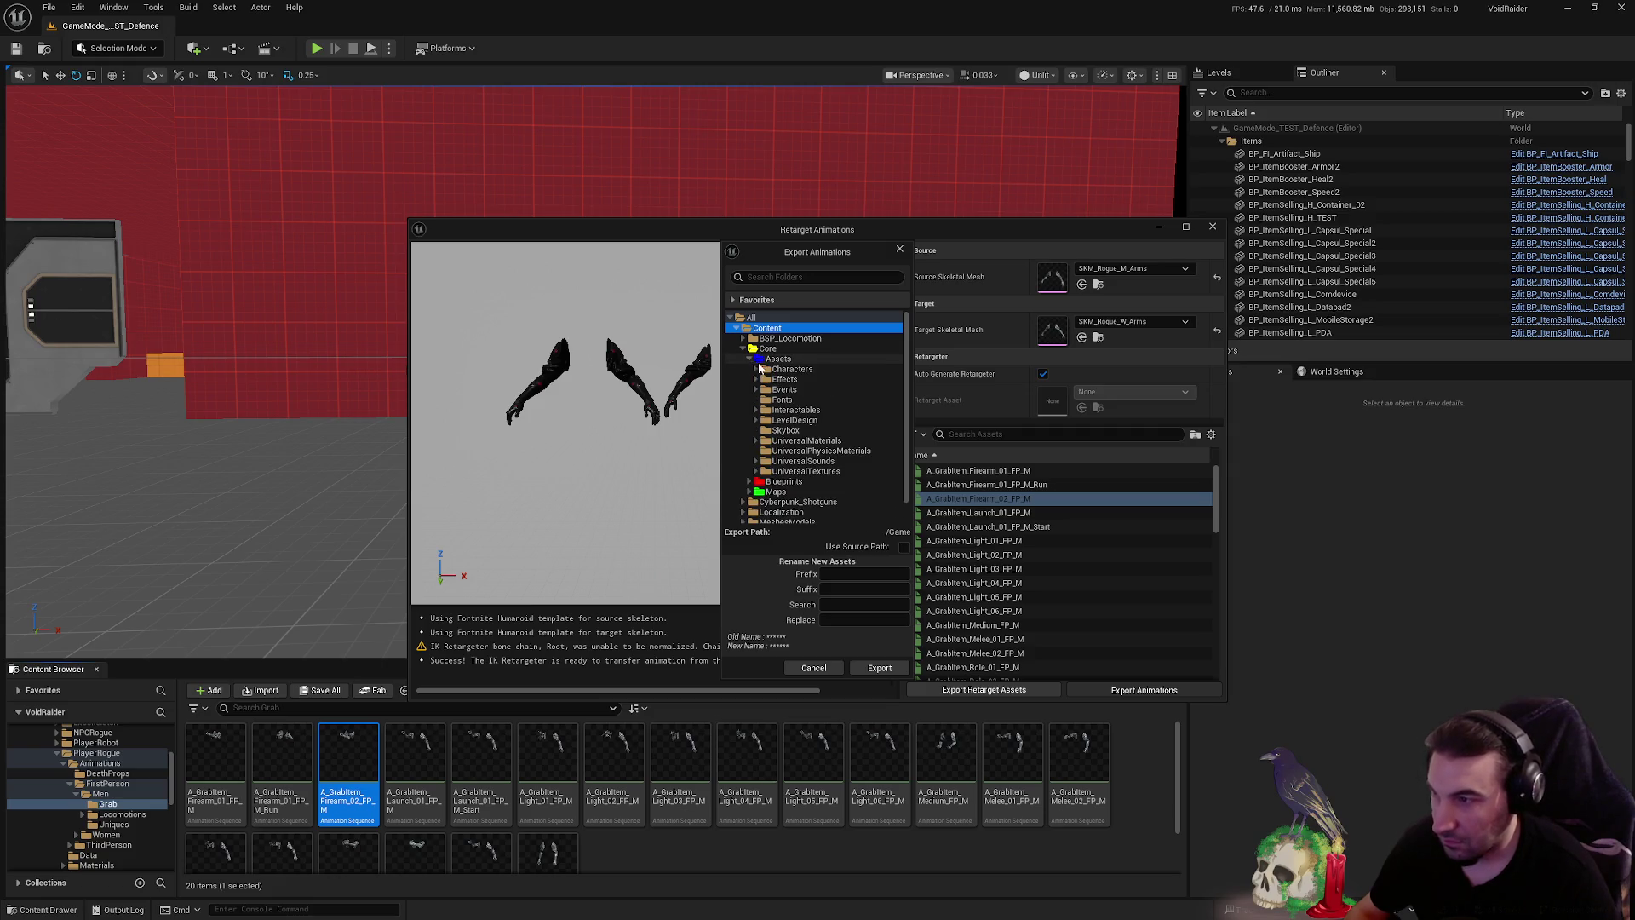
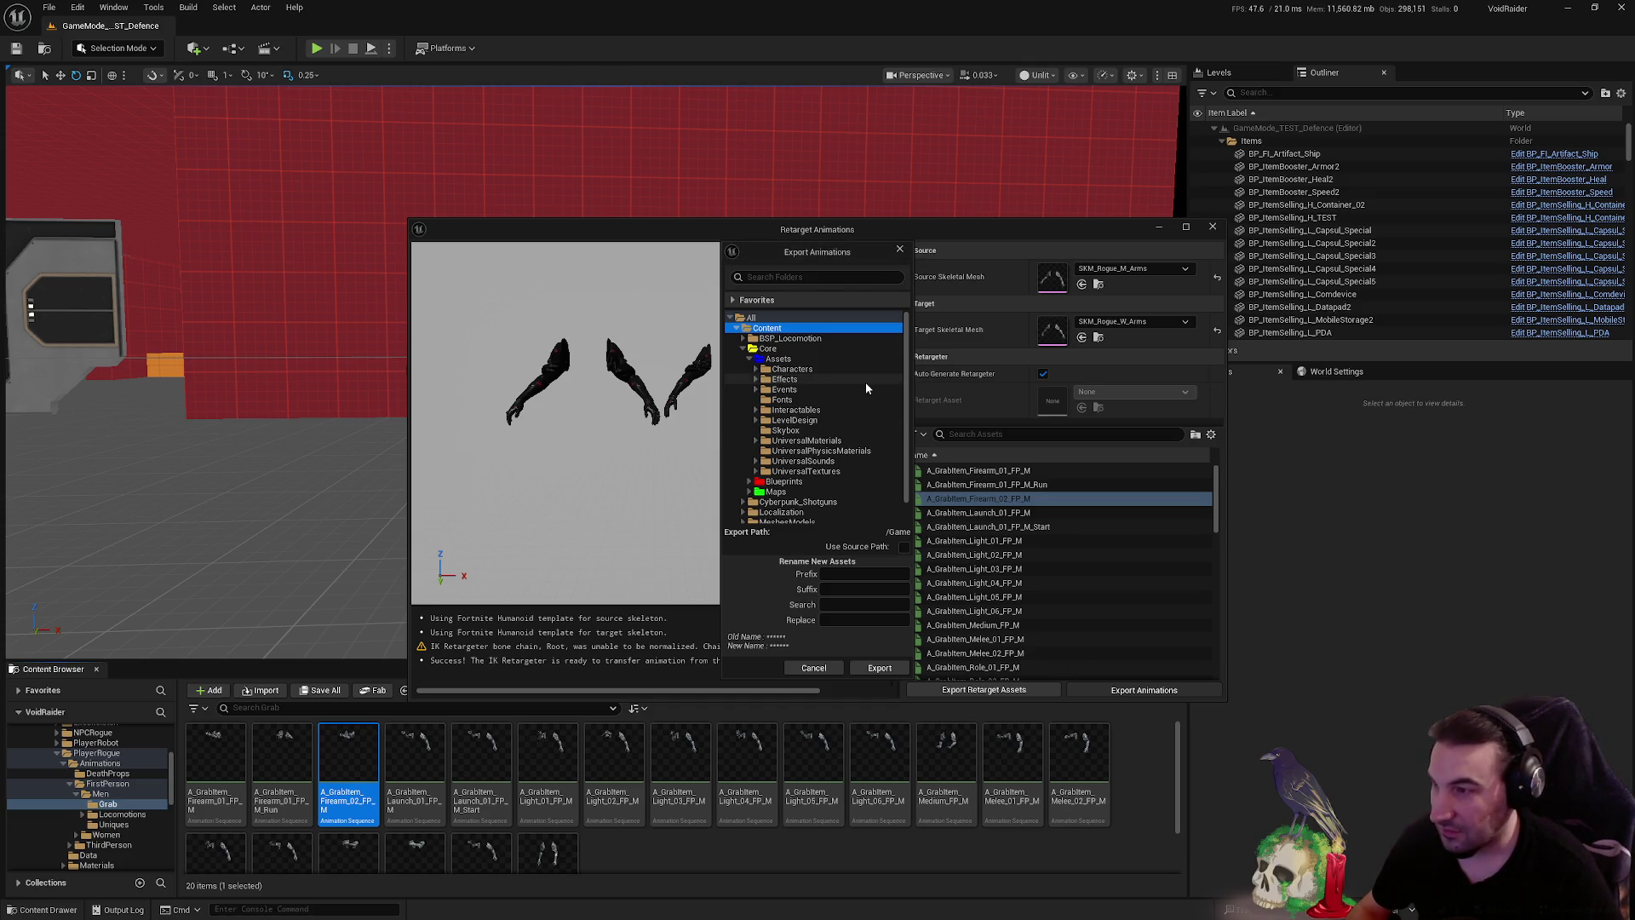
- Batch-export A_GrabItem_Firearm_02_FP_M to Characters > Factions > VoidRaider > PlayerRogue
click(792, 368)
click(755, 369)
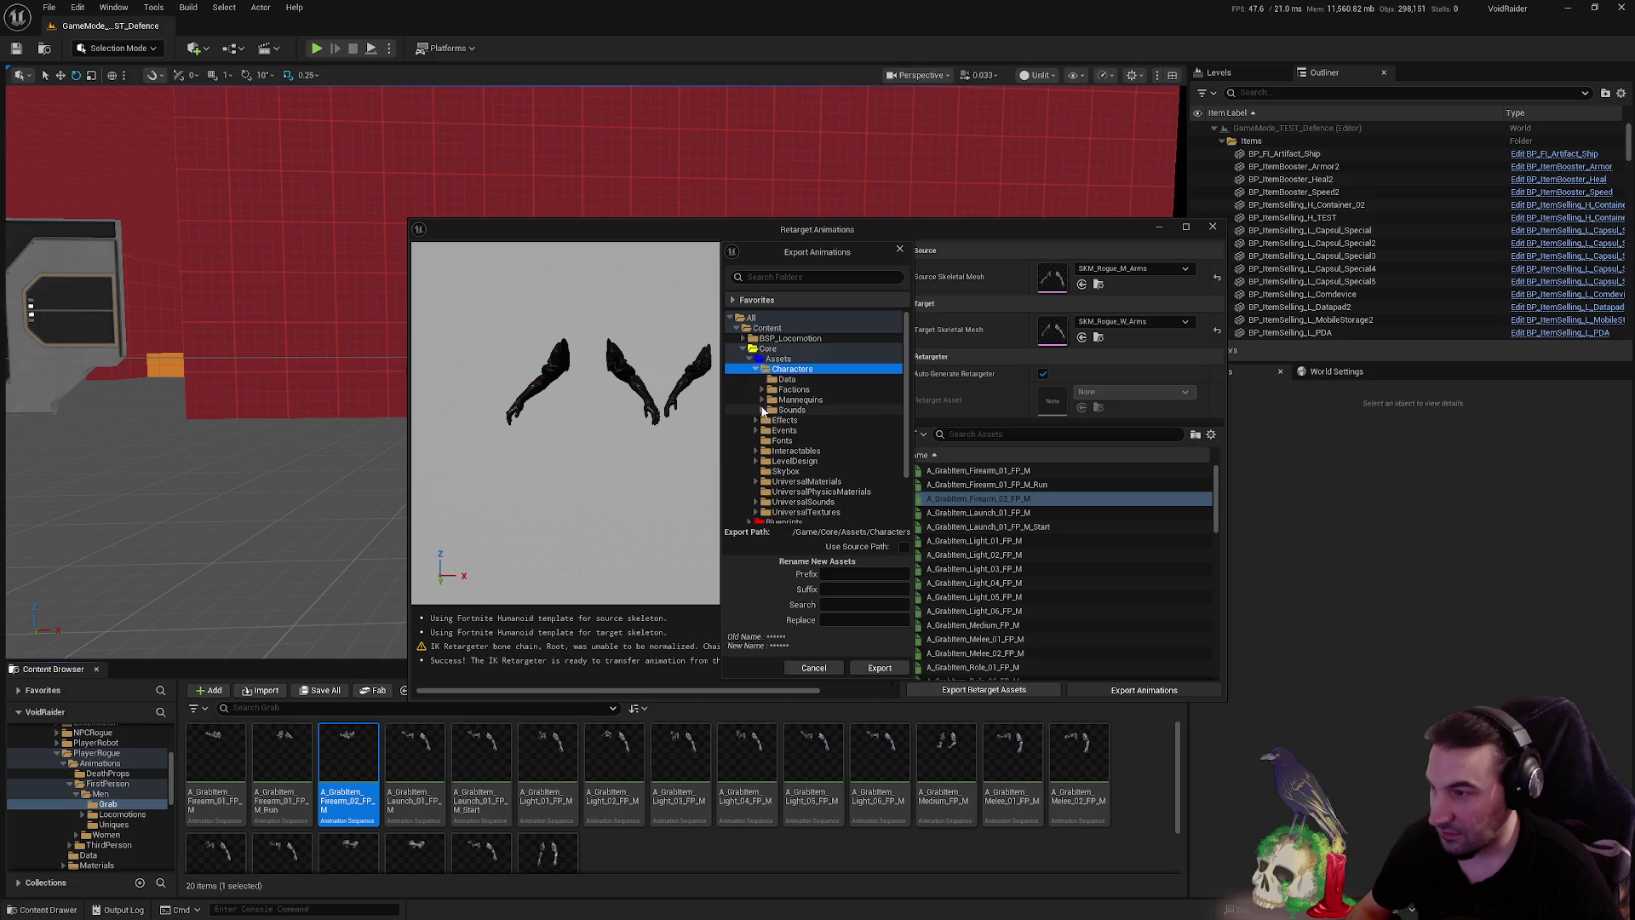
click(762, 389)
click(769, 431)
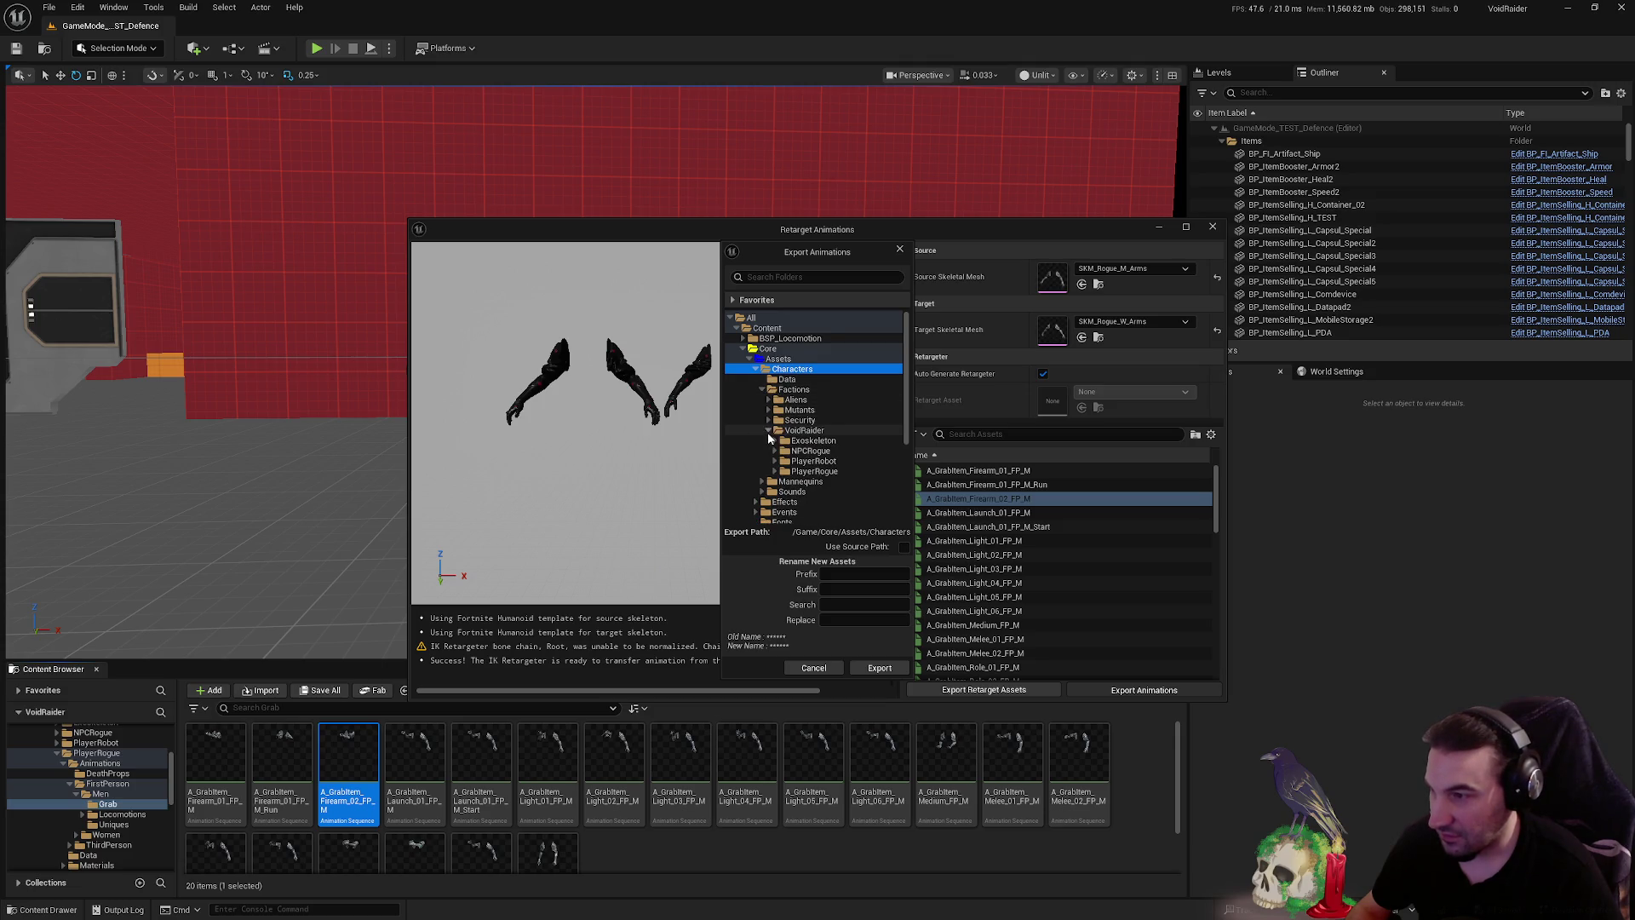
double_click(813, 471)
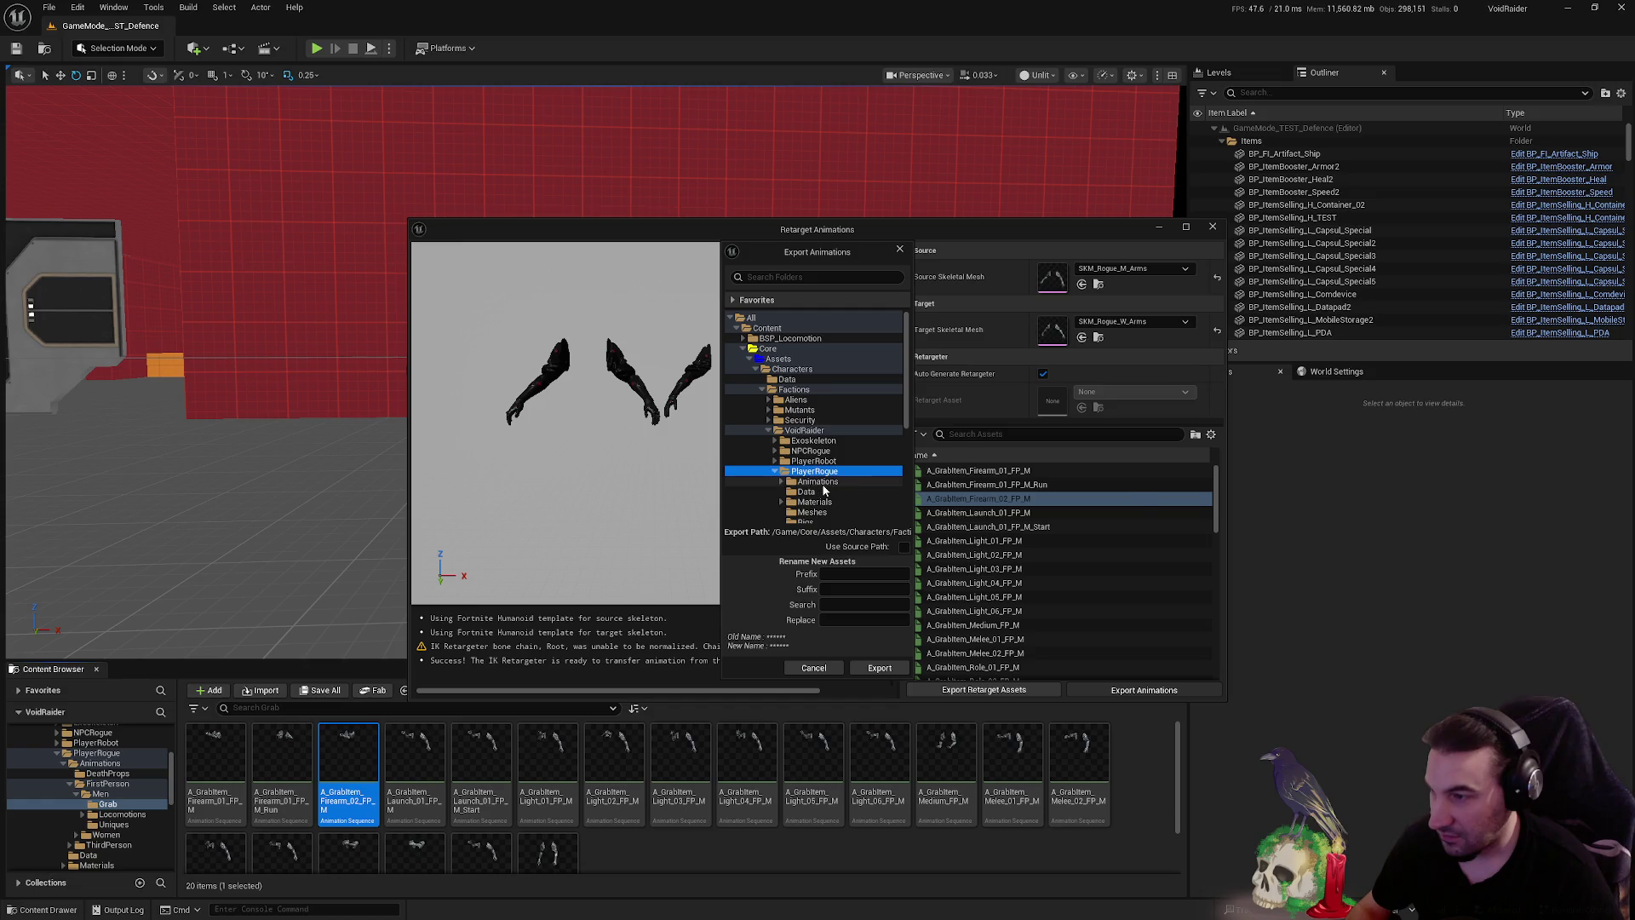
click(878, 668)
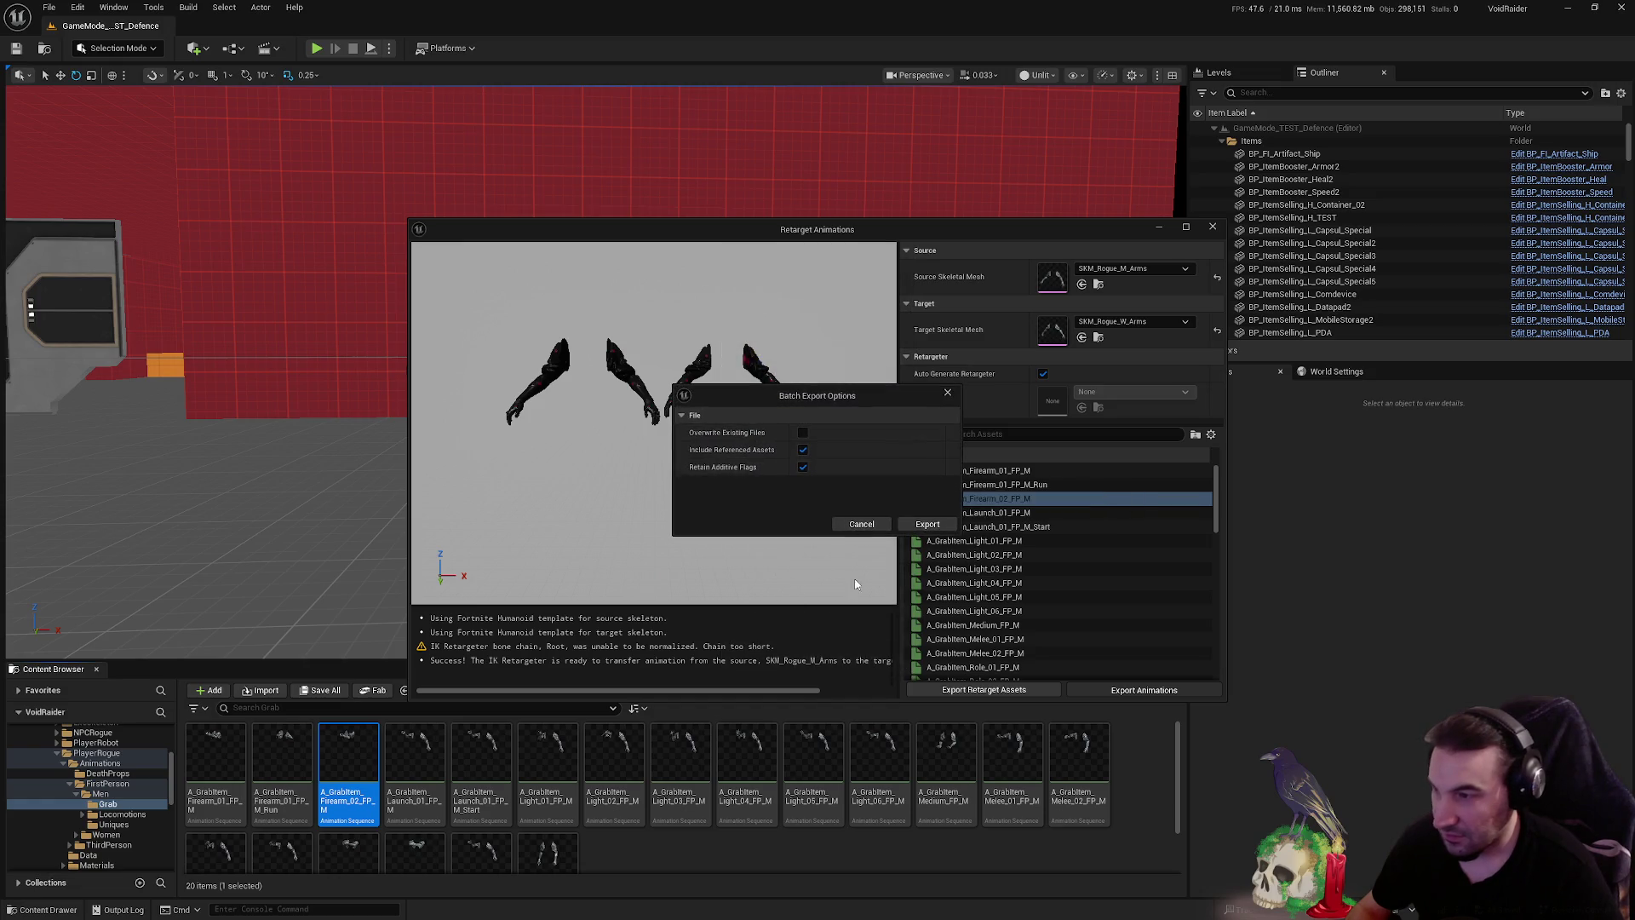
click(928, 522)
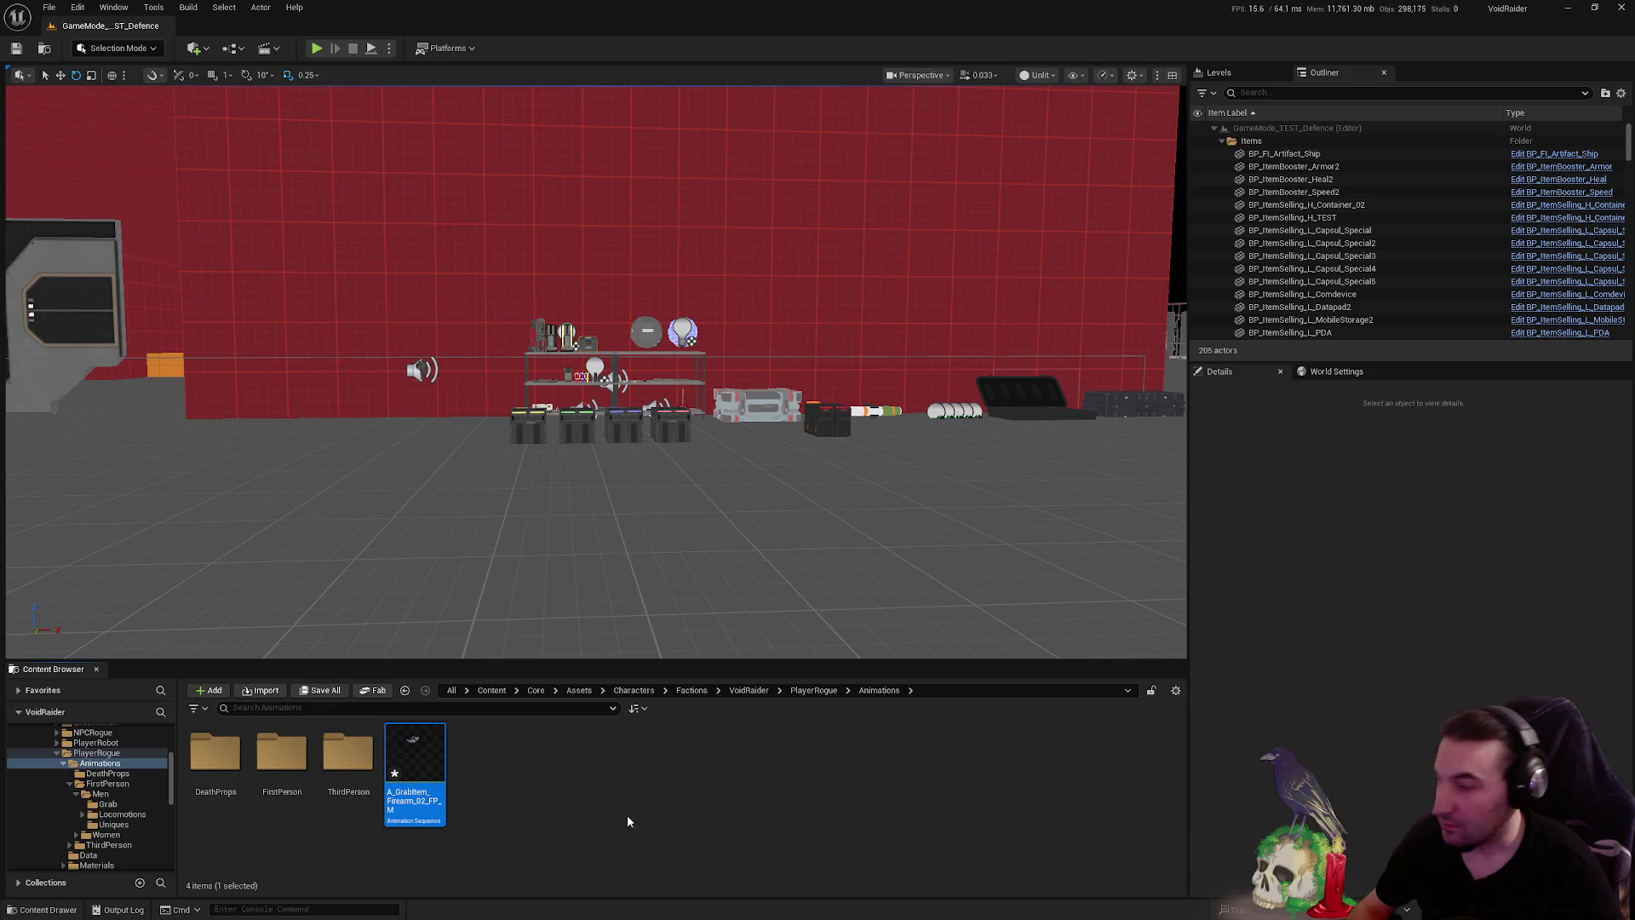
- Save all unsaved assets, including the exported animation
click(491, 835)
click(320, 690)
click(907, 615)
- Rename the exported animation to A_GrabItem_Firearm_02_FP_W
key(F2)
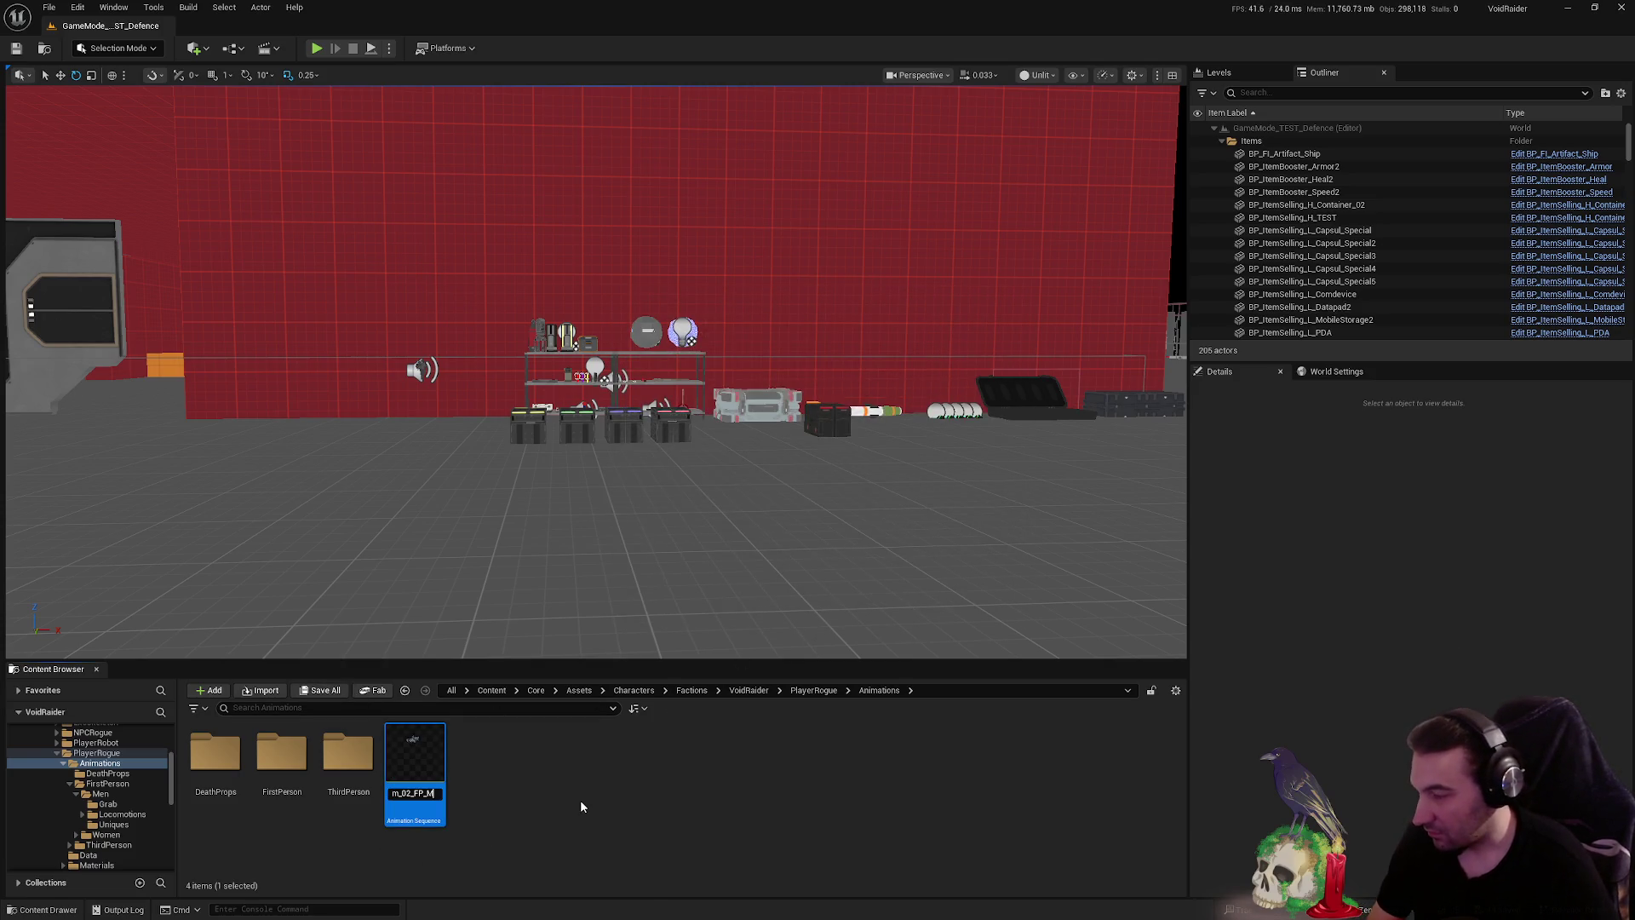
key(BackSpace)
text(W)
key(Return)
click(581, 801)
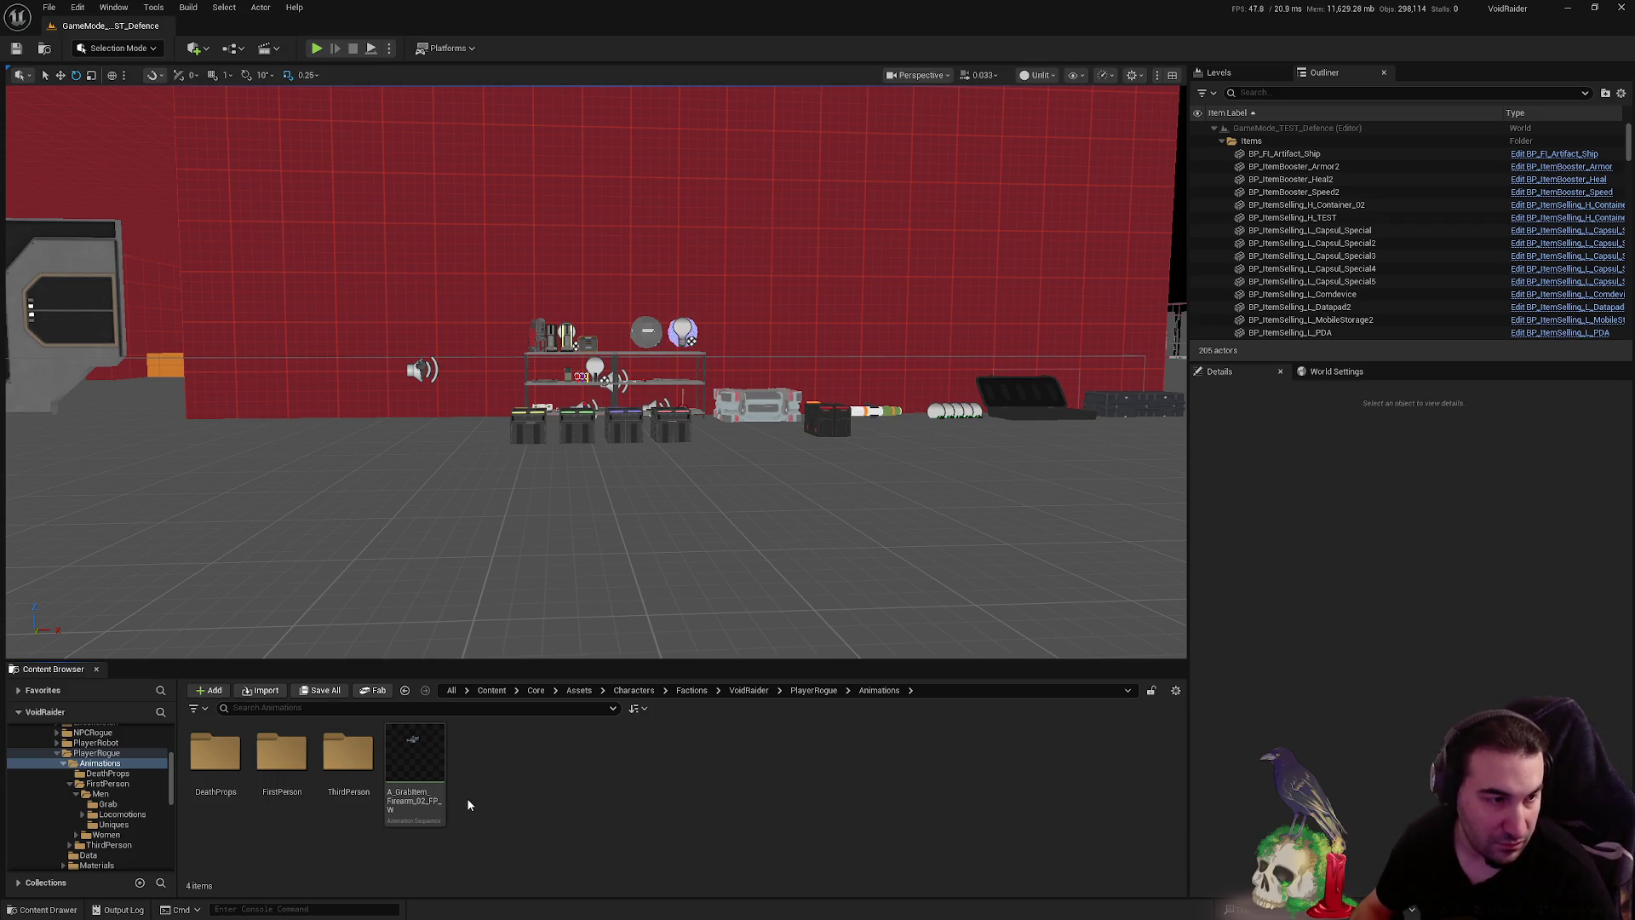
click(415, 771)
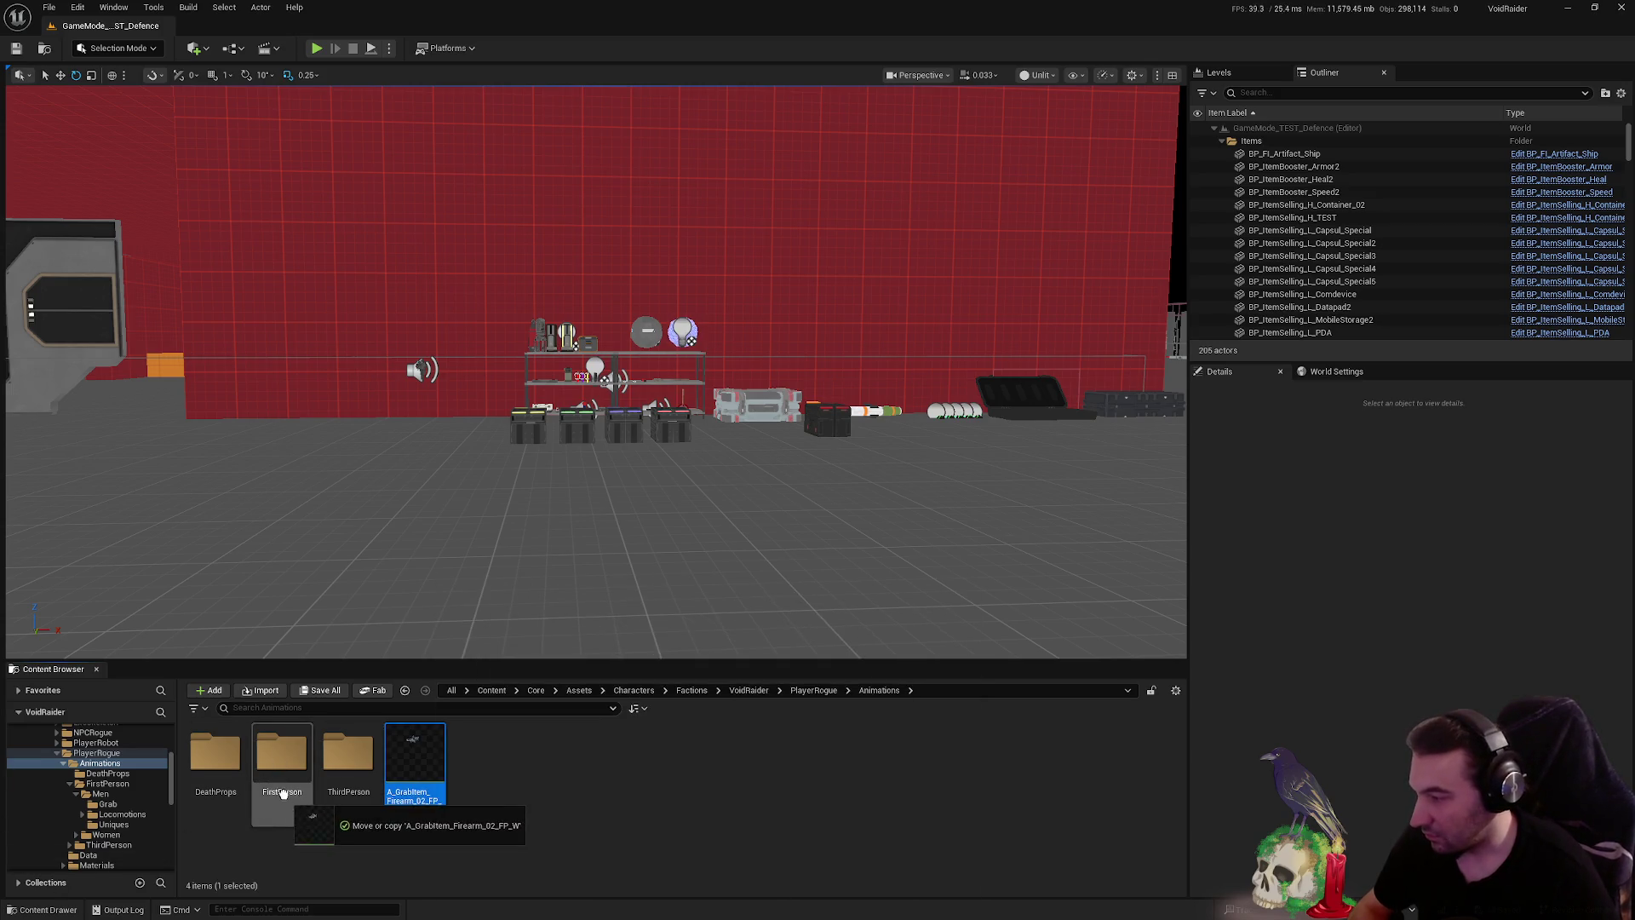
- Move the grab animation into the FirstPerson folder
drag(286, 794, 290, 805)
click(324, 828)
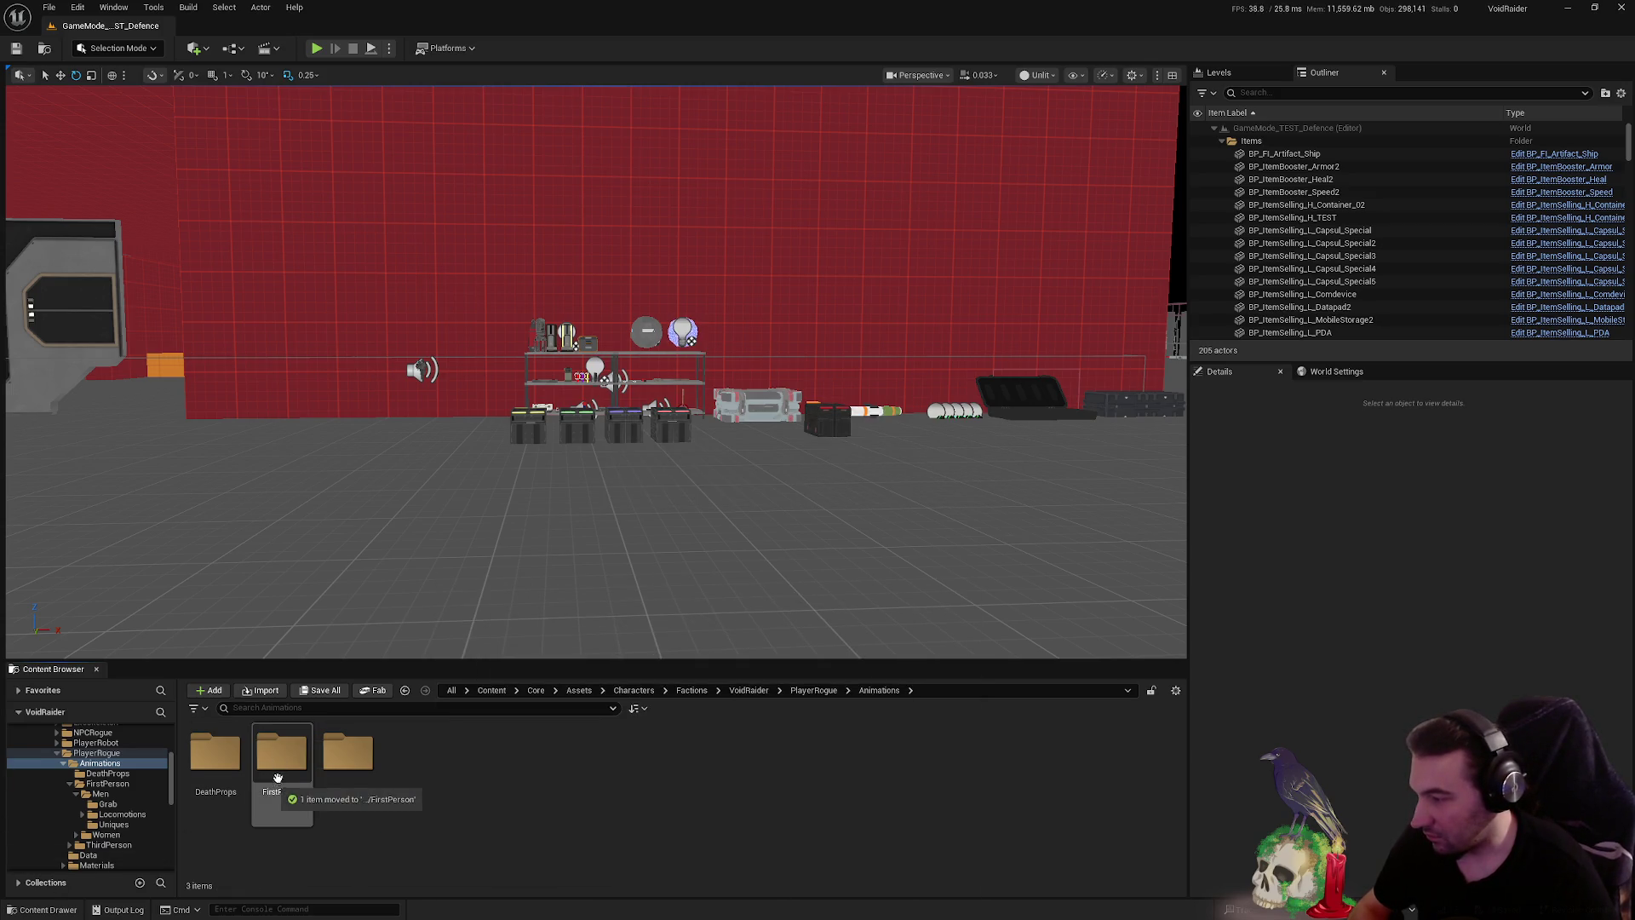
double_click(278, 779)
- Delete SK_Rogue_M_Sequence from the FirstPerson folder
click(426, 772)
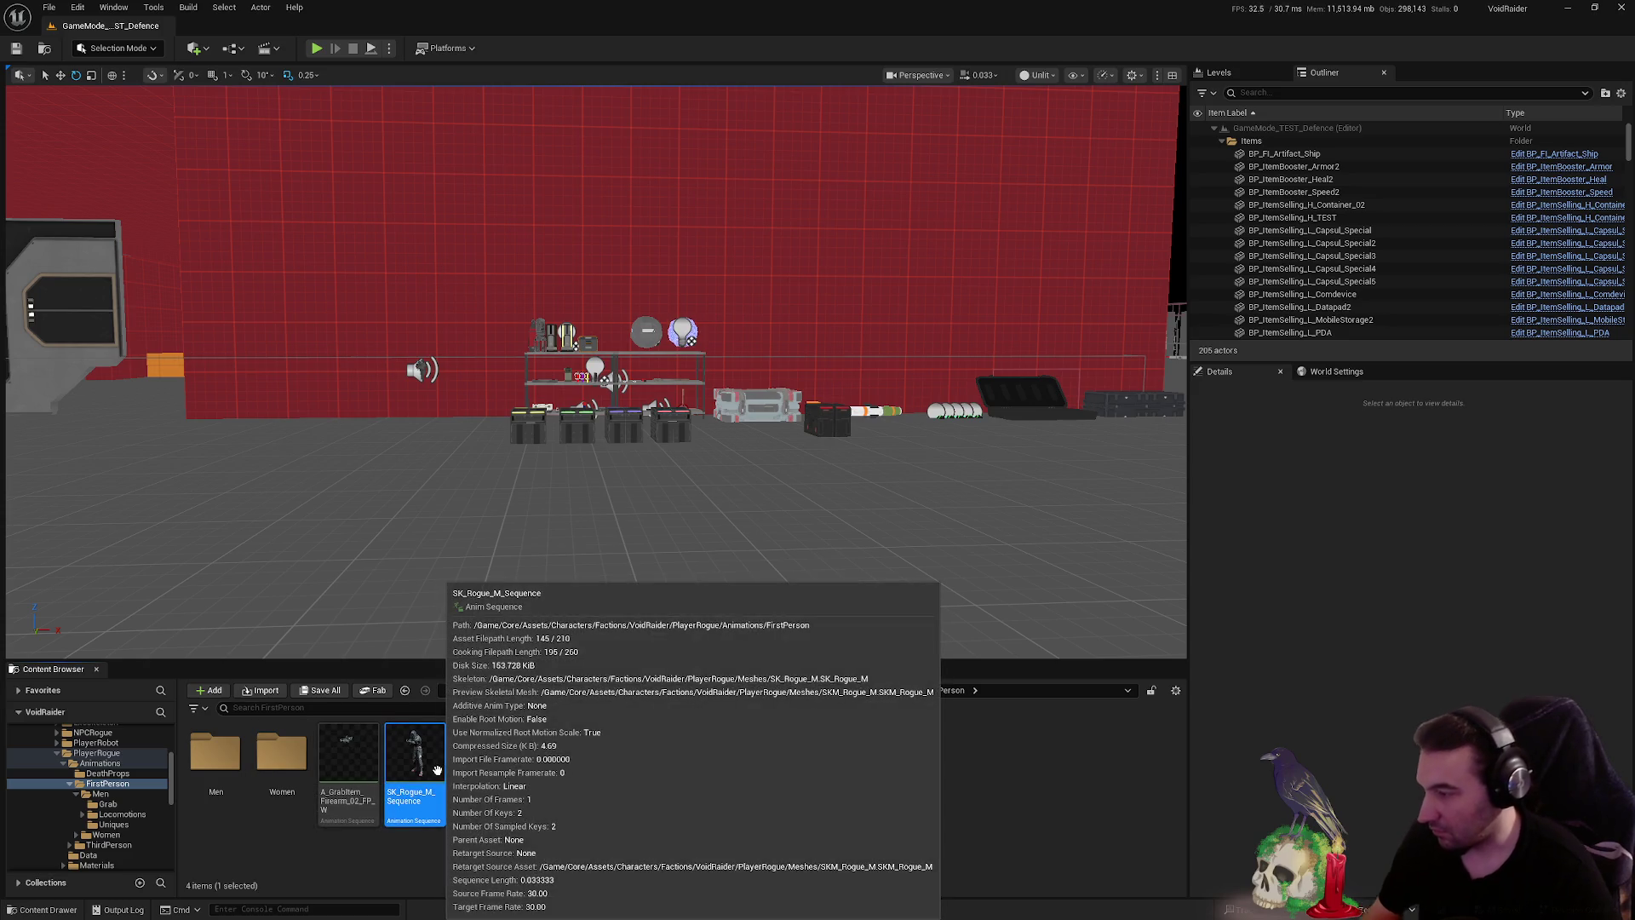
key(Delete)
click(700, 685)
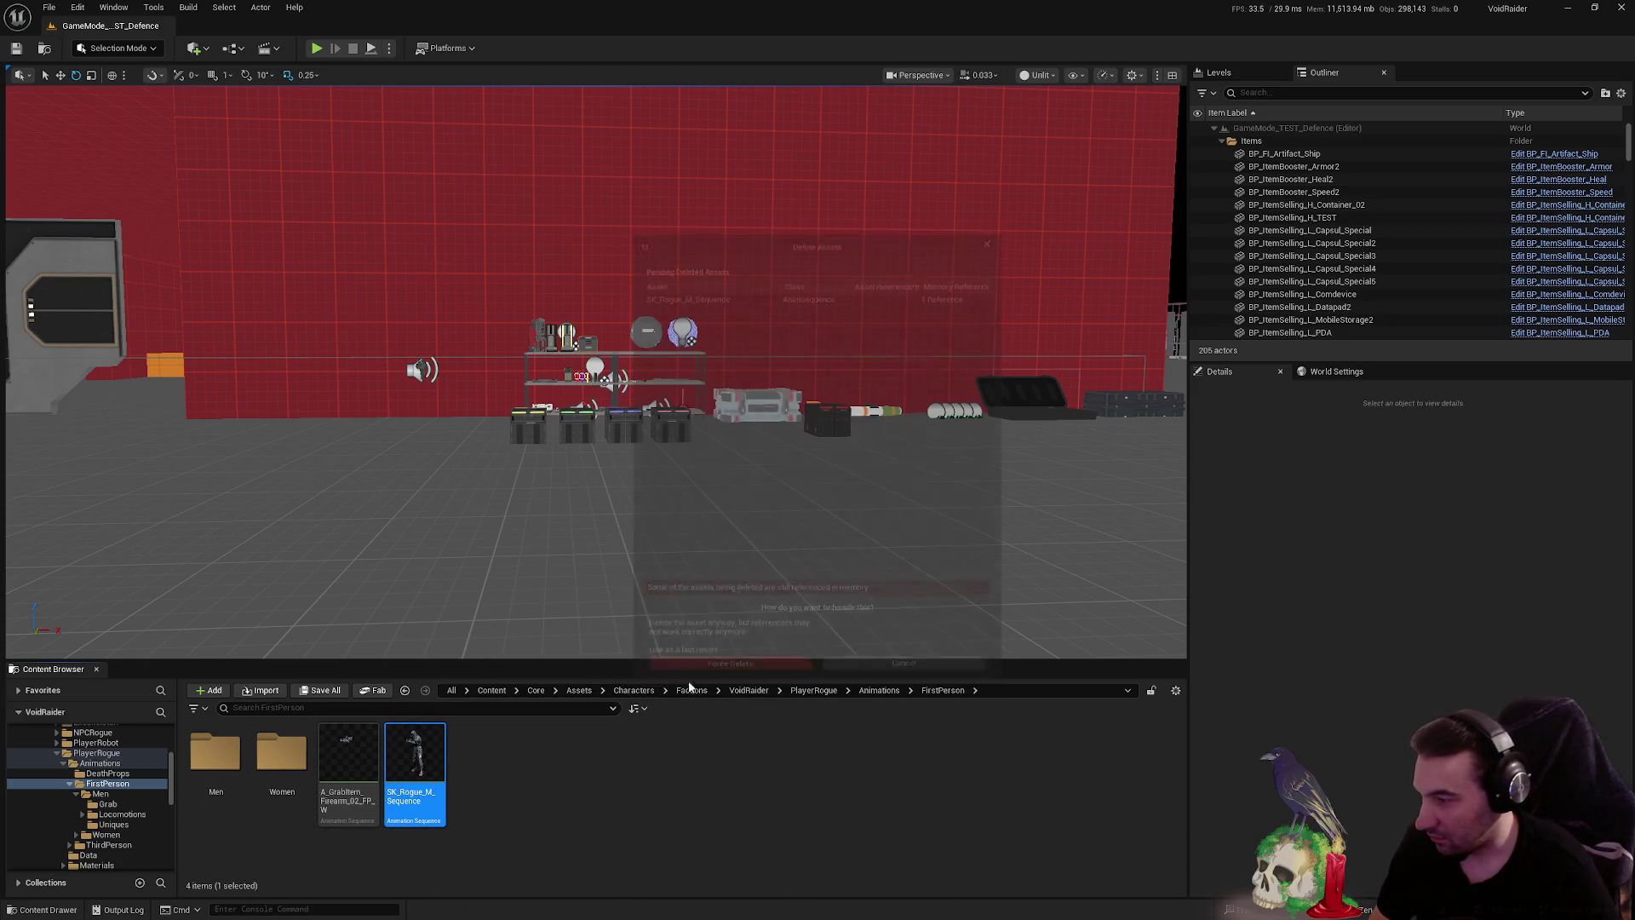
- Move the grab animation into FirstPerson > Women > Grab
drag(356, 756, 289, 763)
click(328, 792)
double_click(280, 771)
click(430, 779)
mouse_move(433, 782)
mouse_down()
mouse_move(290, 758)
mouse_move(232, 789)
mouse_up()
click(259, 807)
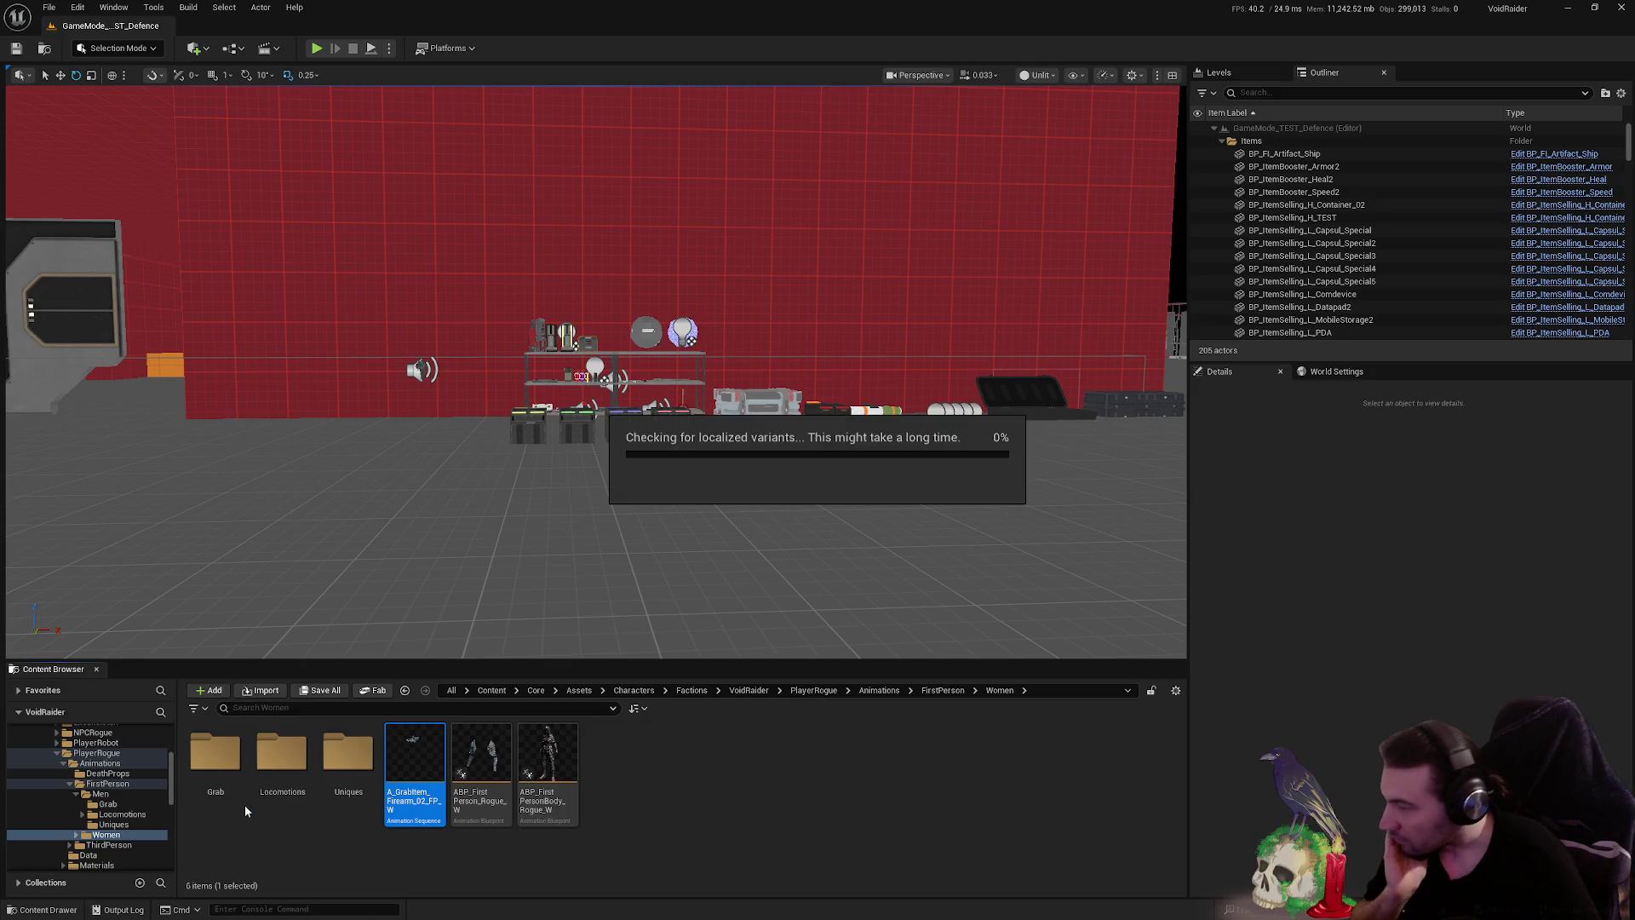
double_click(214, 754)
scroll(569, 820, down, 1)
click(485, 809)
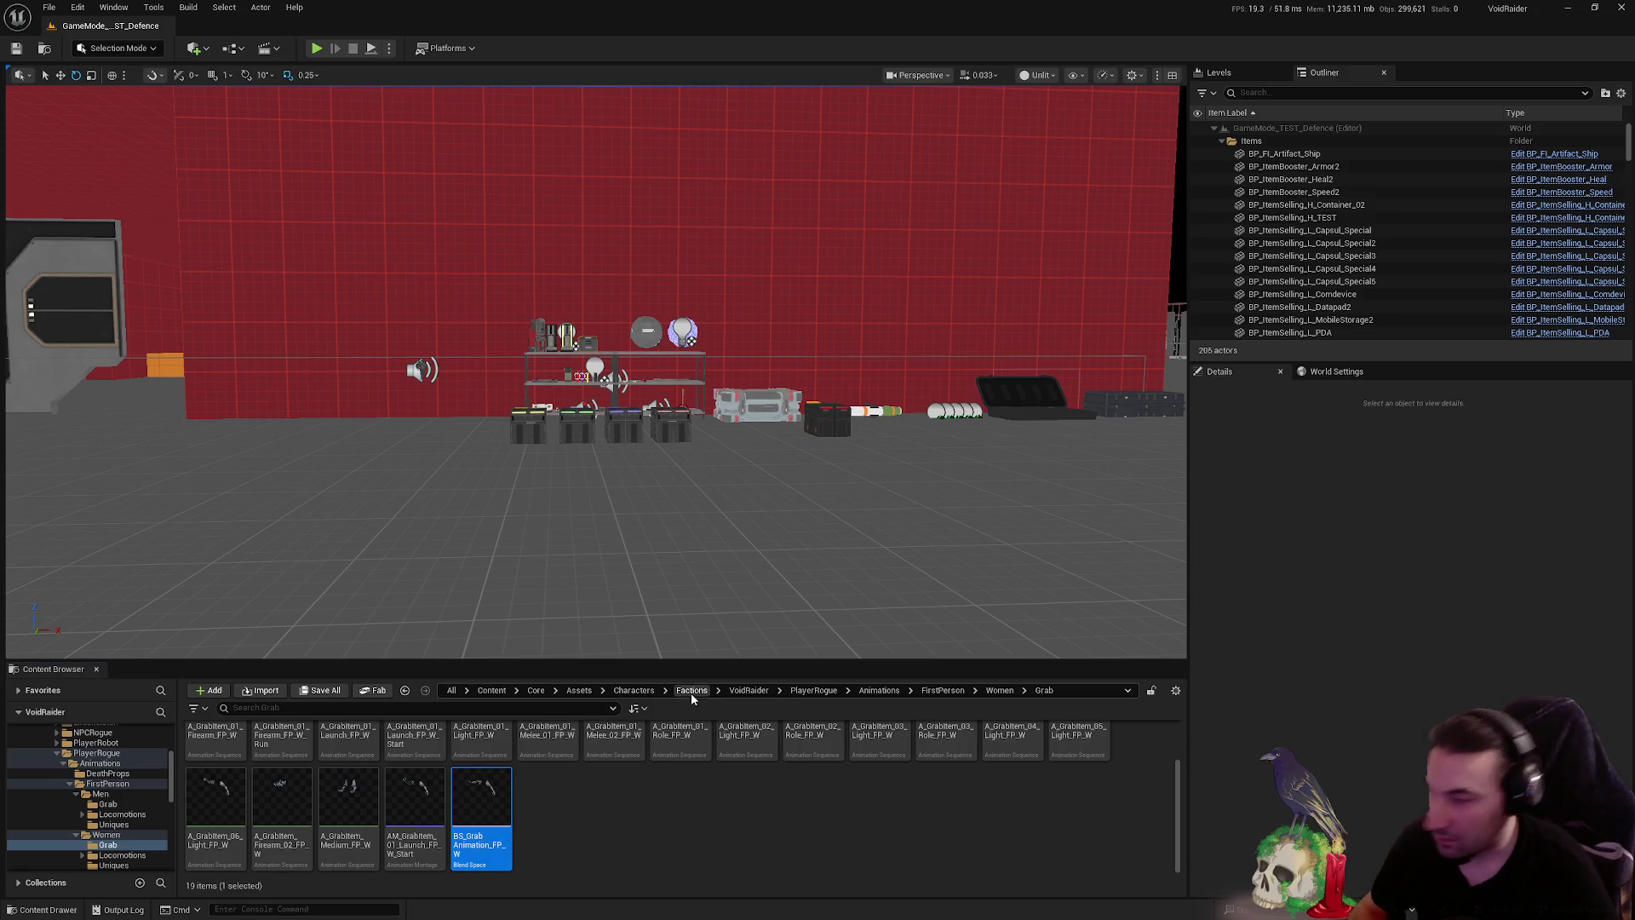
scroll(673, 750, up, 1)
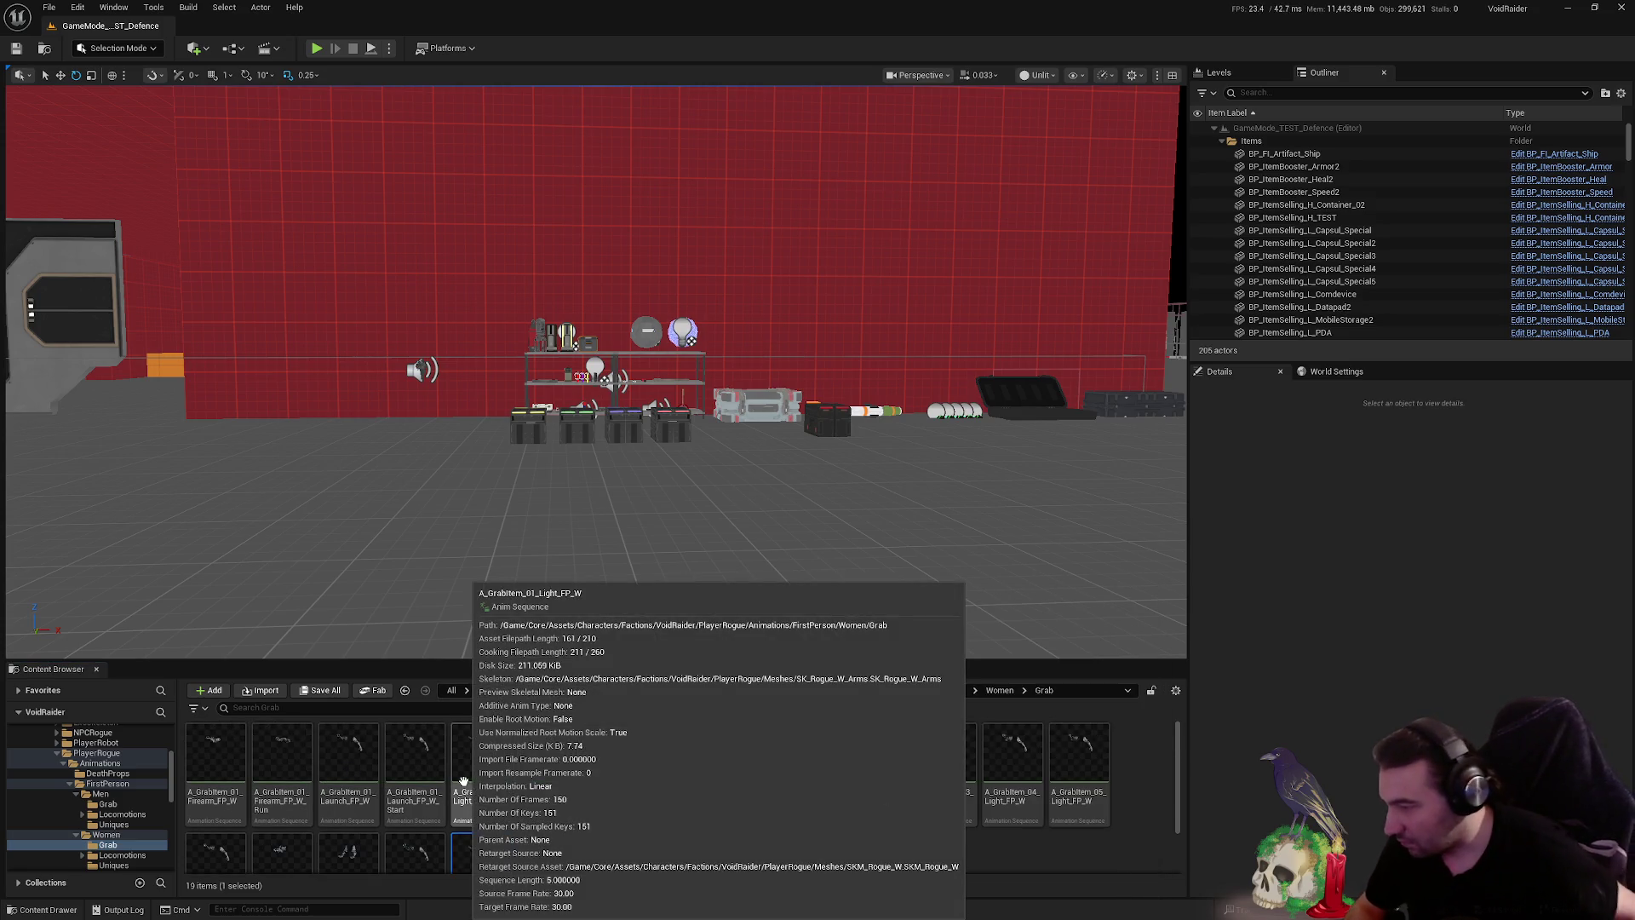
mouse_move(256, 811)
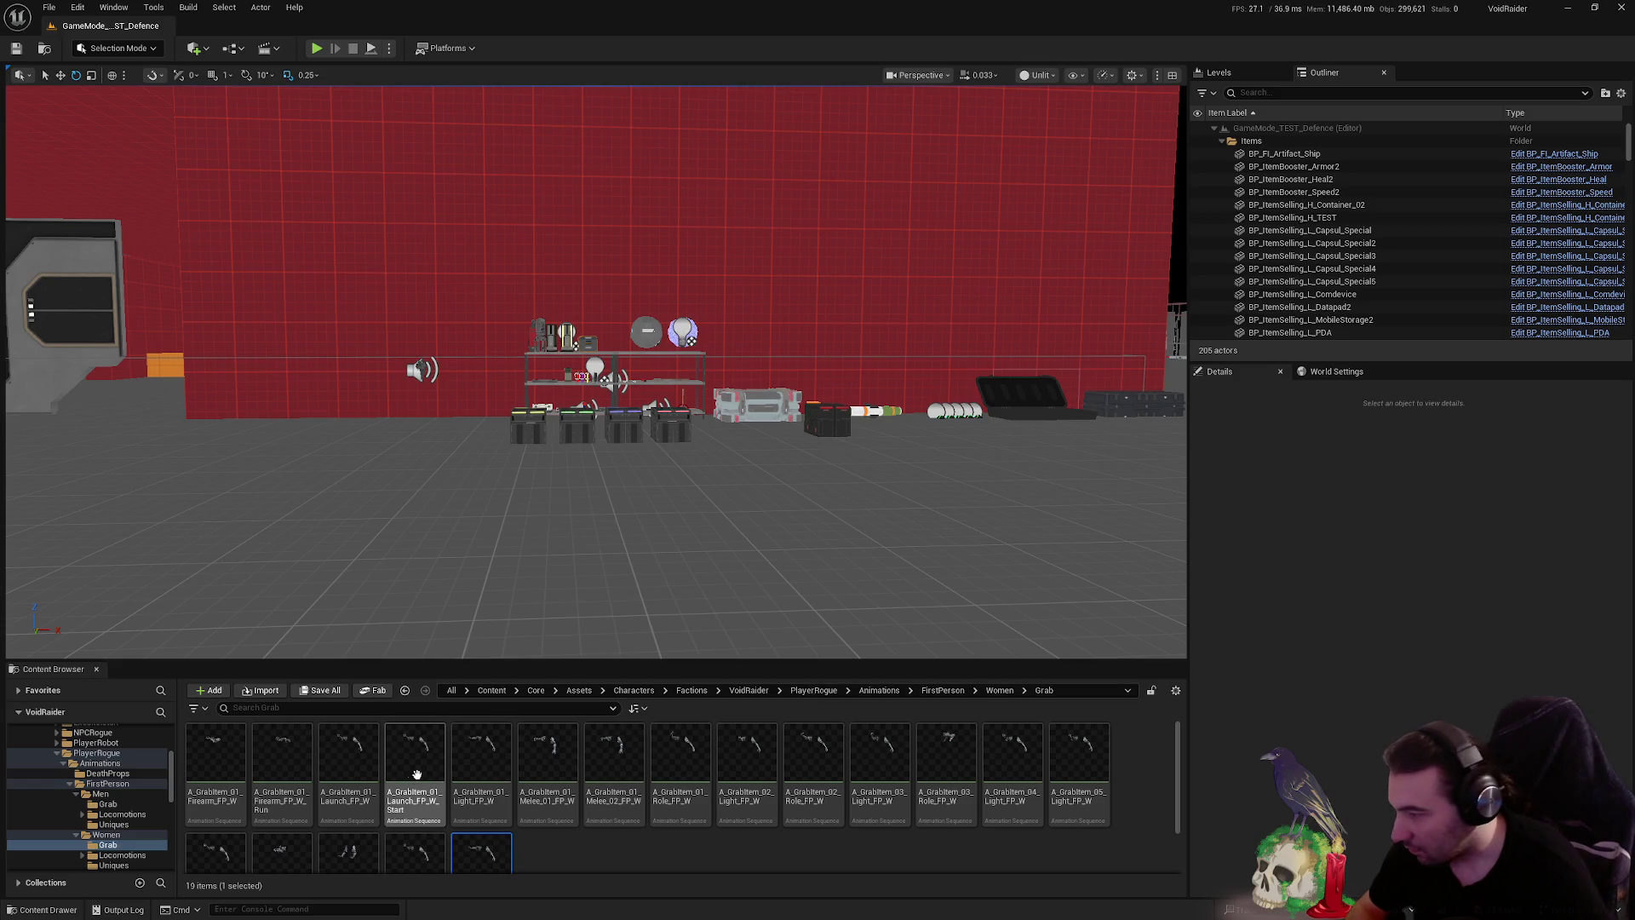
scroll(392, 818, down, 2)
click(638, 822)
click(298, 814)
scroll(304, 818, up, 1)
scroll(304, 817, down, 1)
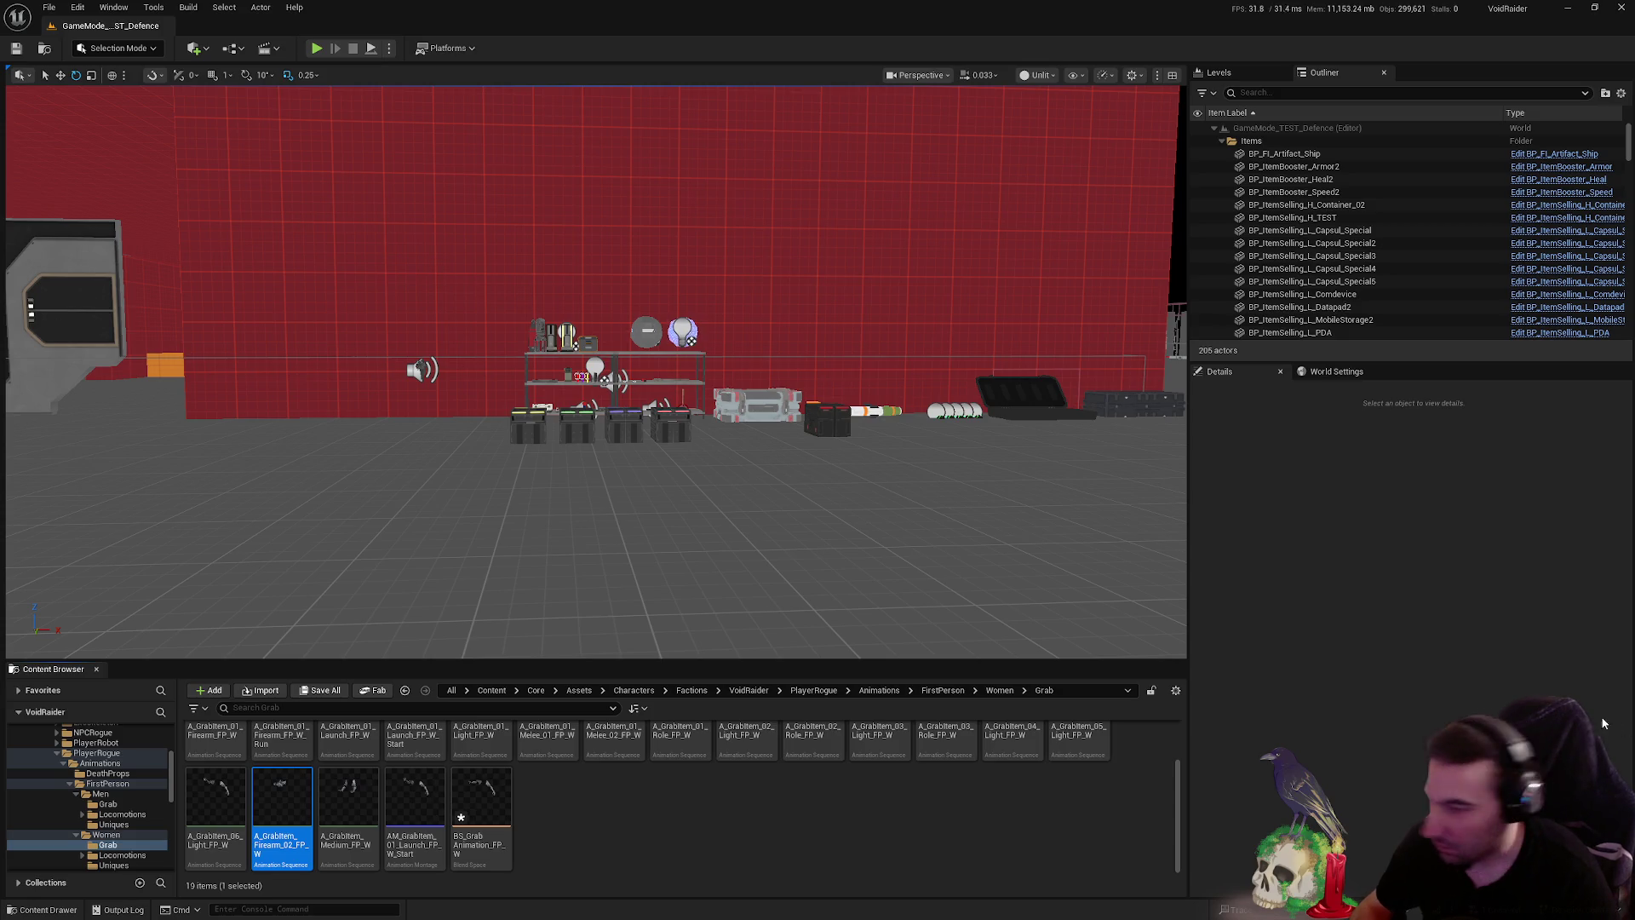
scroll(323, 794, up, 2)
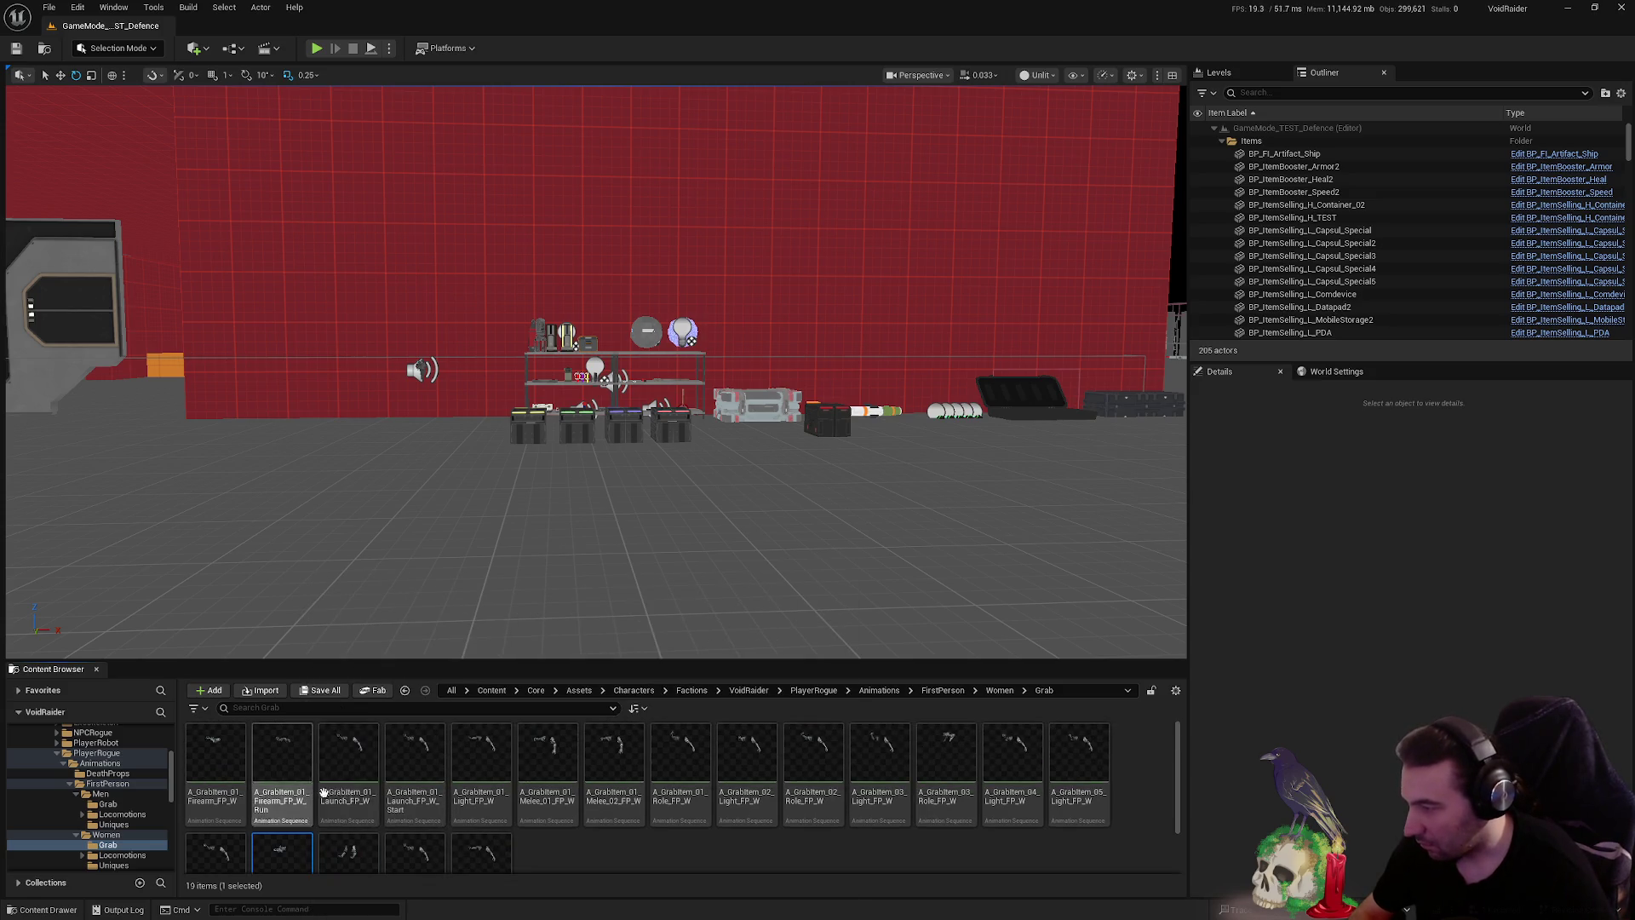
- Rename the Firearm_02 animation to A_GrabItem_02_Firearm_FP_W
scroll(322, 805, down, 2)
key(F2)
key(Right)
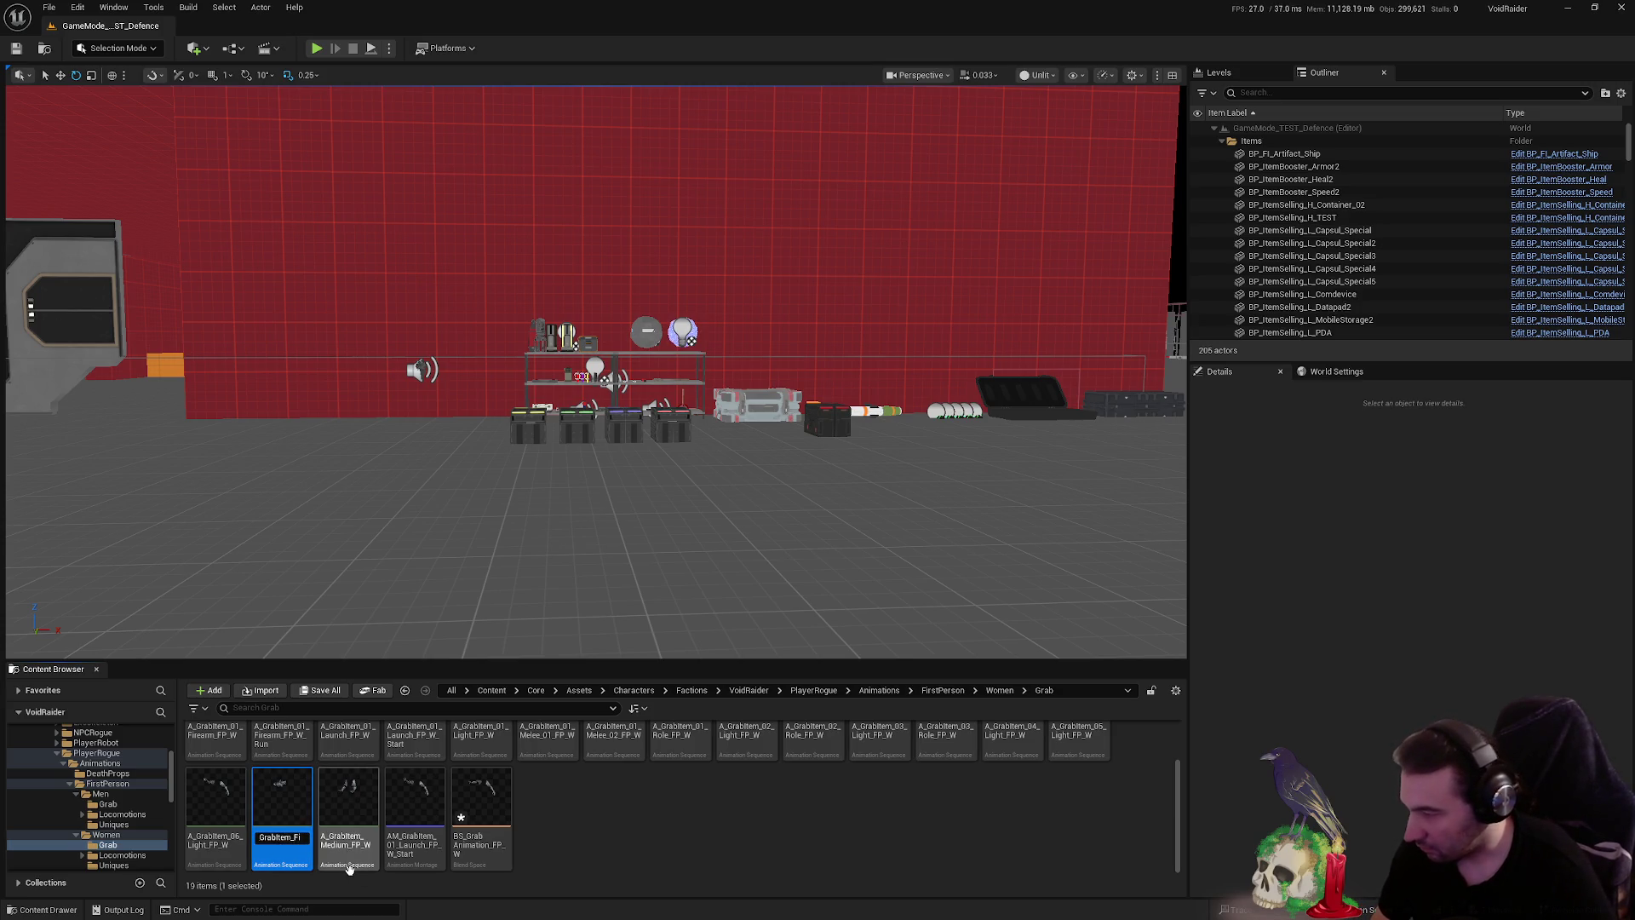
text(02_)
key(Right)
key(Right)
key(Right)
key(Return)
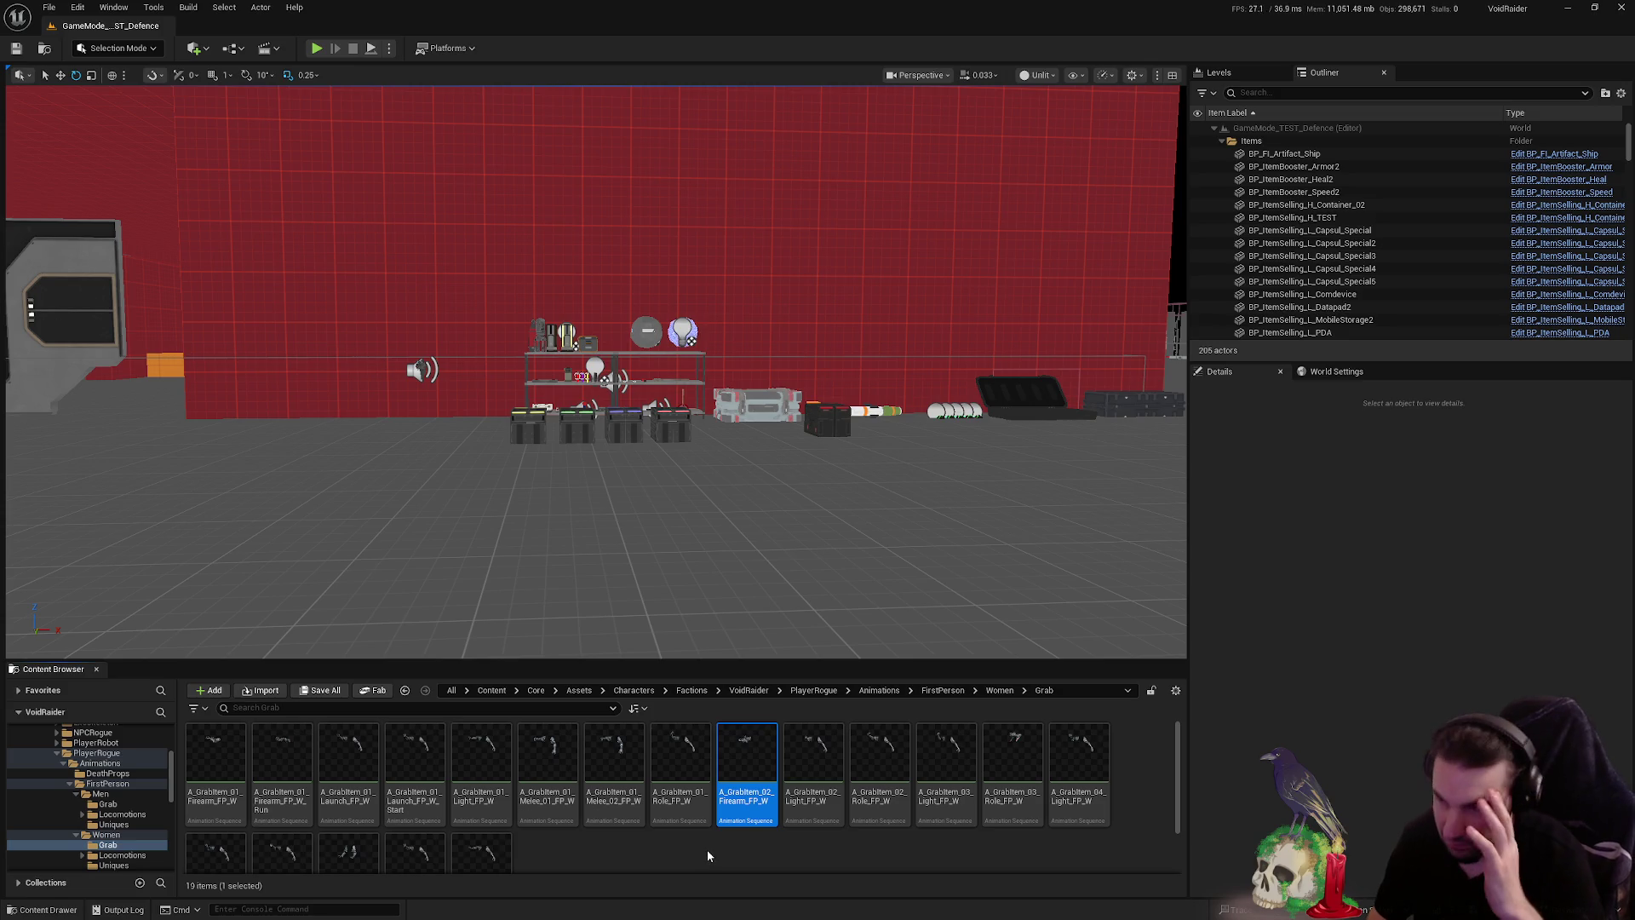
- Revise the animation name again, inserting _02 after the item type
key(F2)
key(End)
key(Left)
key(Left)
key(Left)
key(Right)
key(Right)
key(Right)
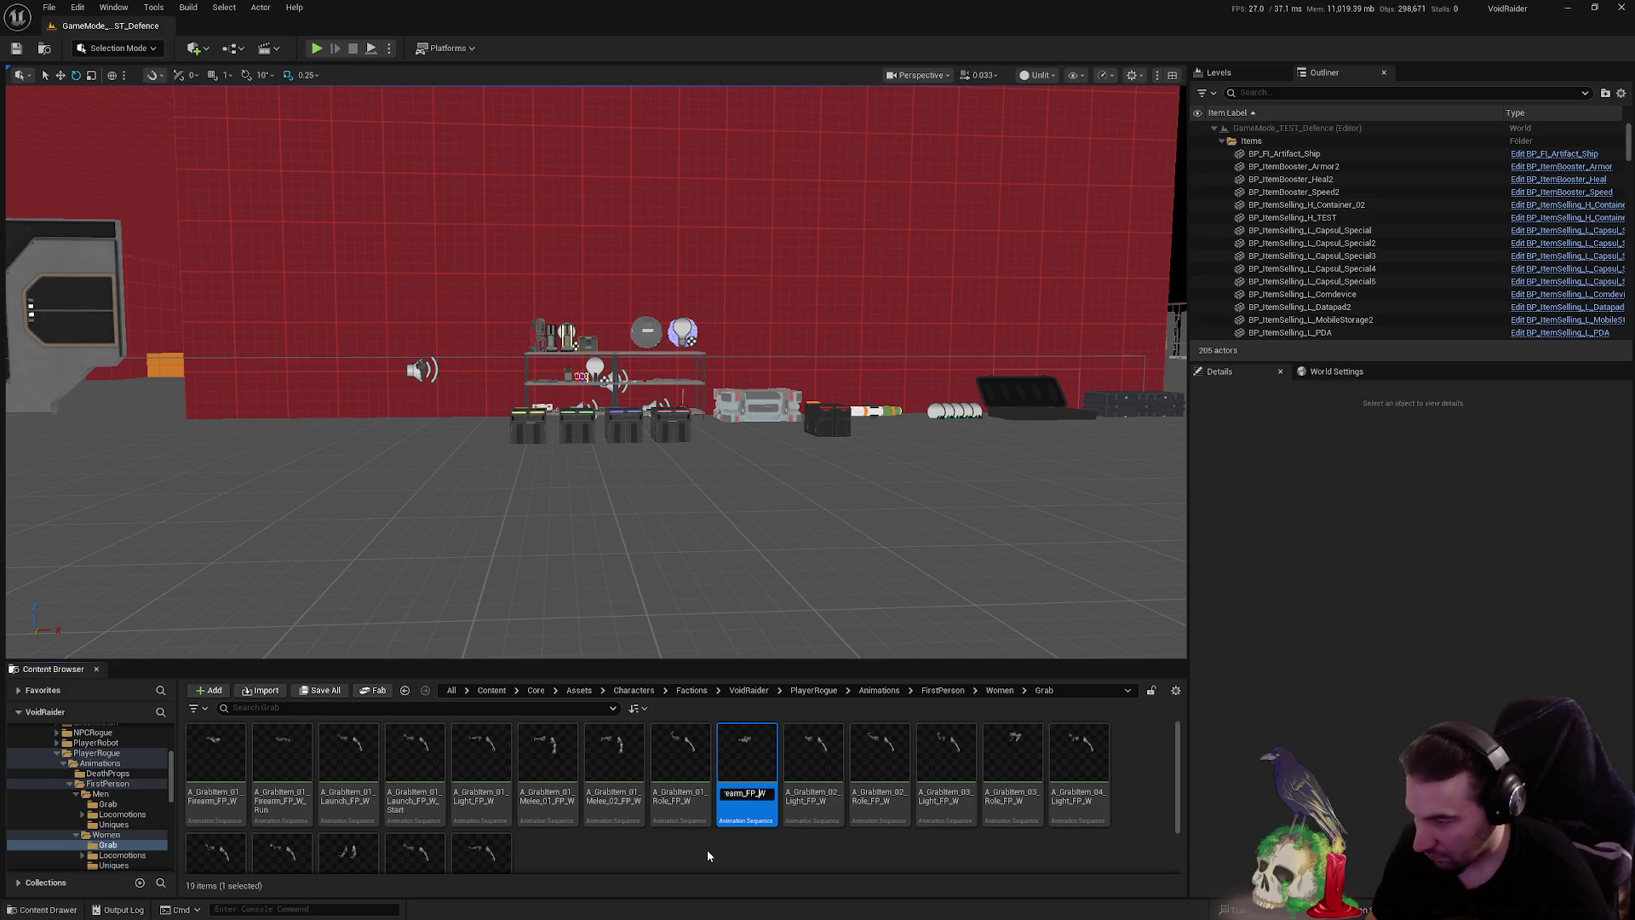
text(_02_)
key(Return)
click(243, 788)
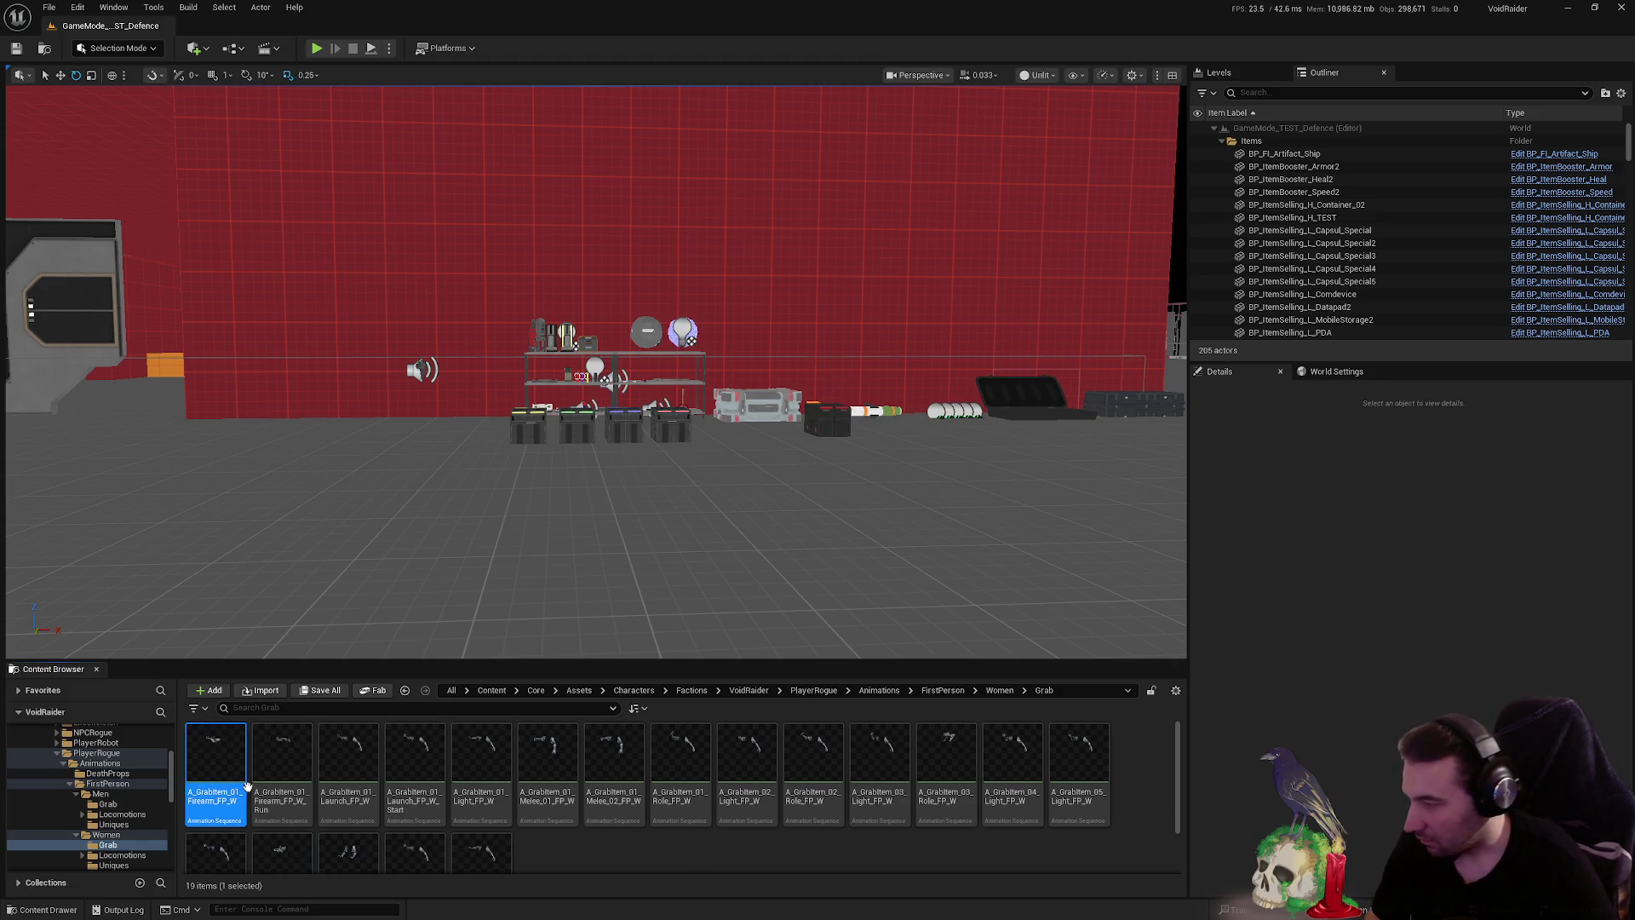
- Rename the 01 Firearm grab animation so 01 follows Firearm
click(230, 795)
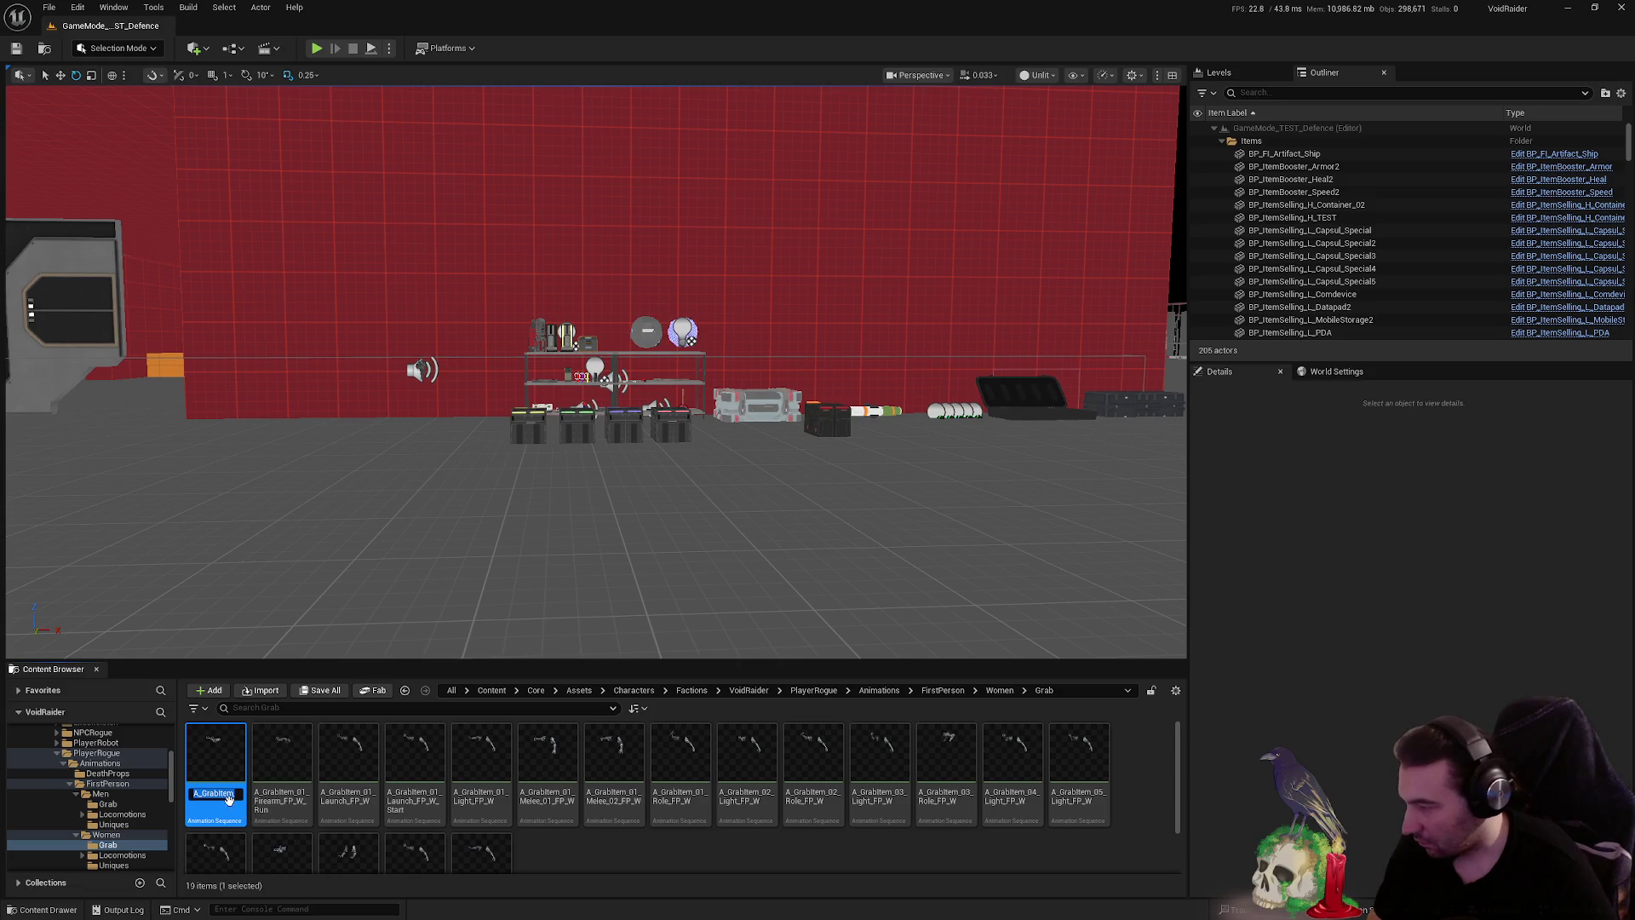
key(End)
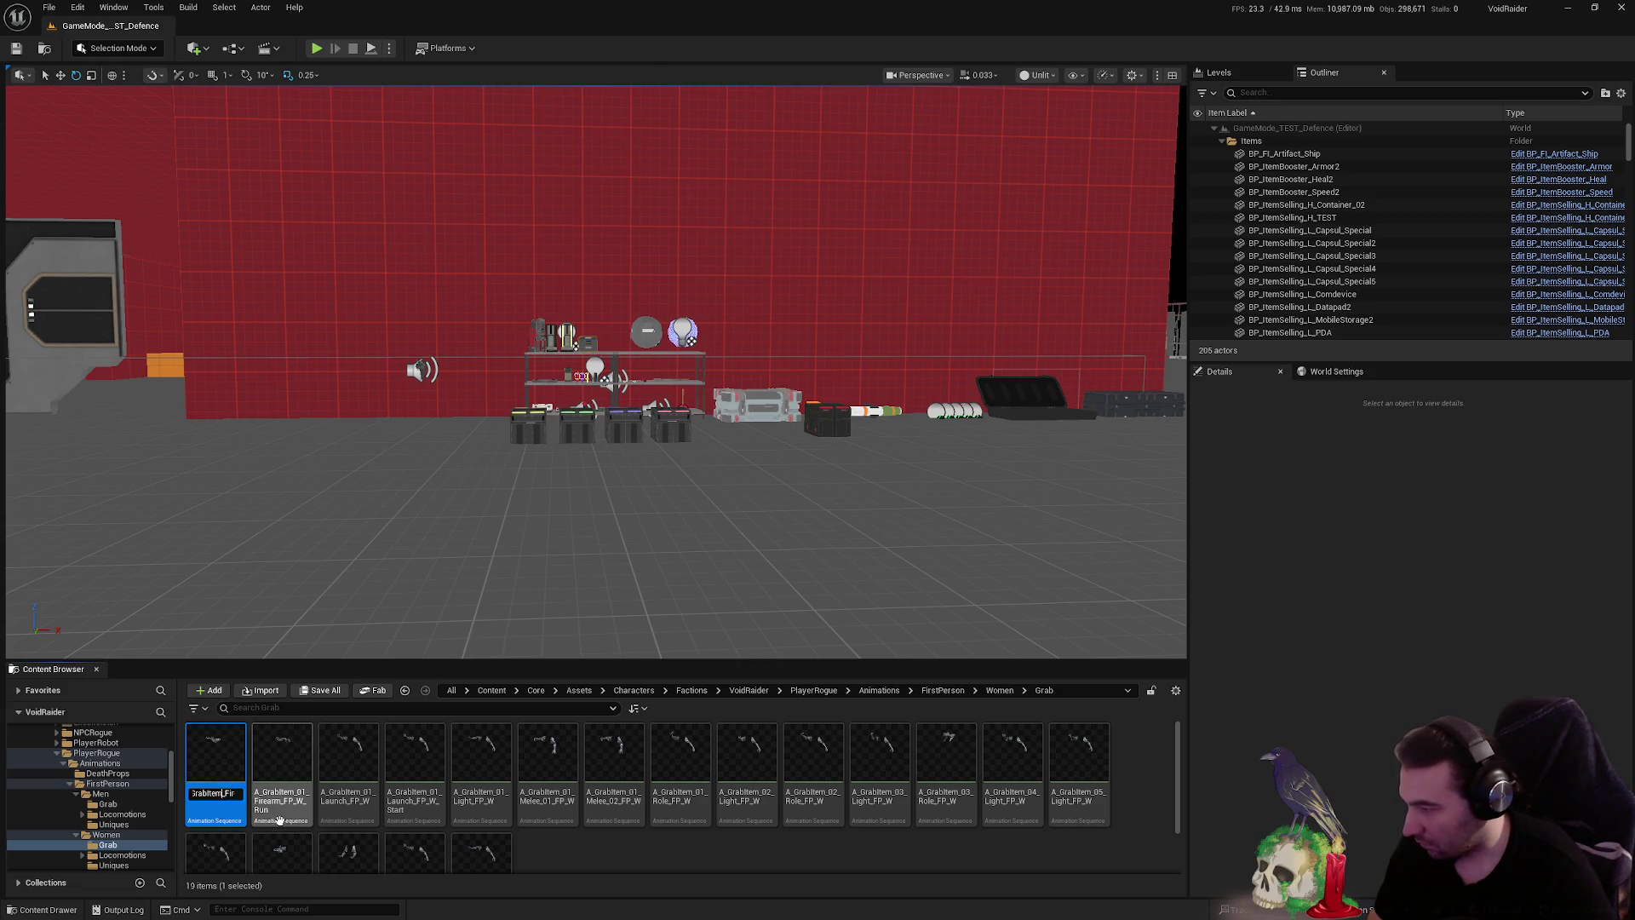
key(Right)
key(Right)
key(Right)
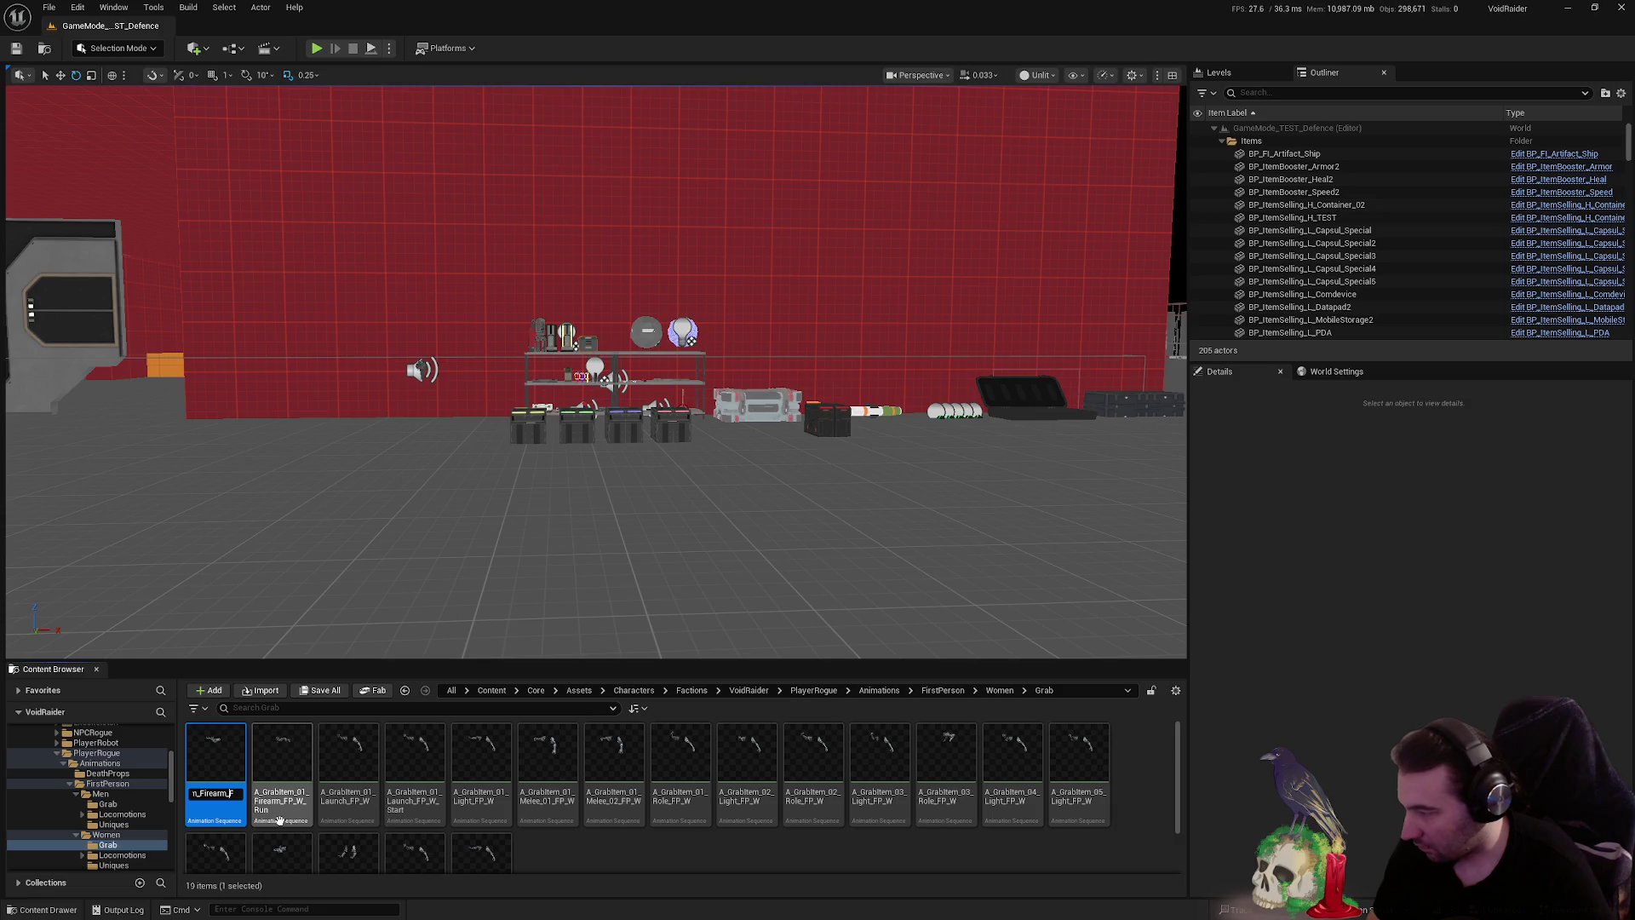
key(Return)
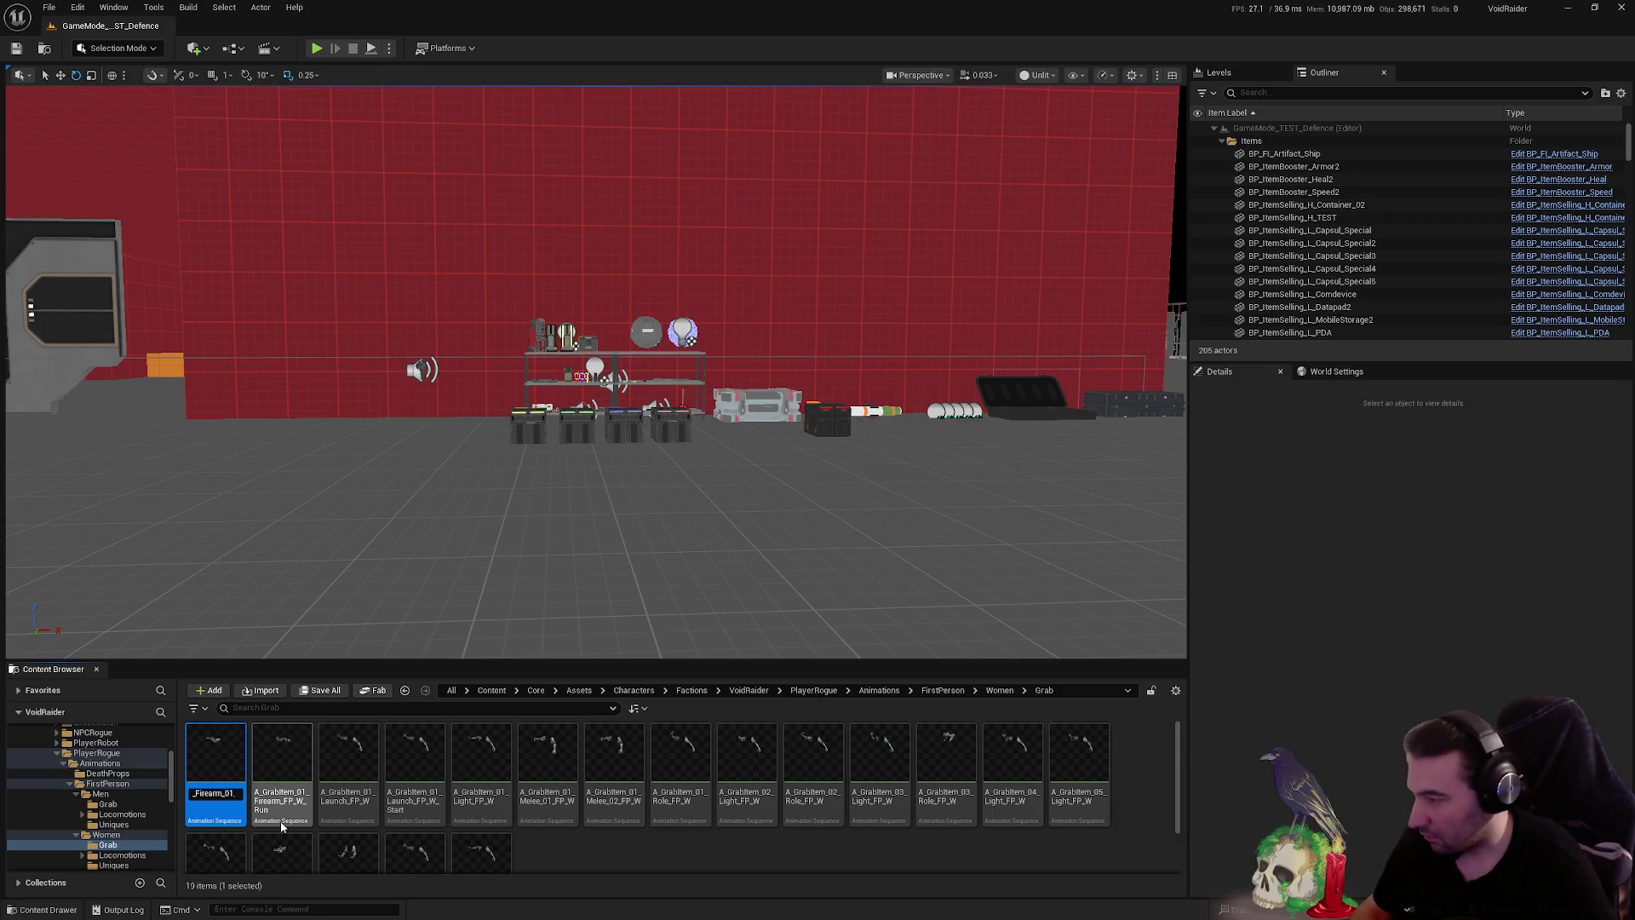
click(243, 792)
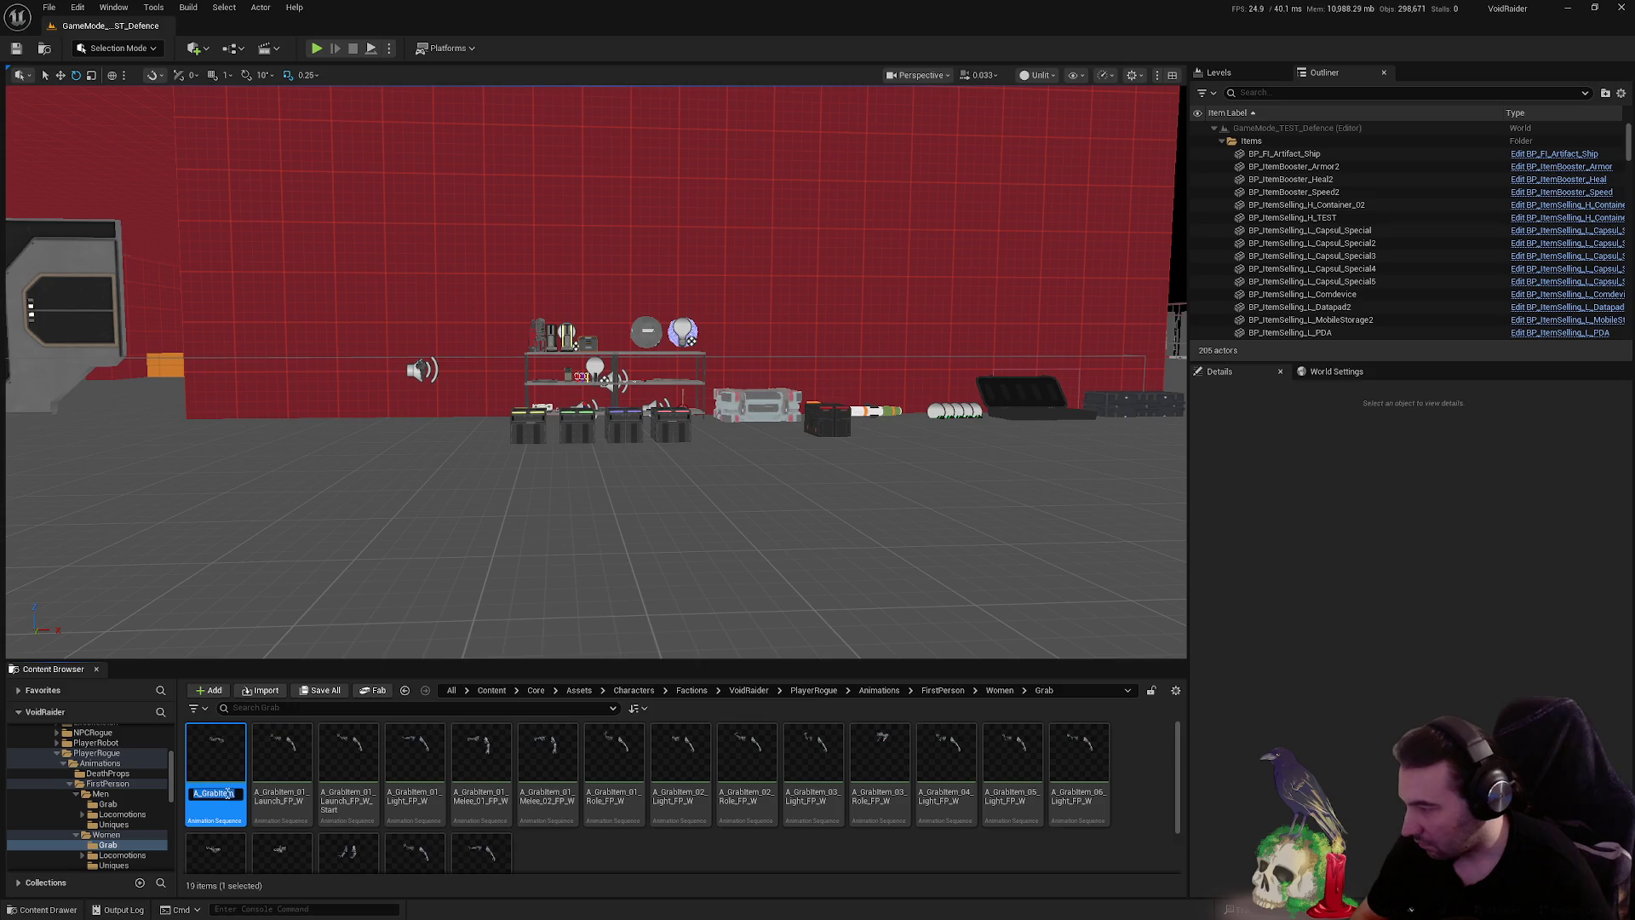
key(Right)
key(Right)
key(Right)
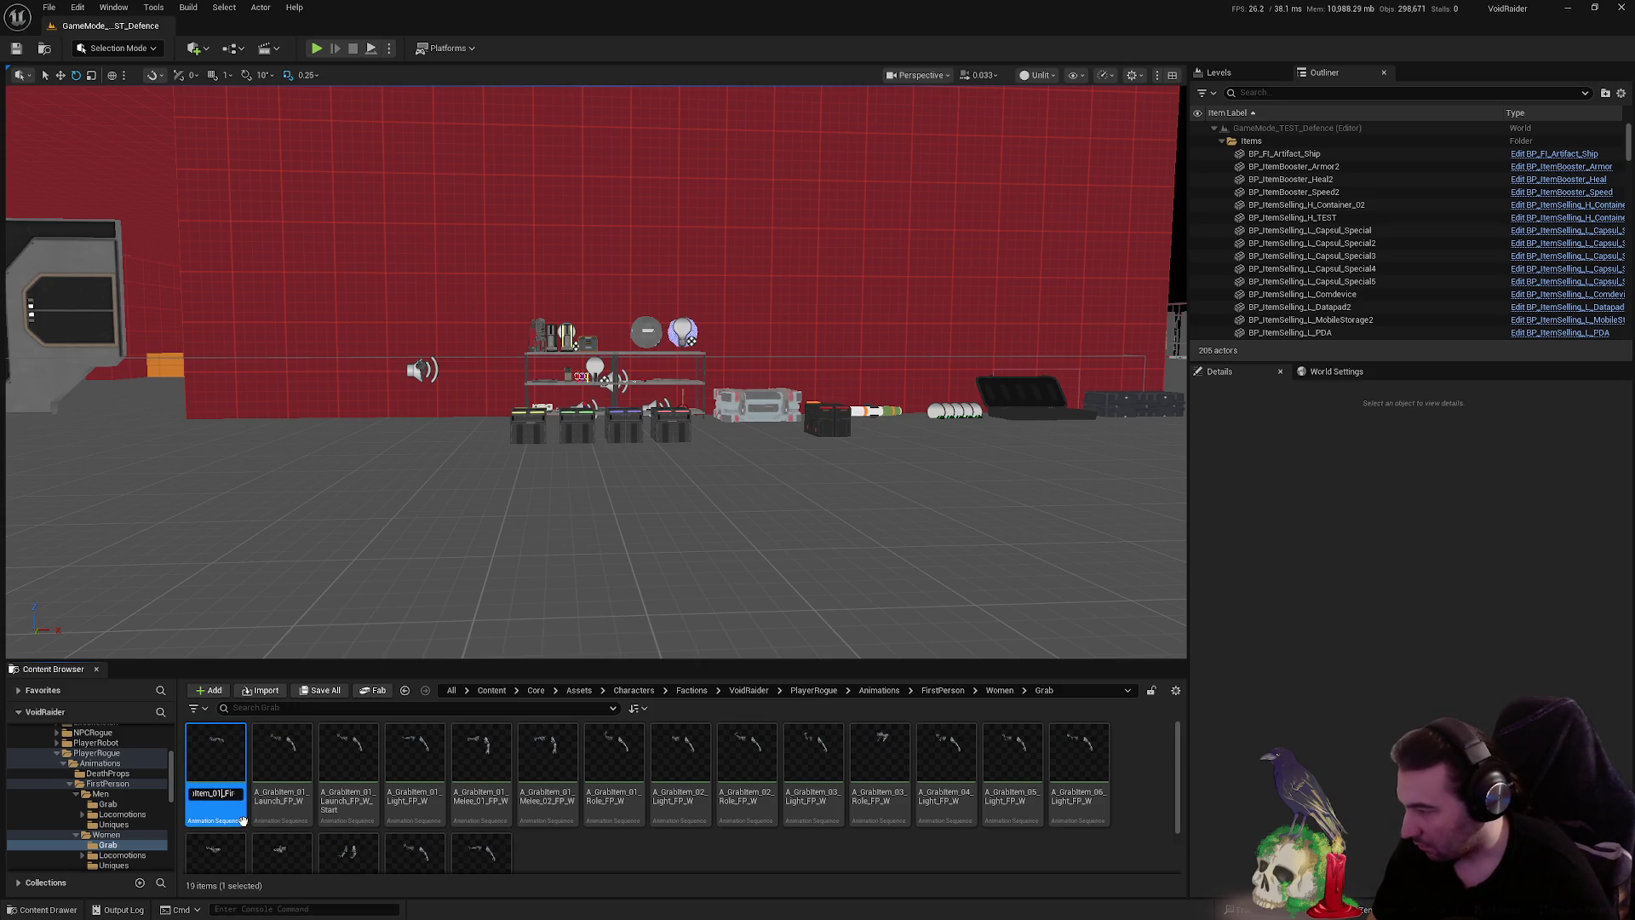
key(Right)
key(Right)
key(Right)
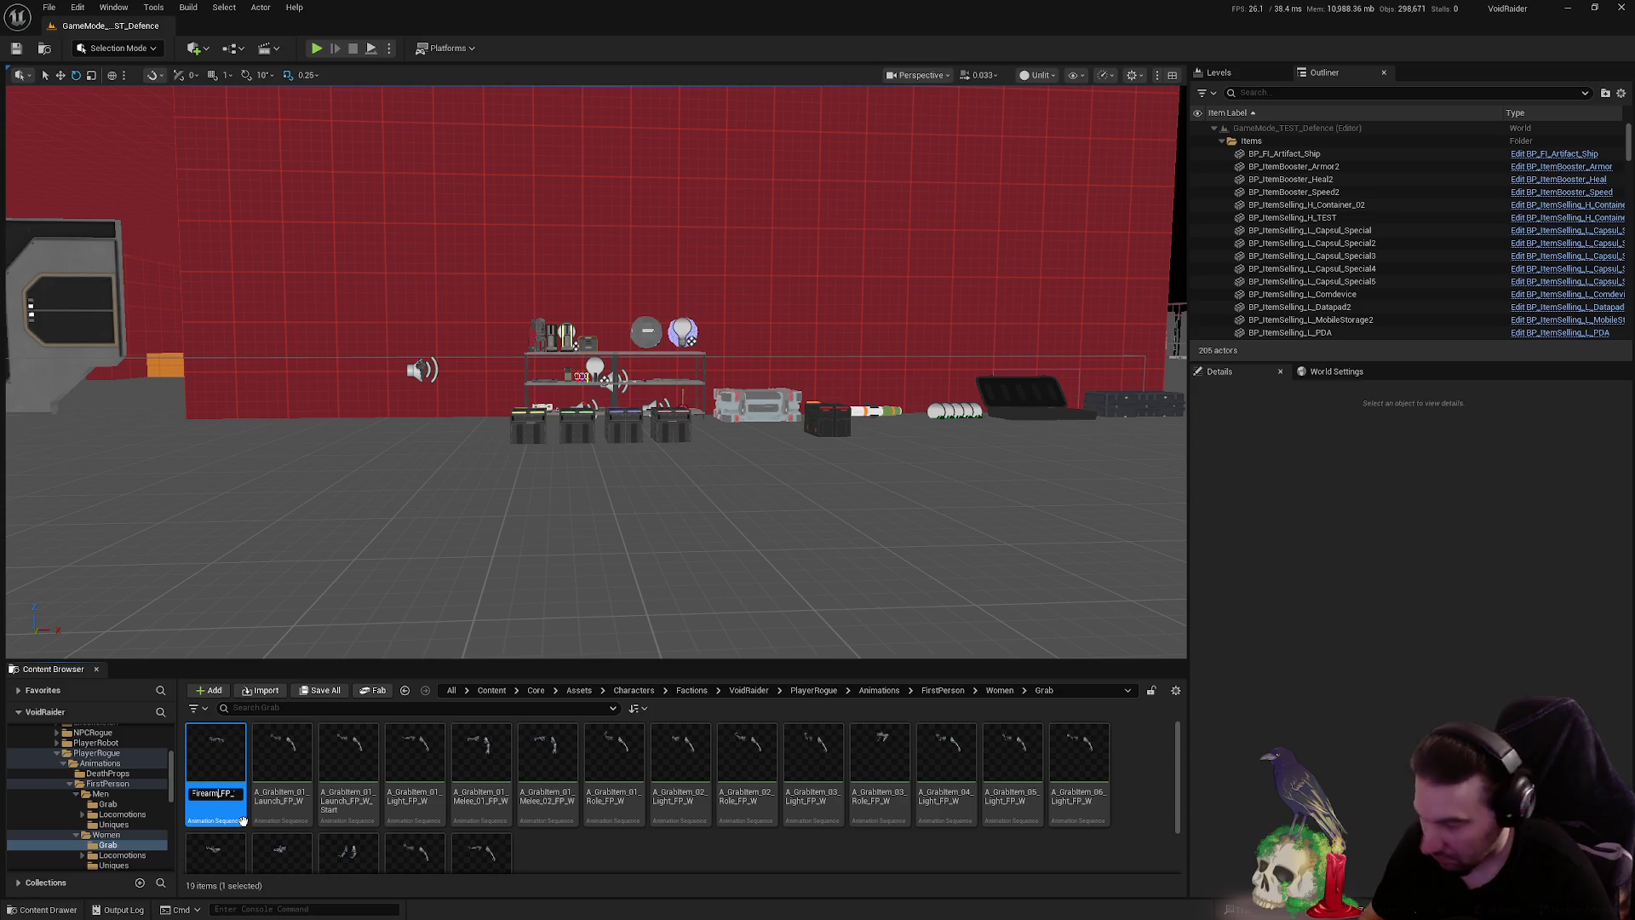
key(Return)
- Rename the 01 Launch grab animation, inserting 01_ near Launch
click(218, 792)
click(218, 793)
key(End)
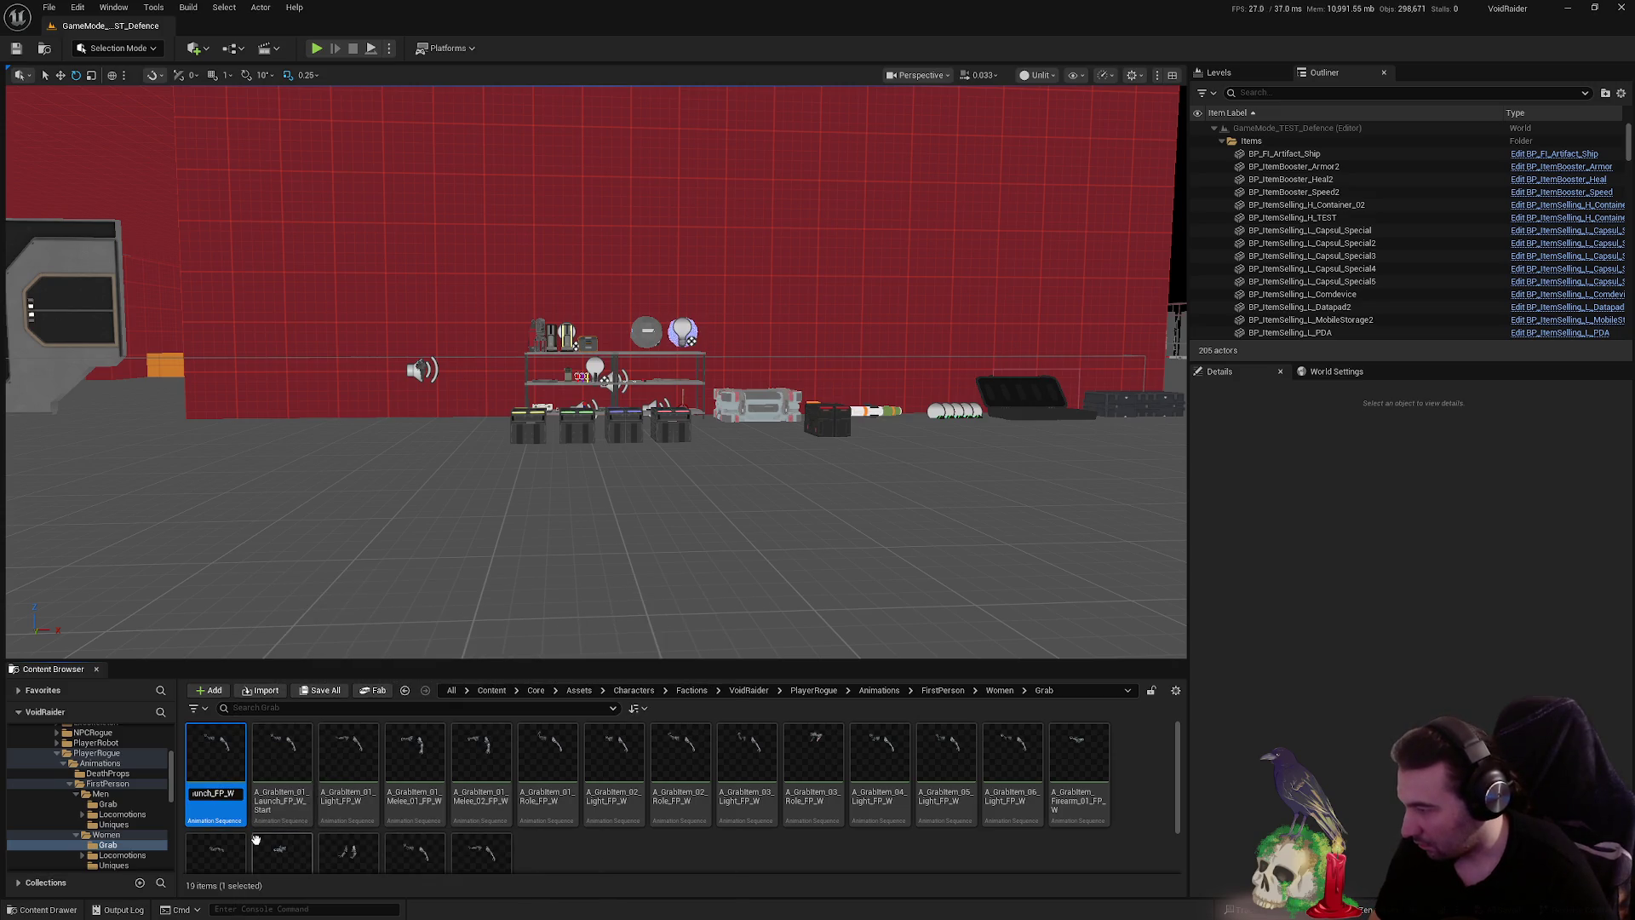
key(Left)
key(Left)
key(Left)
text(01_)
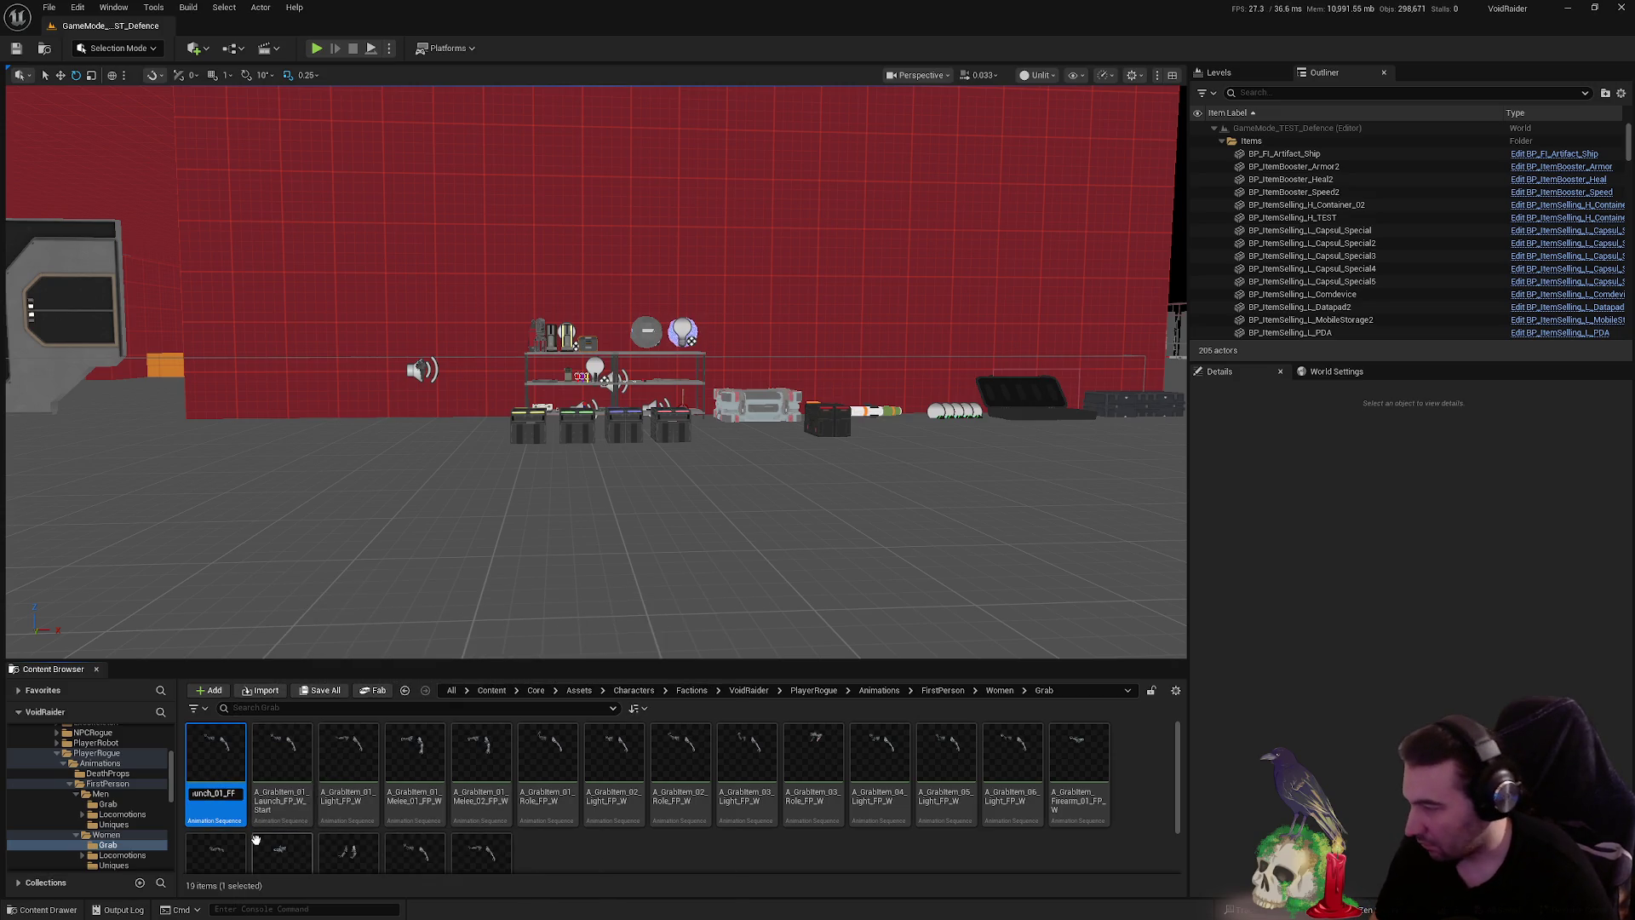
key(Delete)
key(Delete)
key(Delete)
key(BackSpace)
key(Return)
- Correct the Launch animation's name so it ends Launch_01
key(F2)
key(Home)
key(Right)
key(Right)
key(Right)
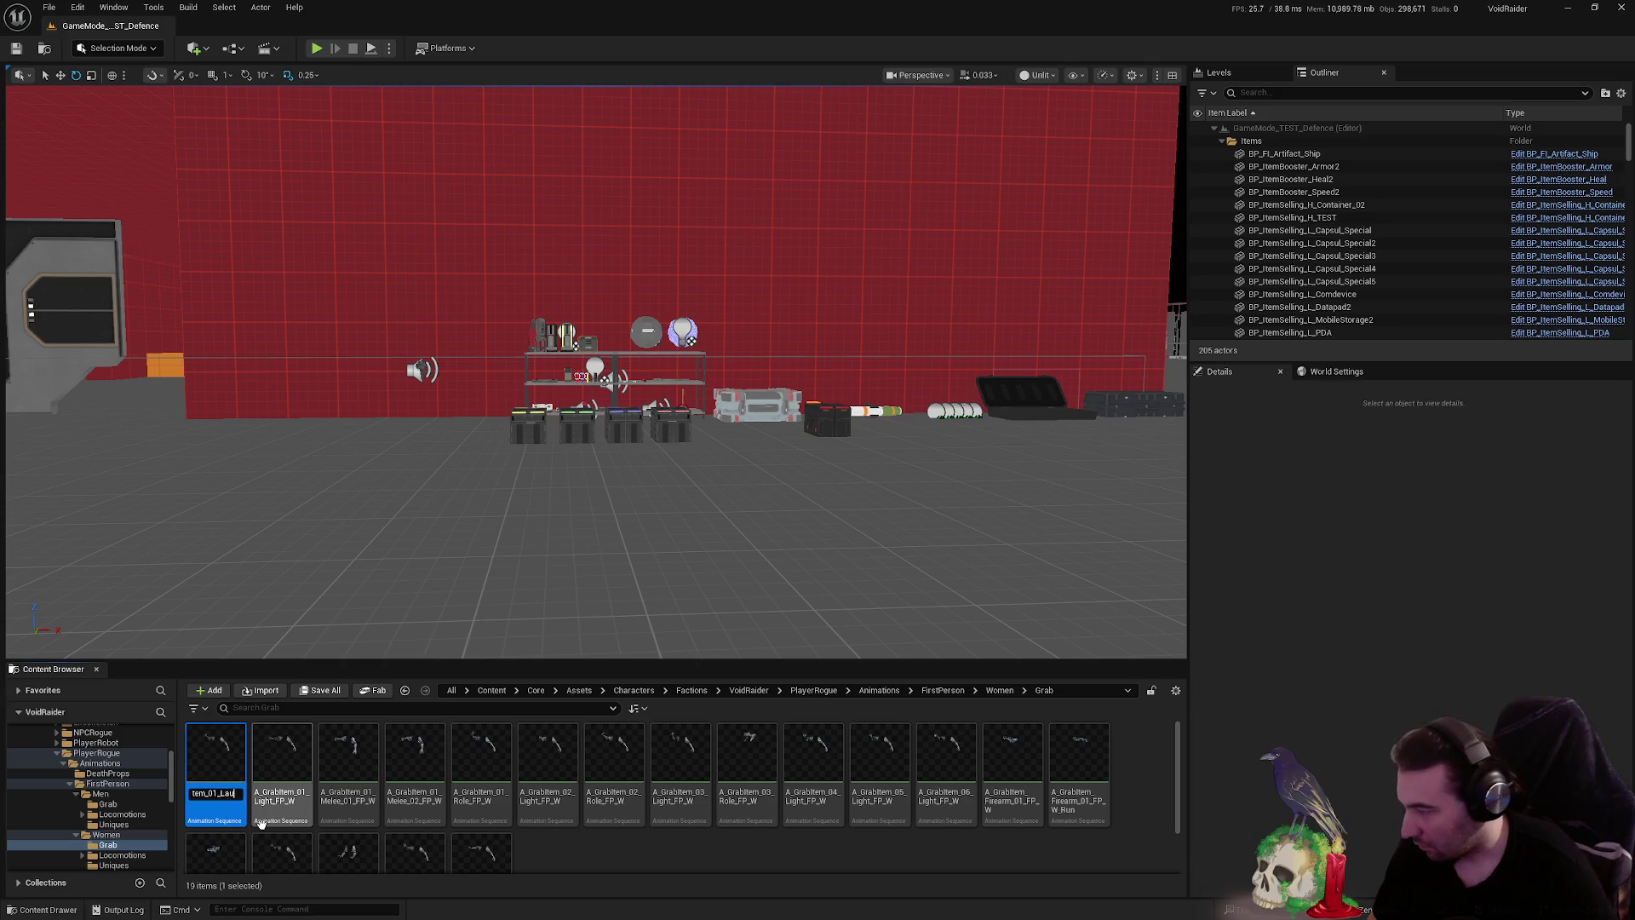
key(BackSpace)
key(BackSpace)
key(BackSpace)
key(End)
text(_01)
key(Return)
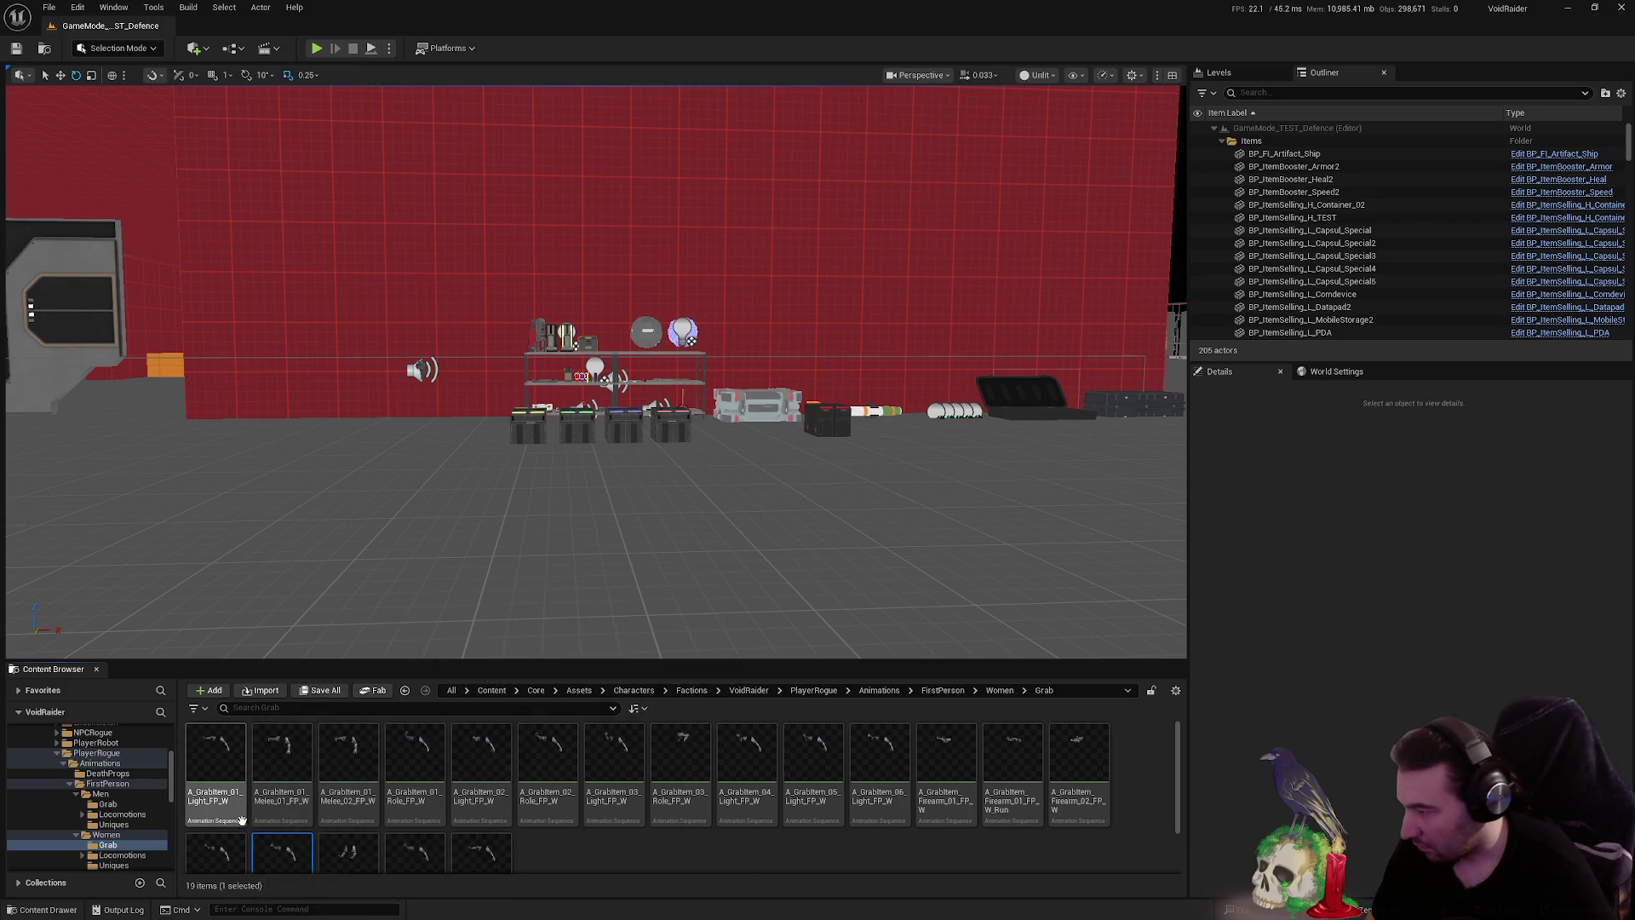
- Rename the next grab animation, typing _01t_FP into its name
click(228, 801)
click(233, 805)
text(_01t_FP)
key(Left)
key(Left)
key(Return)
- Rename the 01 Melee grab animation to Melee_01
click(231, 796)
key(End)
key(Left)
key(Left)
key(Left)
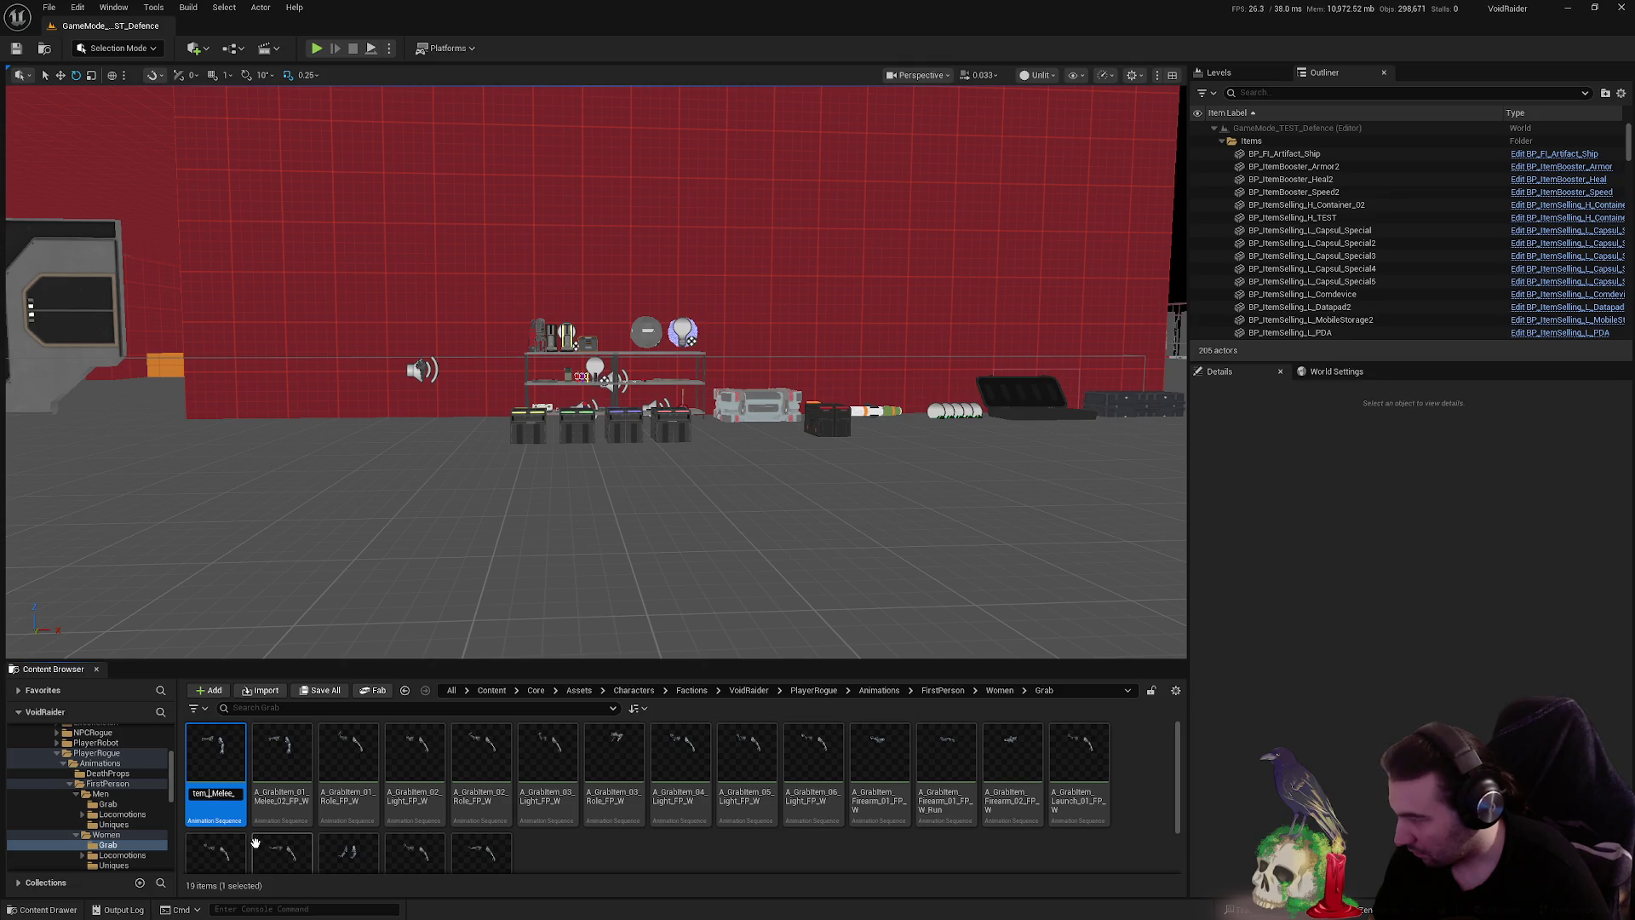
key(Return)
click(232, 796)
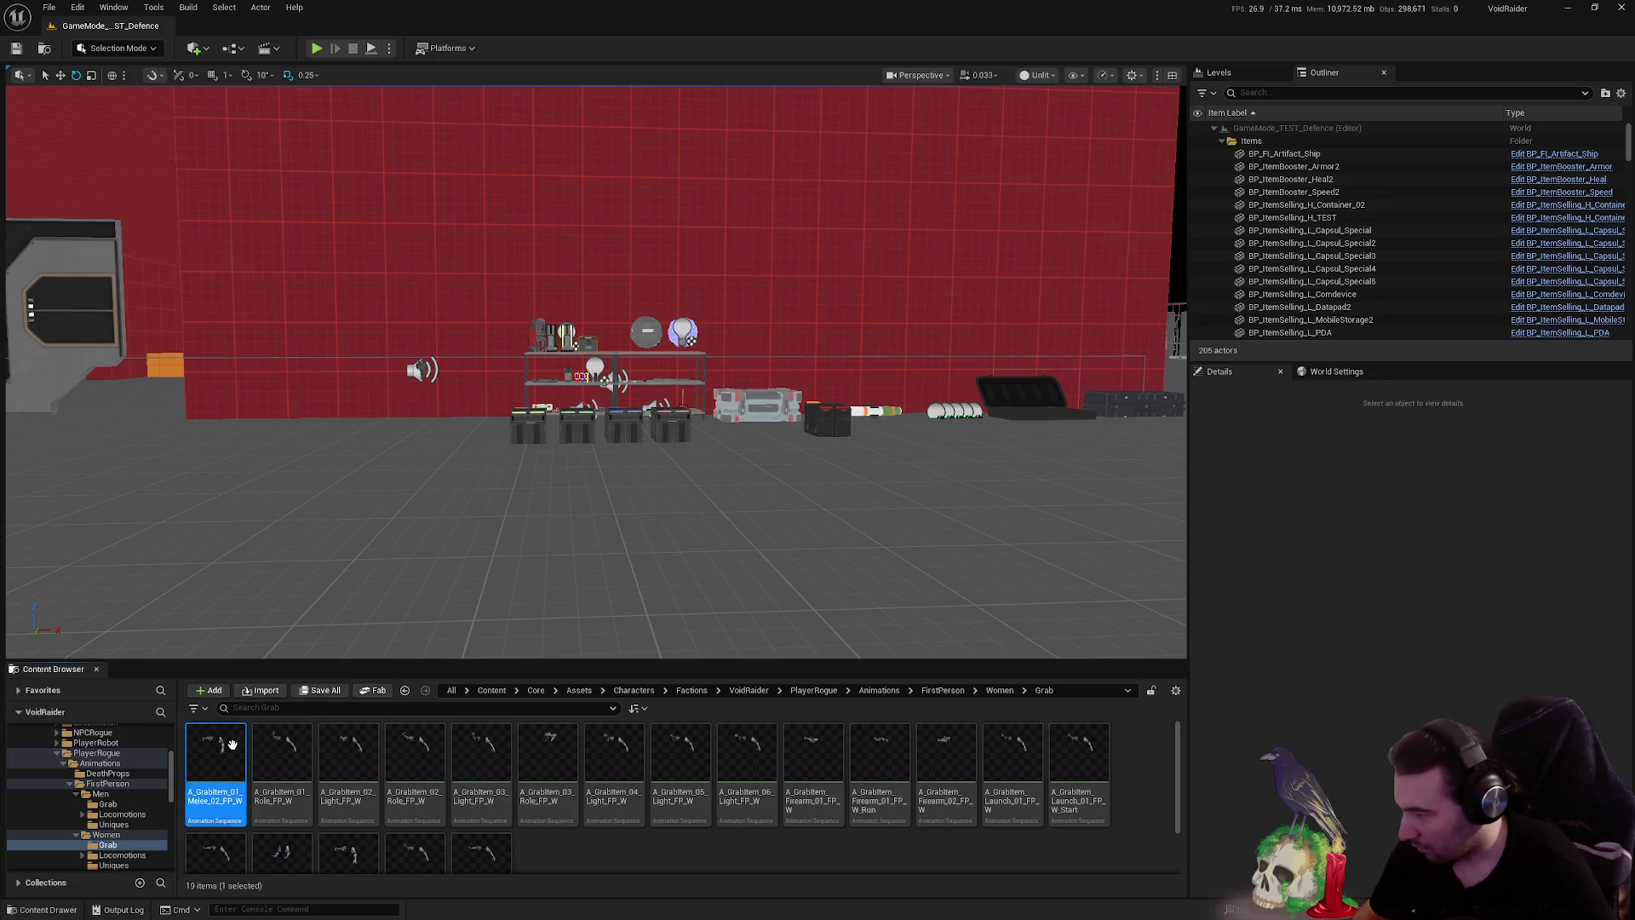
key(F2)
key(Right)
key(Right)
key(Right)
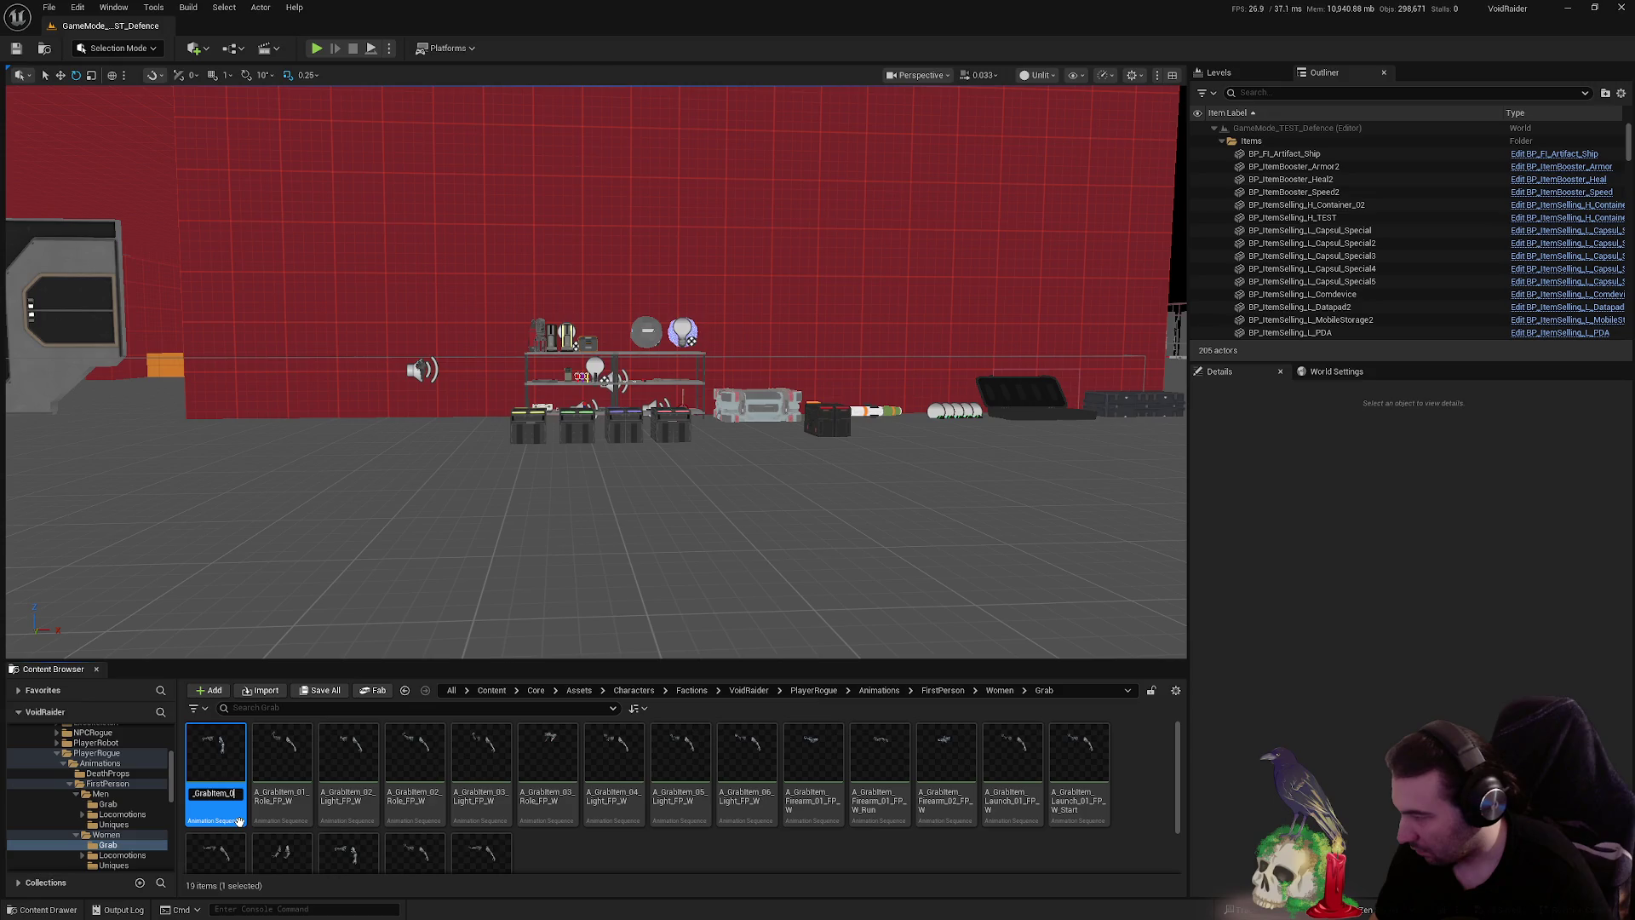
key(BackSpace)
key(BackSpace)
key(BackSpace)
key(Right)
key(Right)
key(Right)
text(_01)
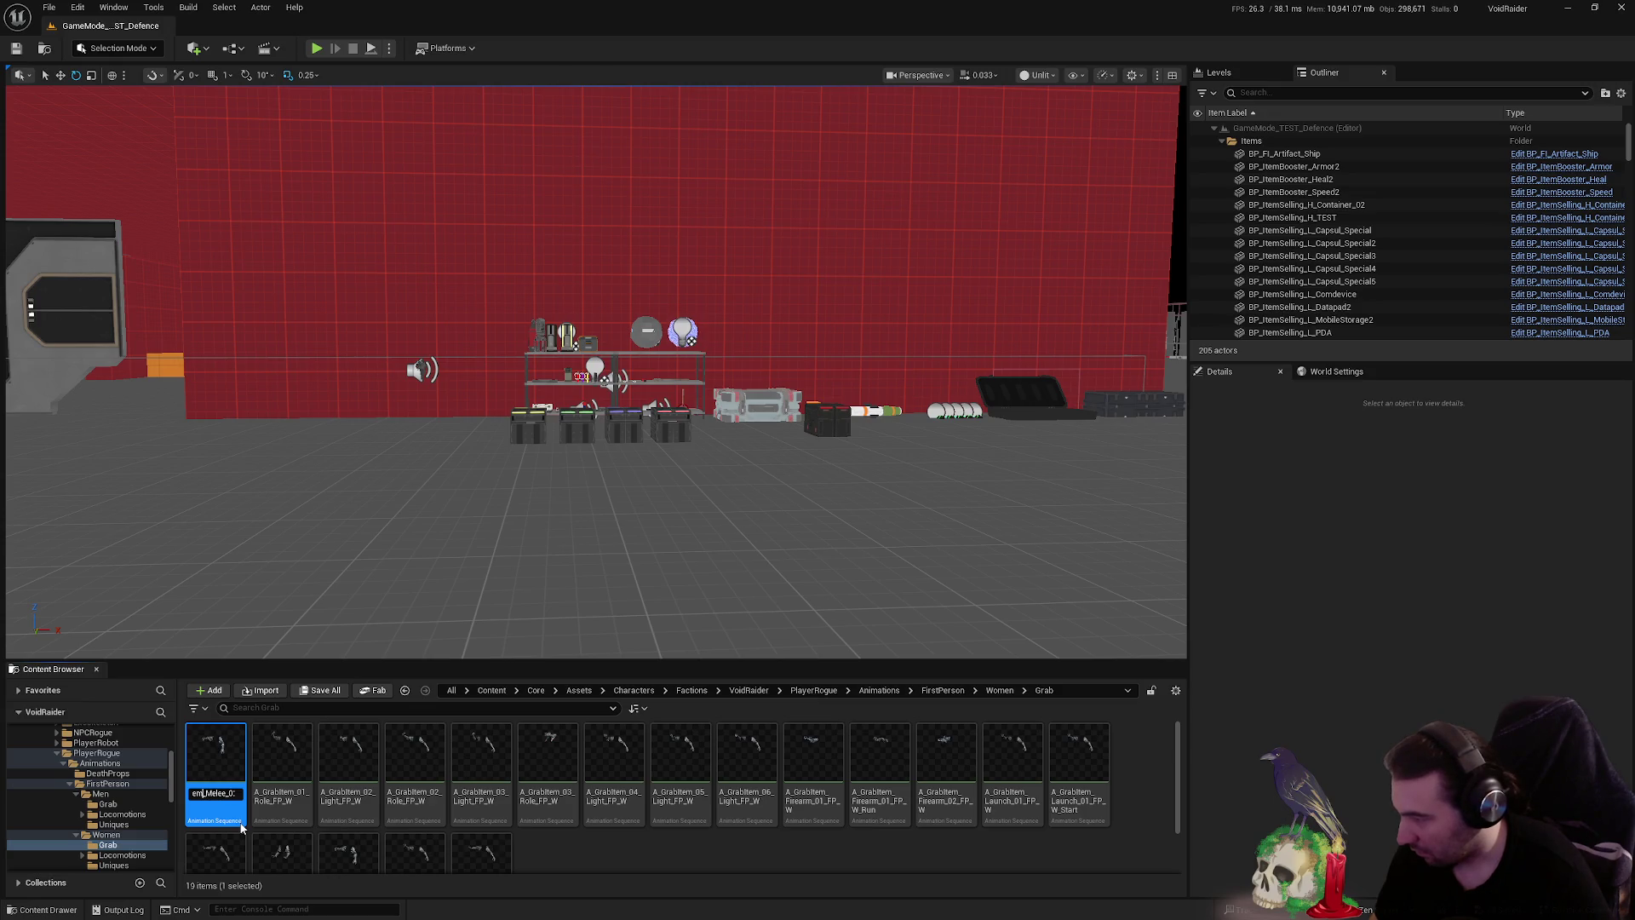
key(Return)
- Rename the 01 Role grab animation to Role_01
click(225, 770)
key(F2)
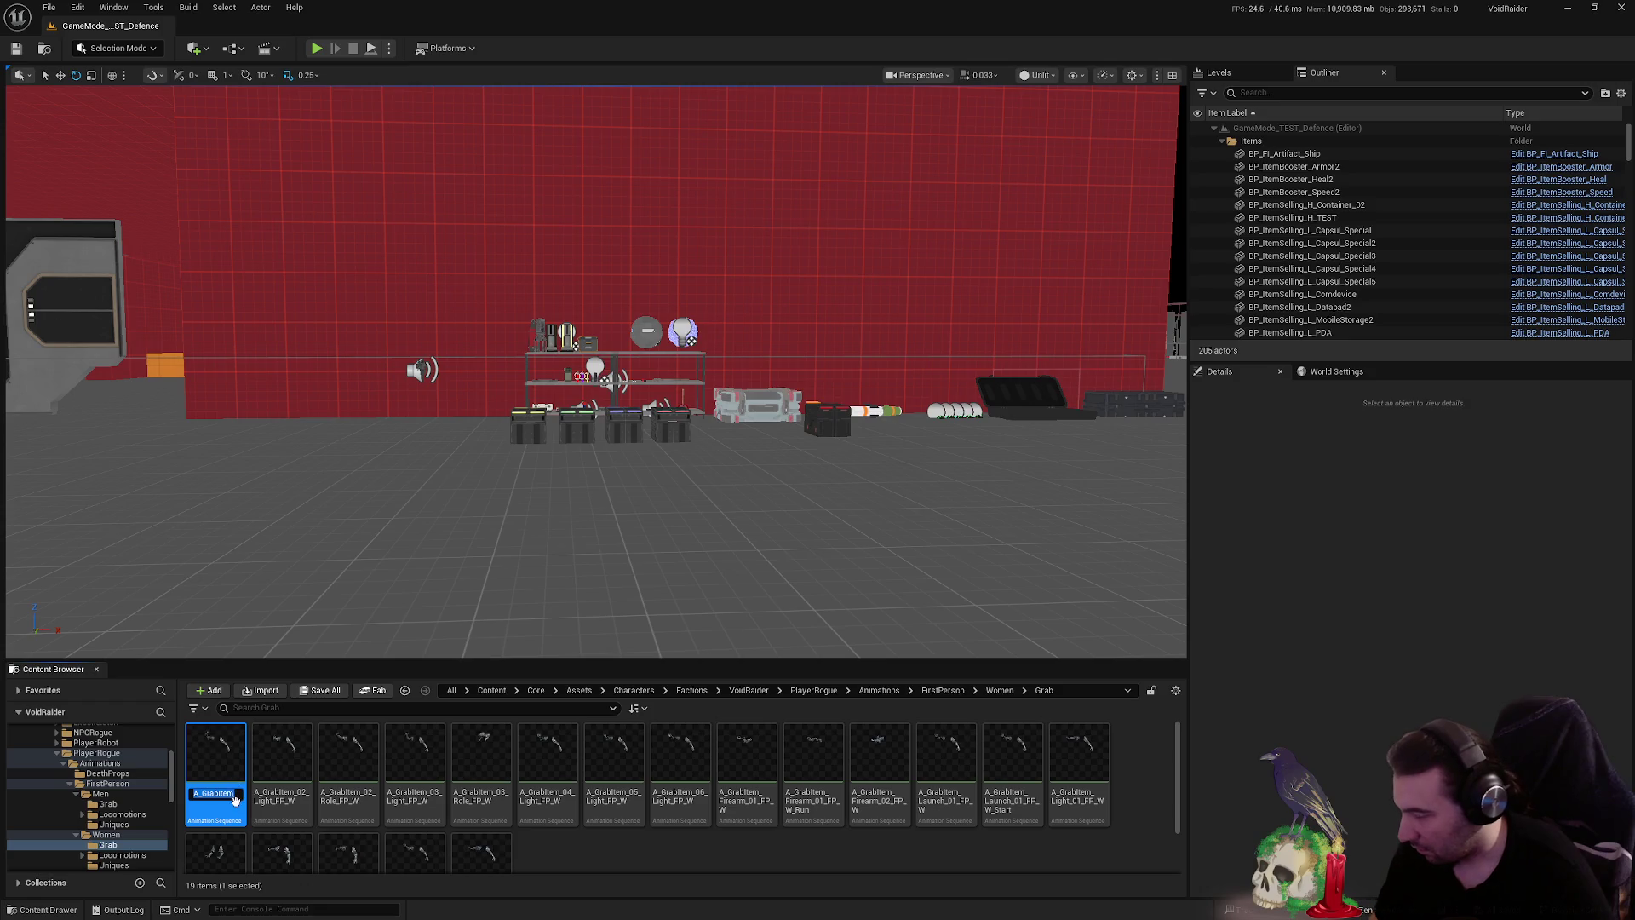
key(Right)
key(Right)
key(Right)
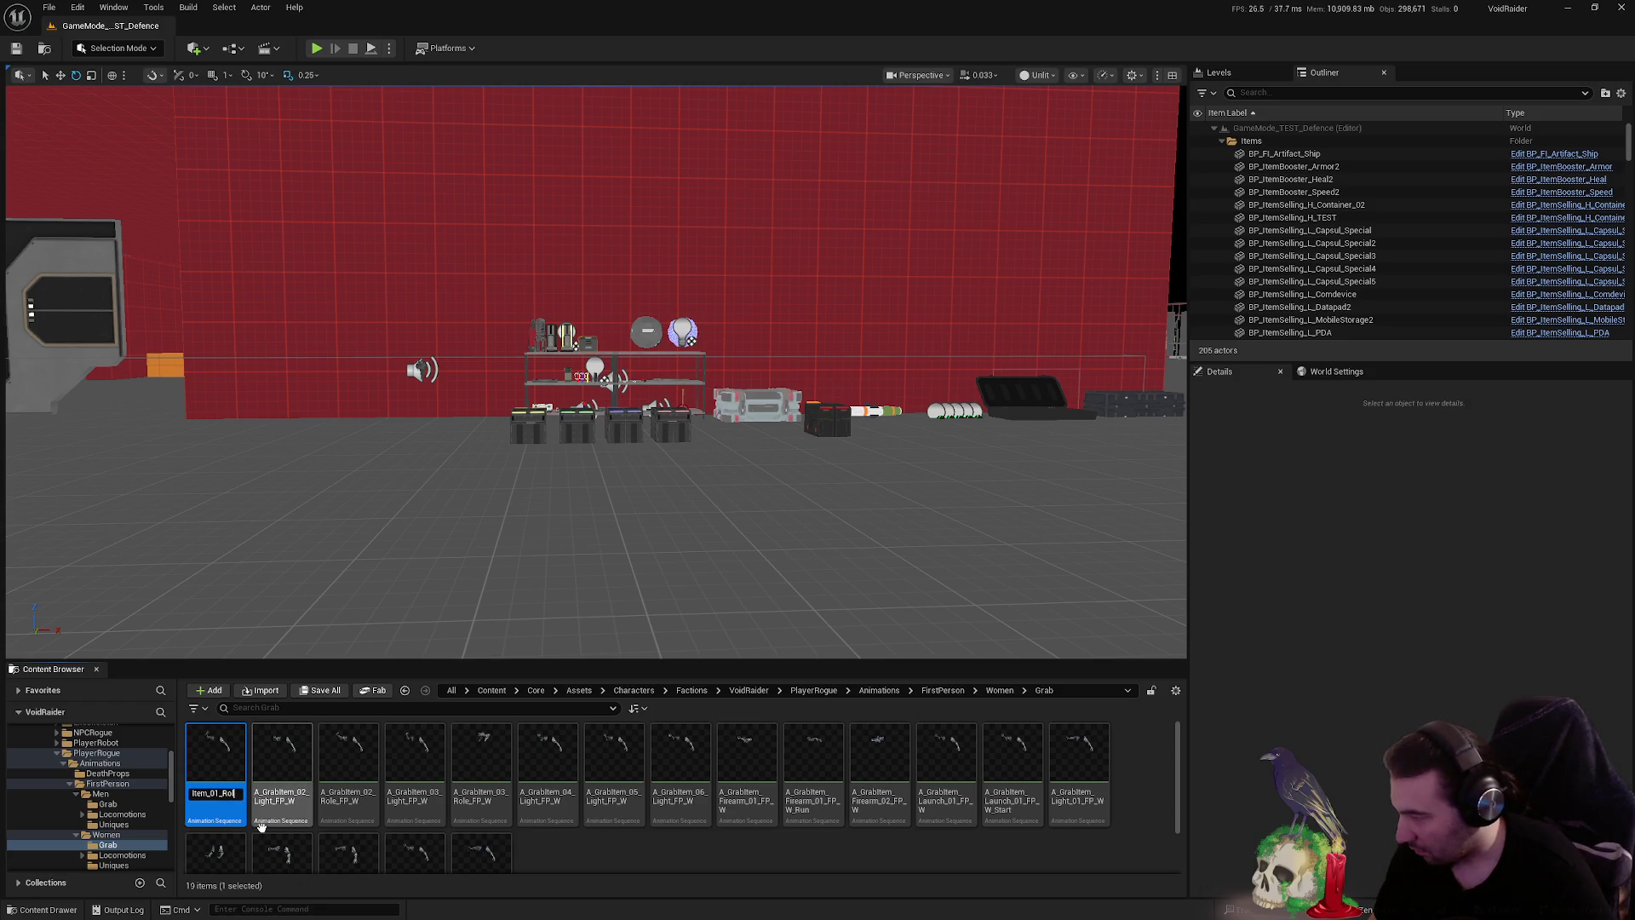
key(Right)
key(Right)
key(Right)
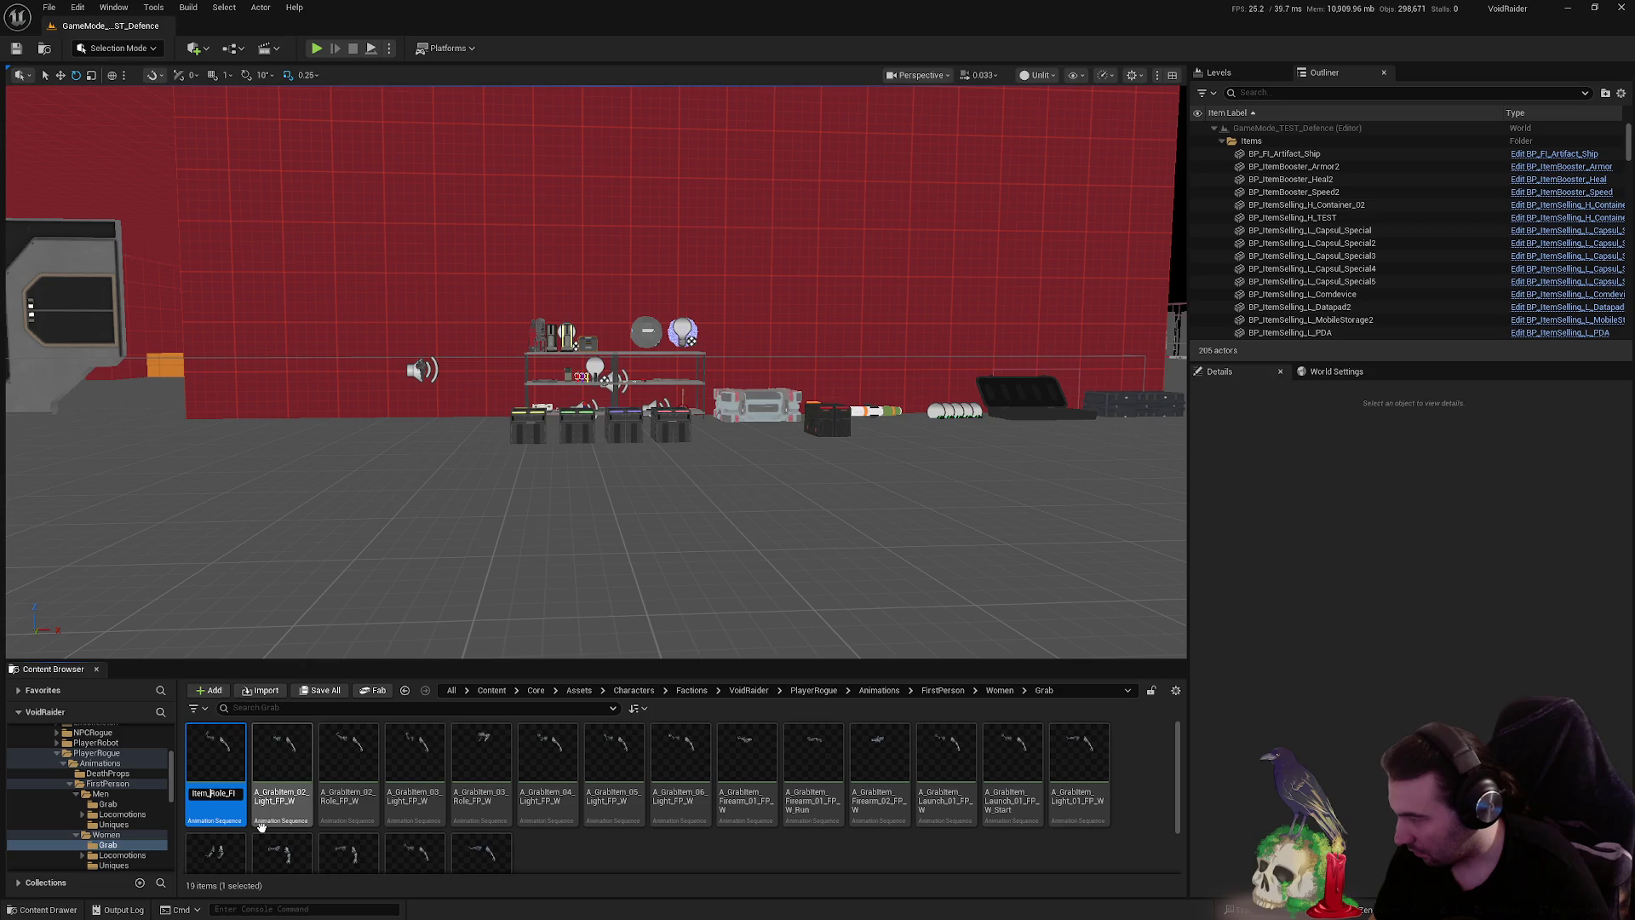
key(Right)
key(Right)
key(Right)
text(_01)
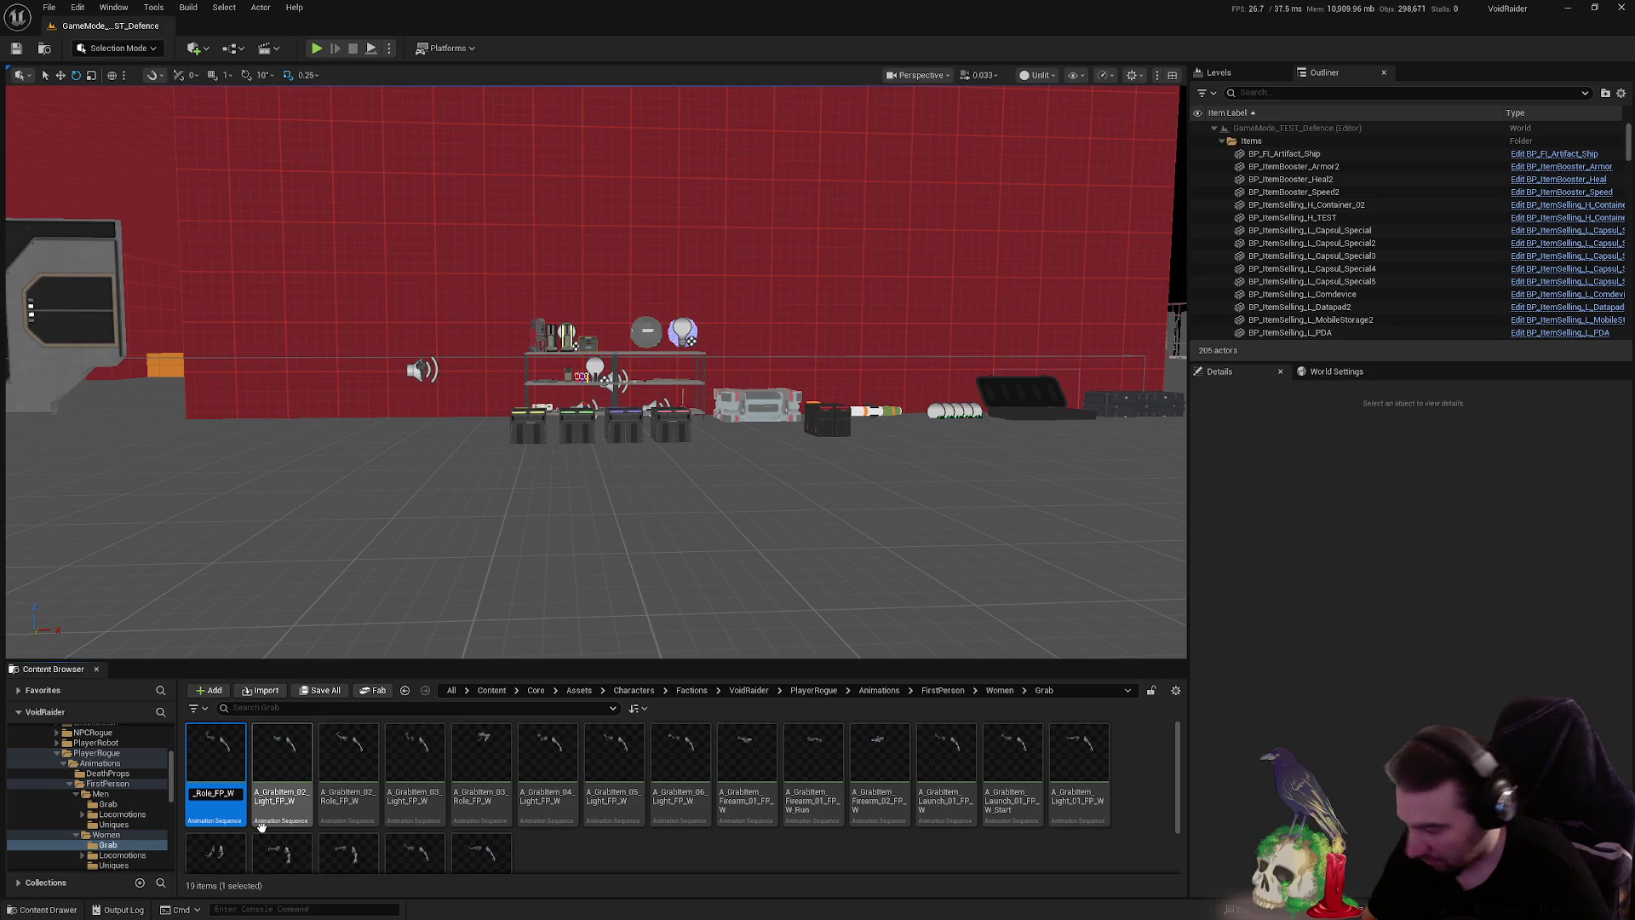
key(Return)
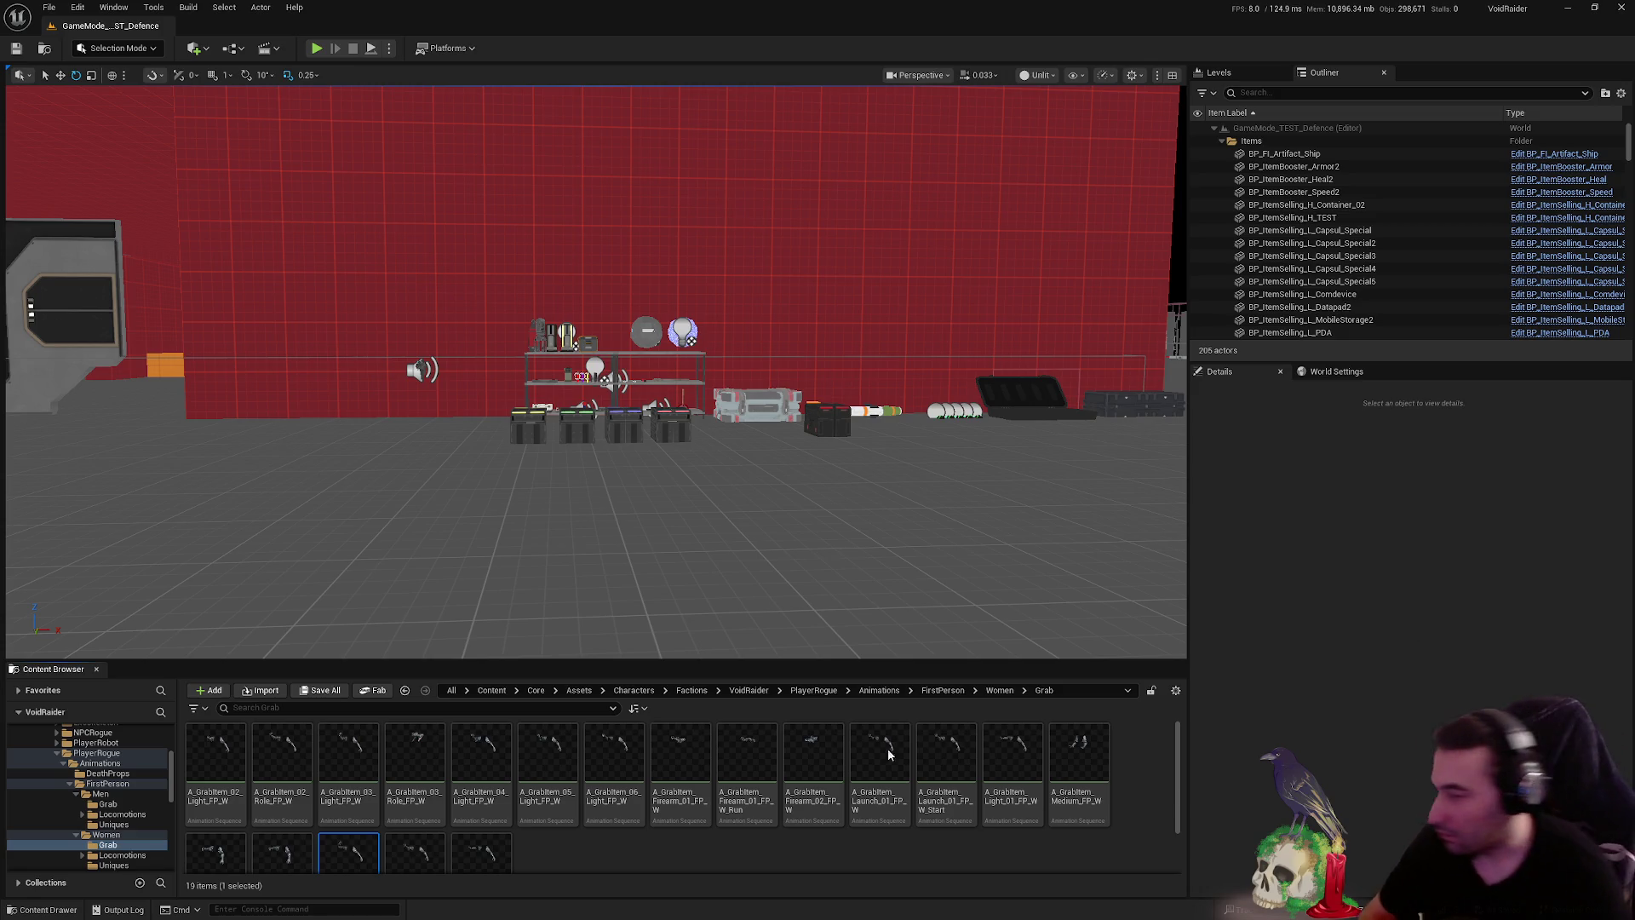
- Rename the 02 Light and 02 Role animations so 02 follows the type
click(226, 771)
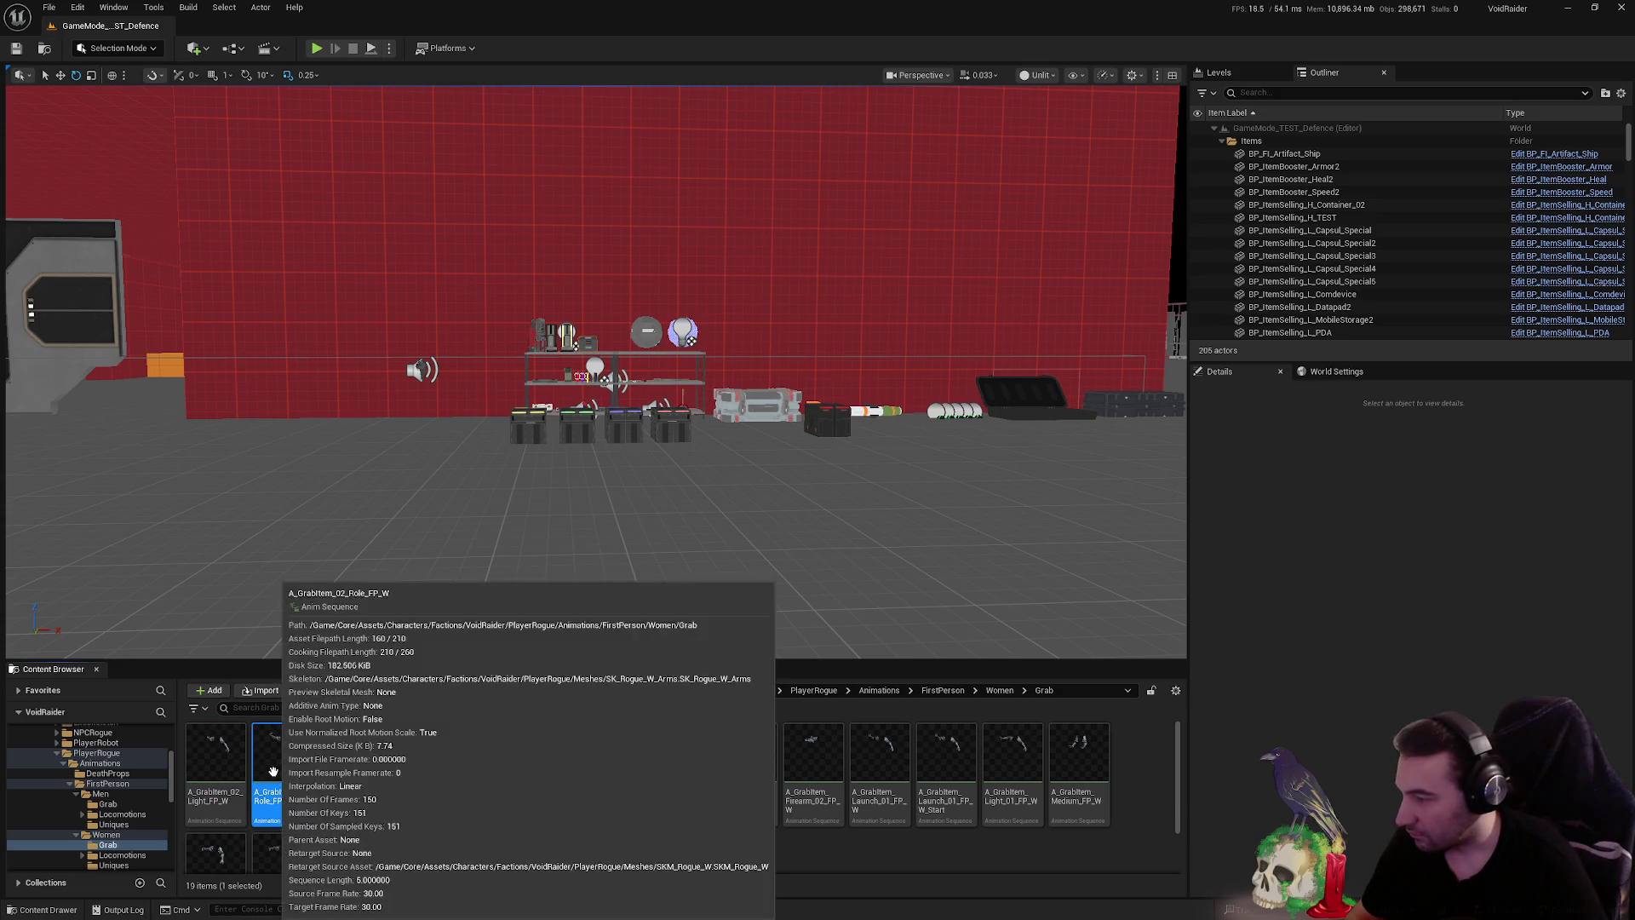
key(F2)
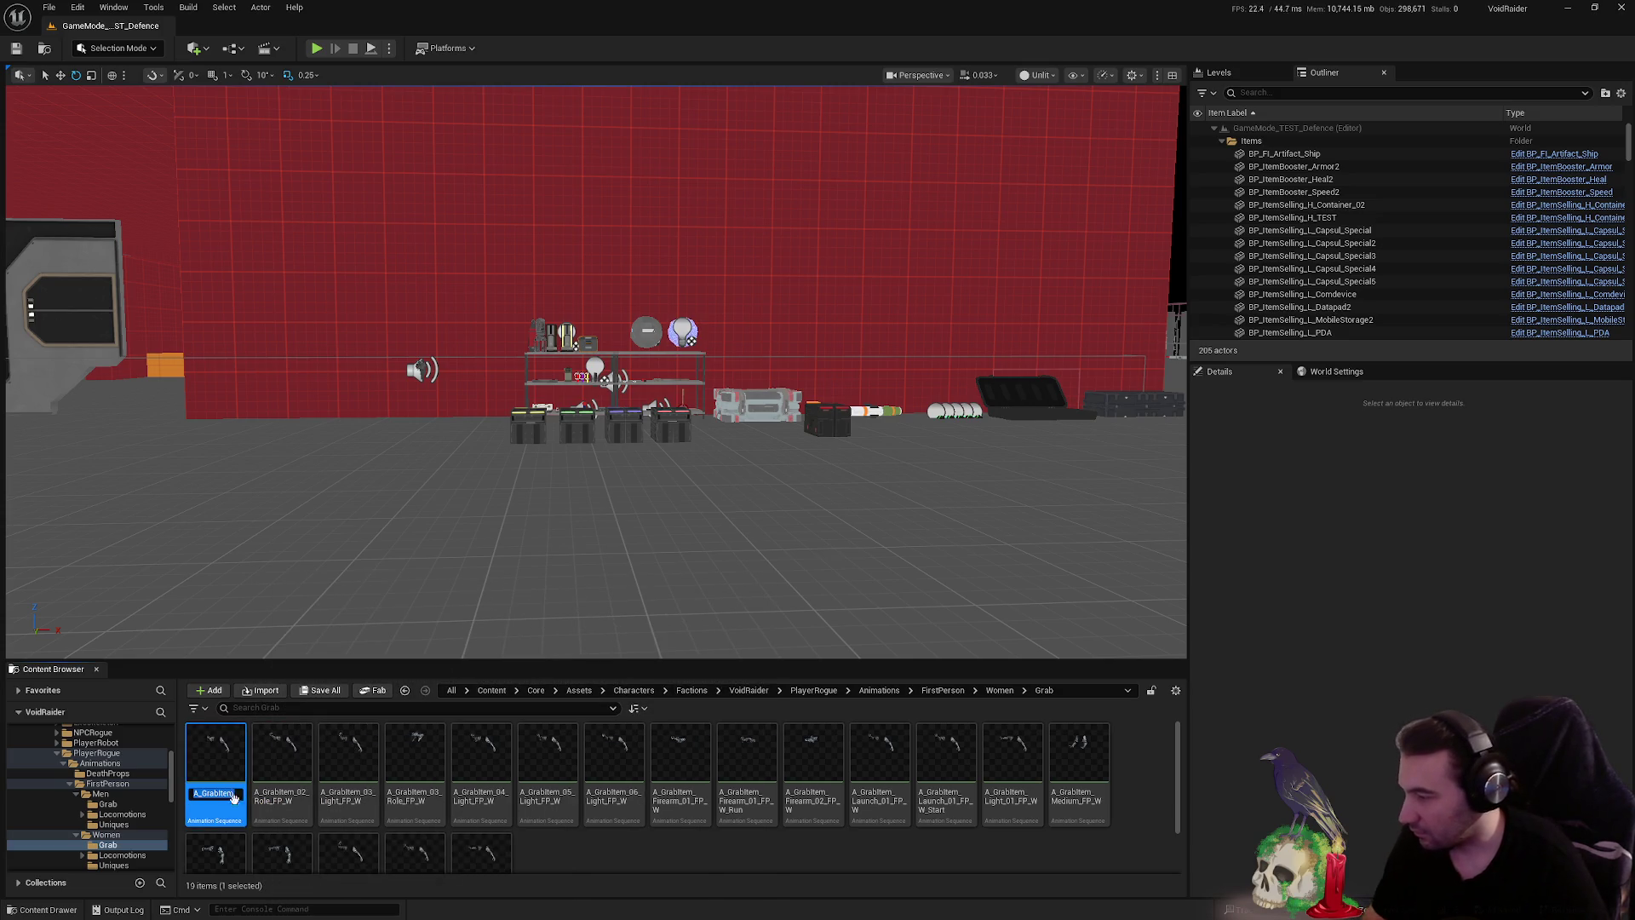
key(Left)
key(Left)
key(Left)
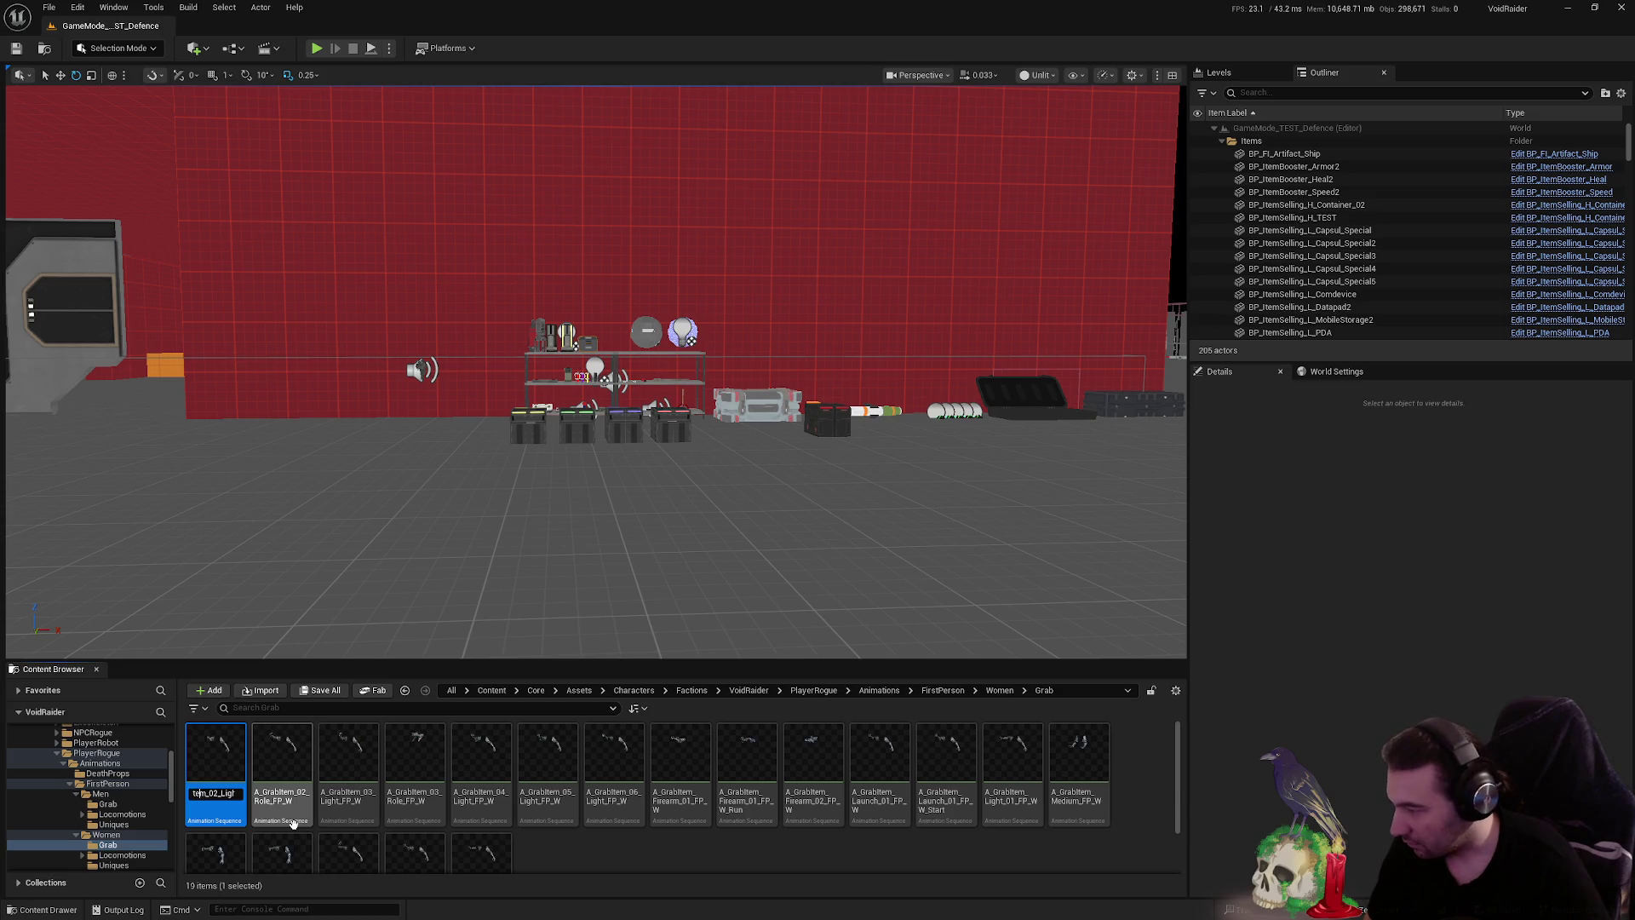
key(Delete)
key(Delete)
key(Delete)
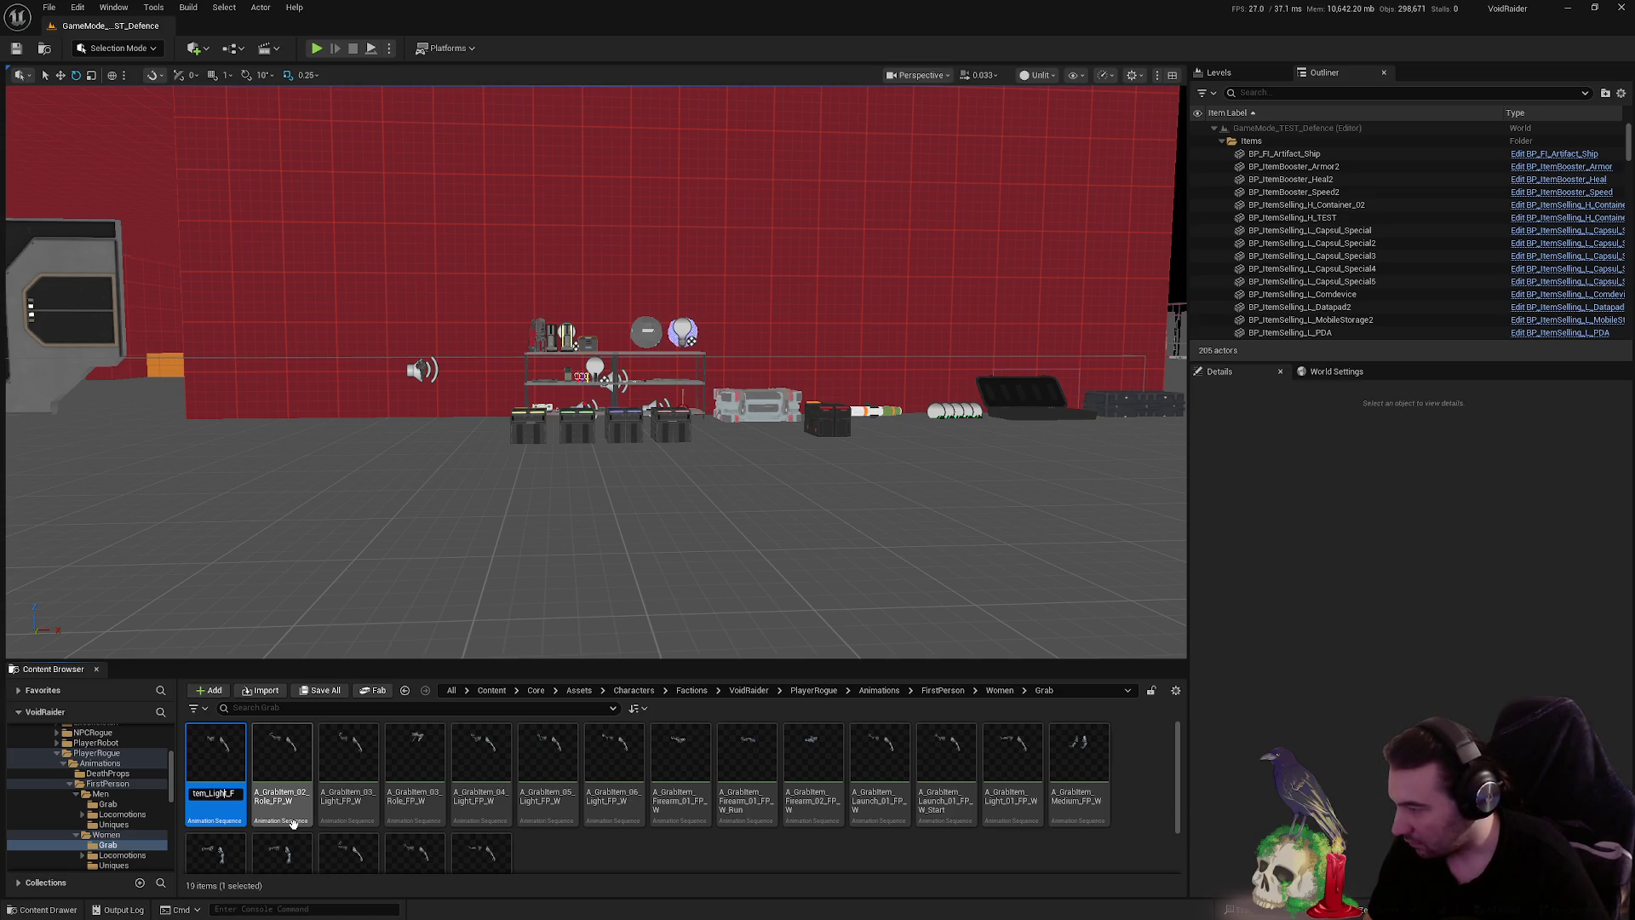
key(Right)
key(Right)
key(Right)
text(02_)
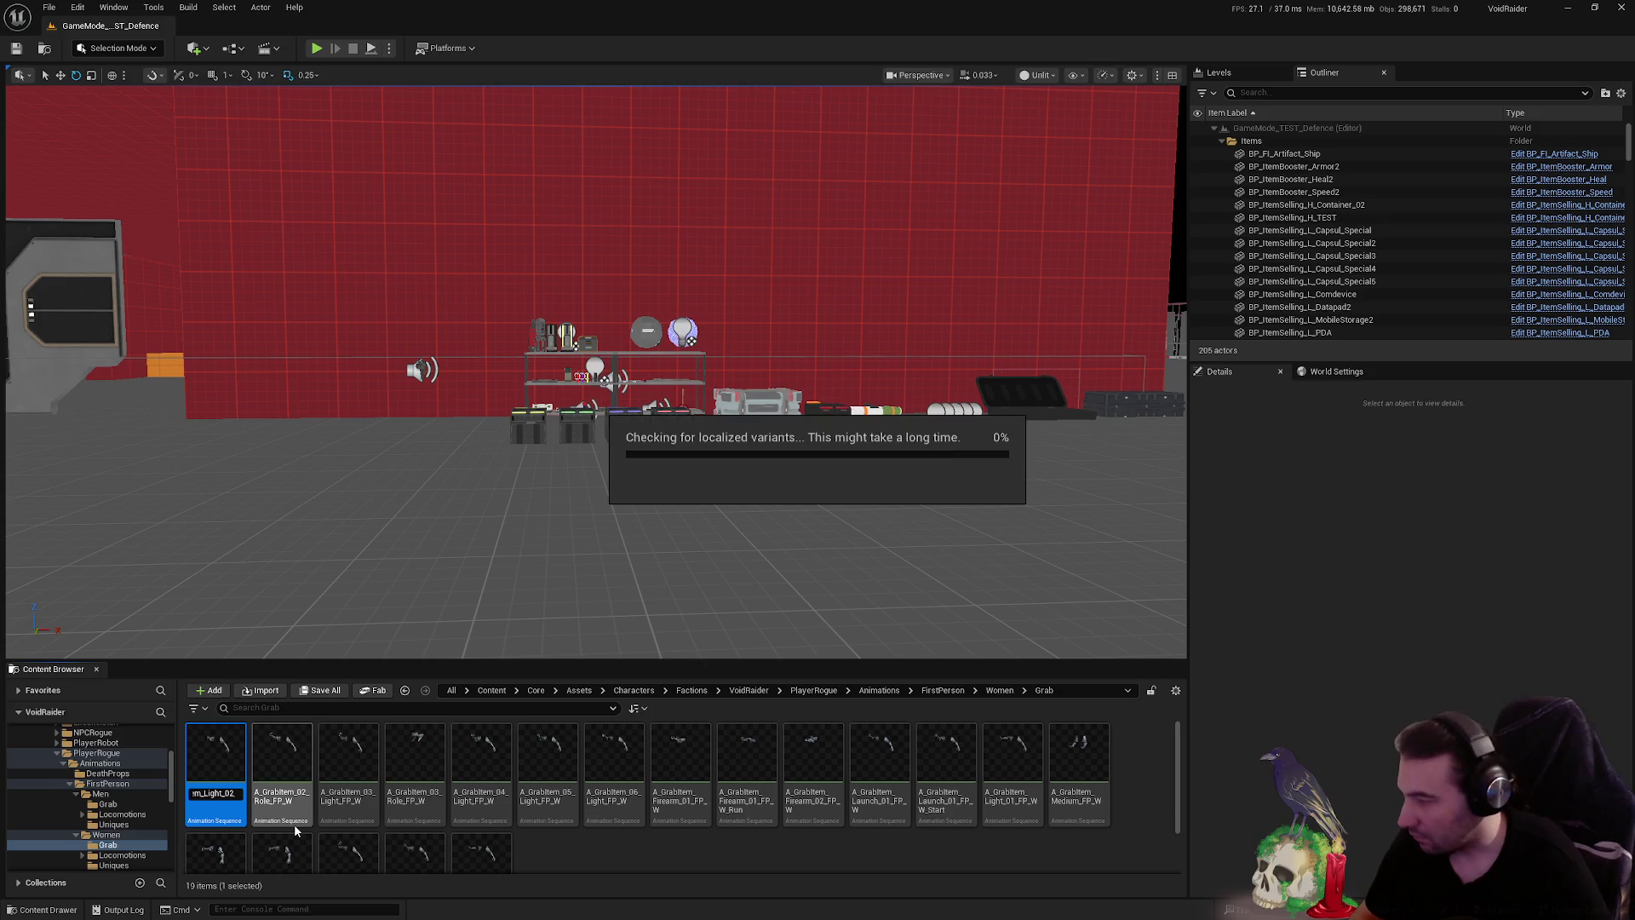
key(Return)
key(F2)
key(Home)
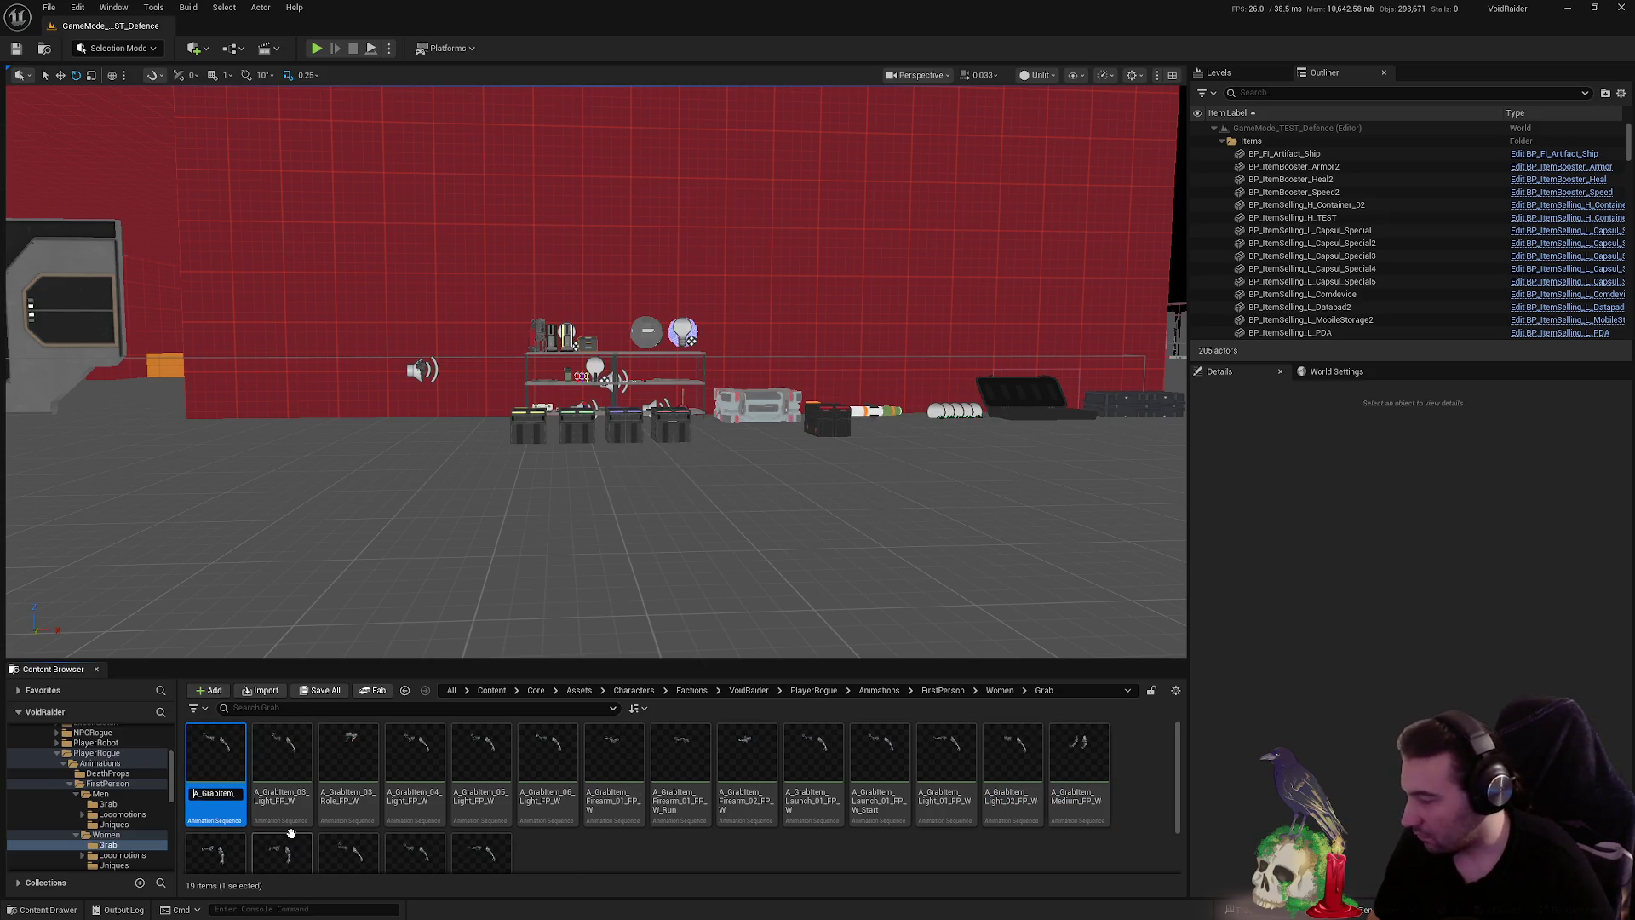
key(Right)
key(Right)
key(Right)
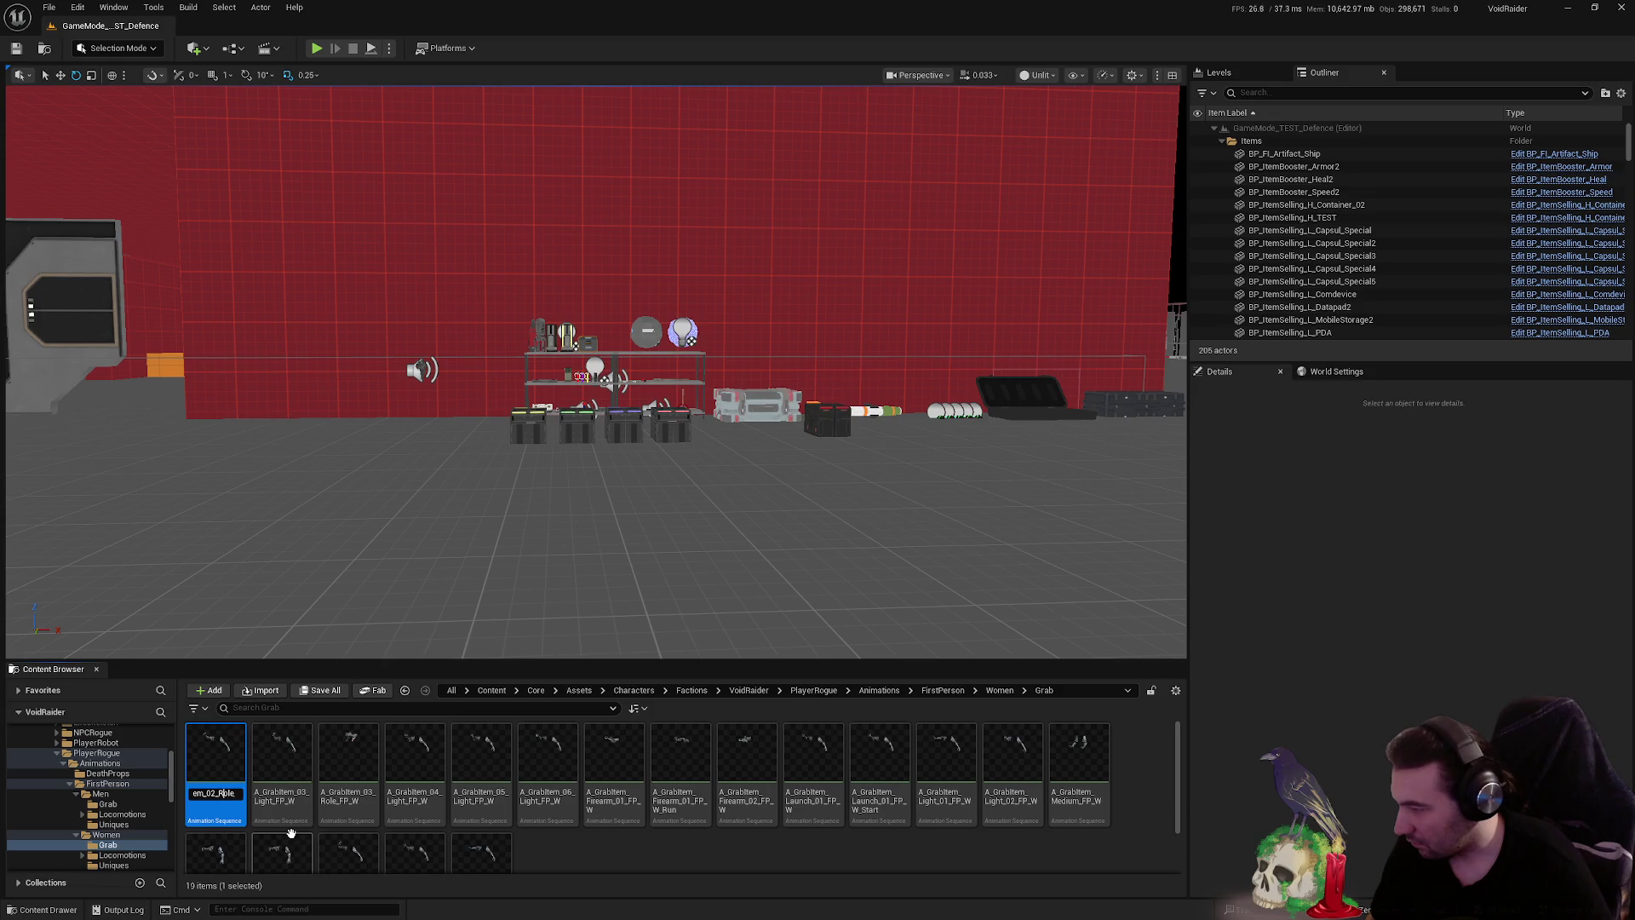
key(BackSpace)
key(BackSpace)
key(BackSpace)
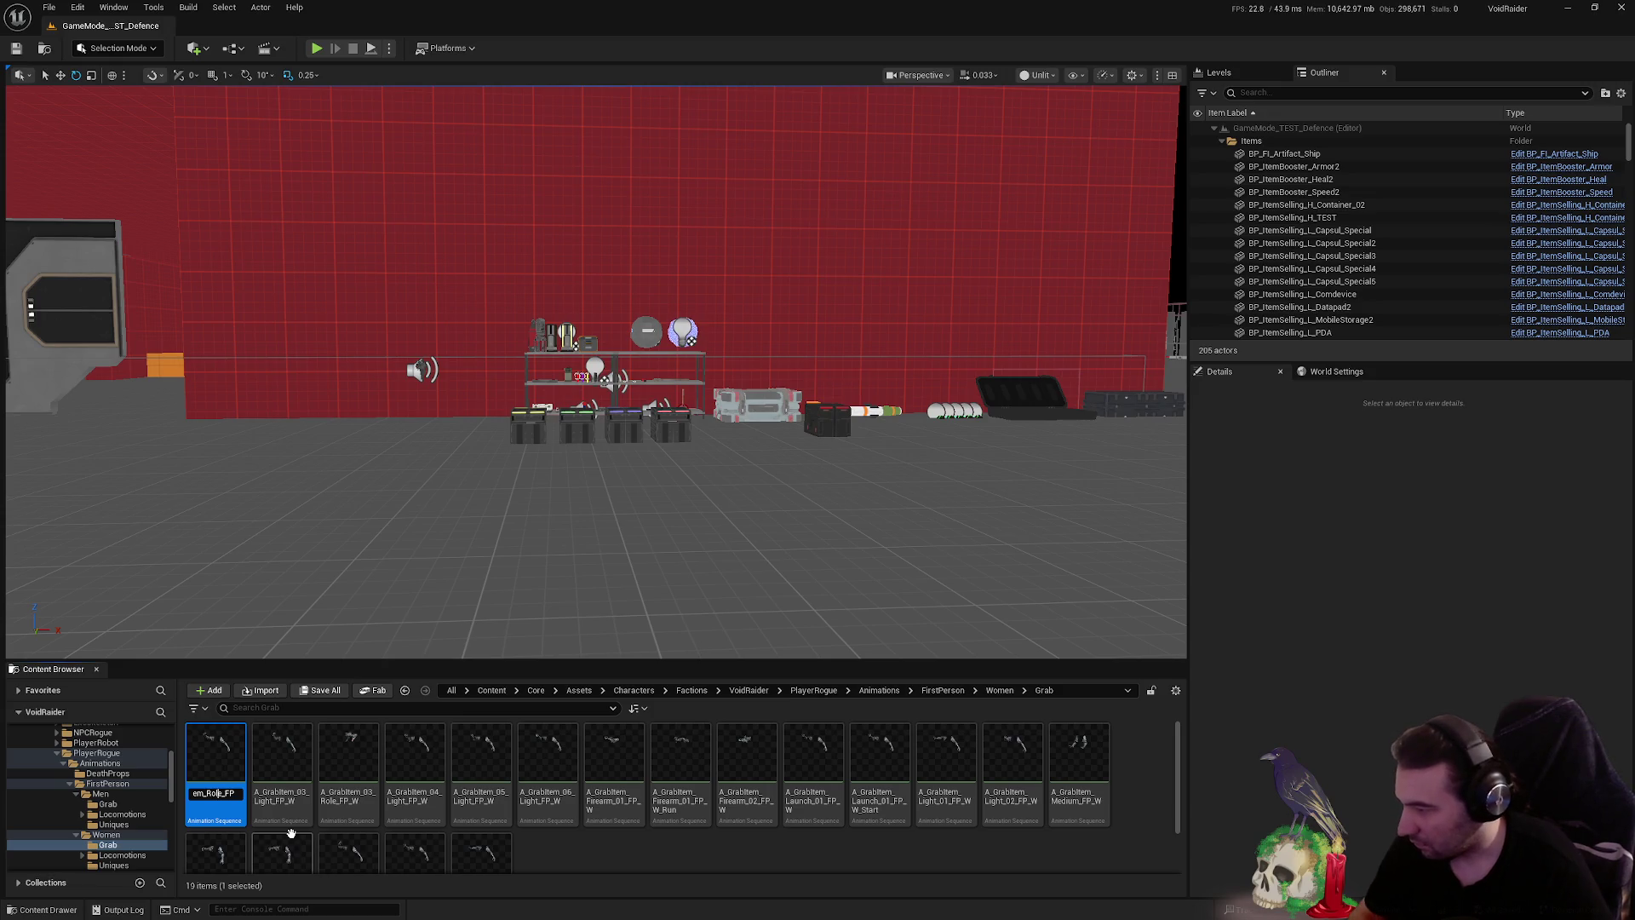
key(Return)
- Rename the 03 animations to Light_03 and Role_03
key(F2)
key(End)
key(ctrl+Left)
text(03_)
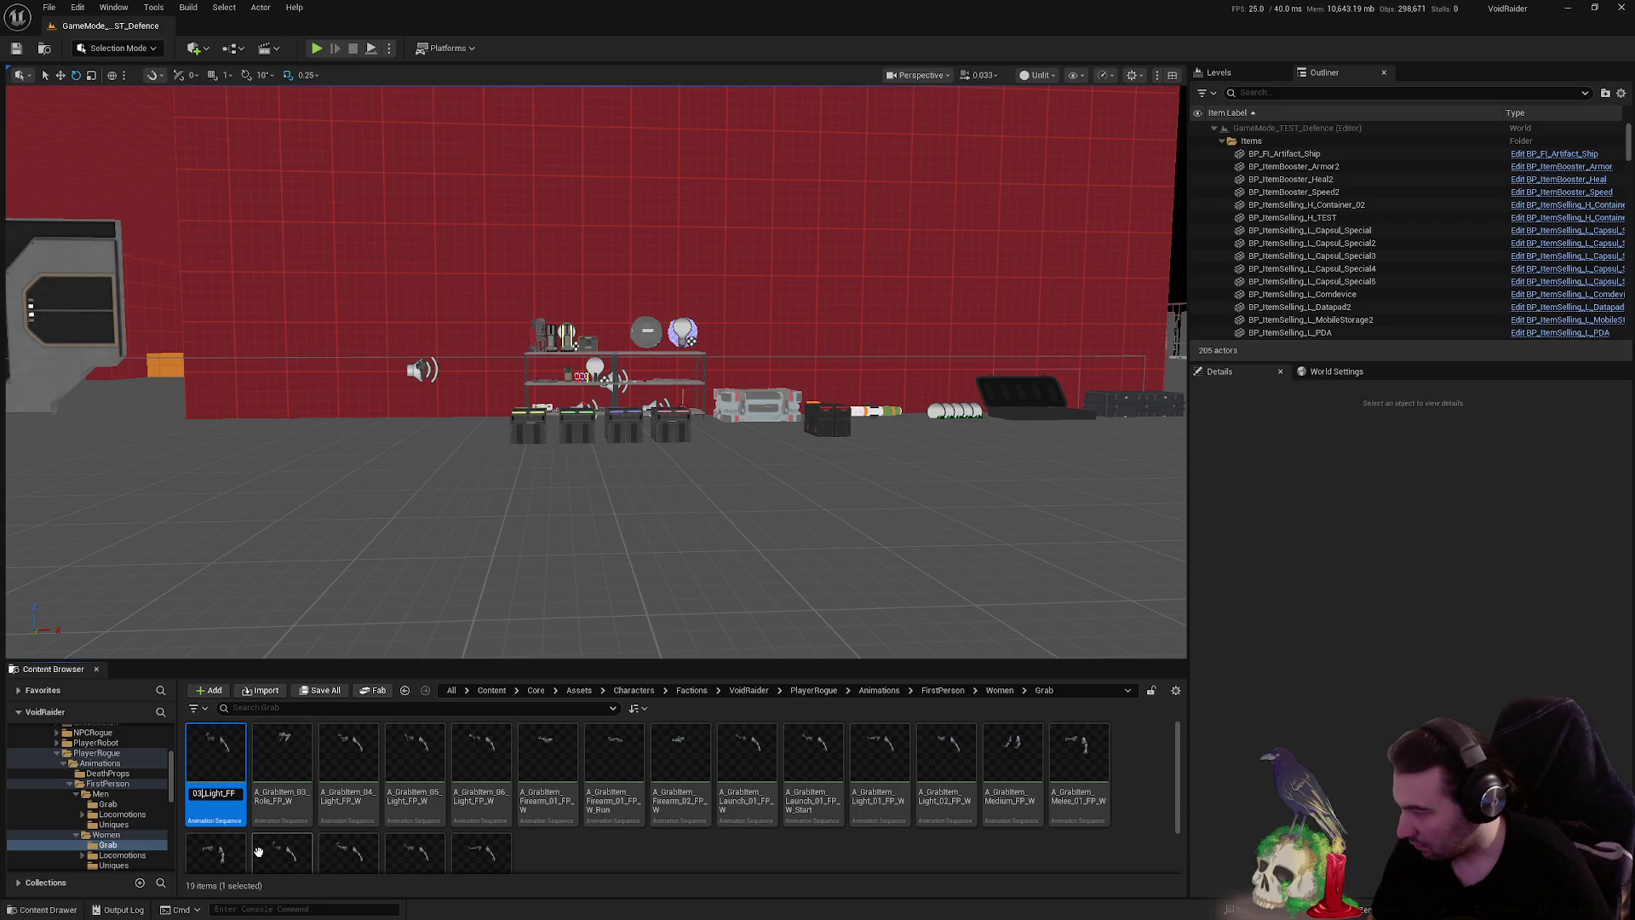
key(BackSpace)
key(BackSpace)
key(BackSpace)
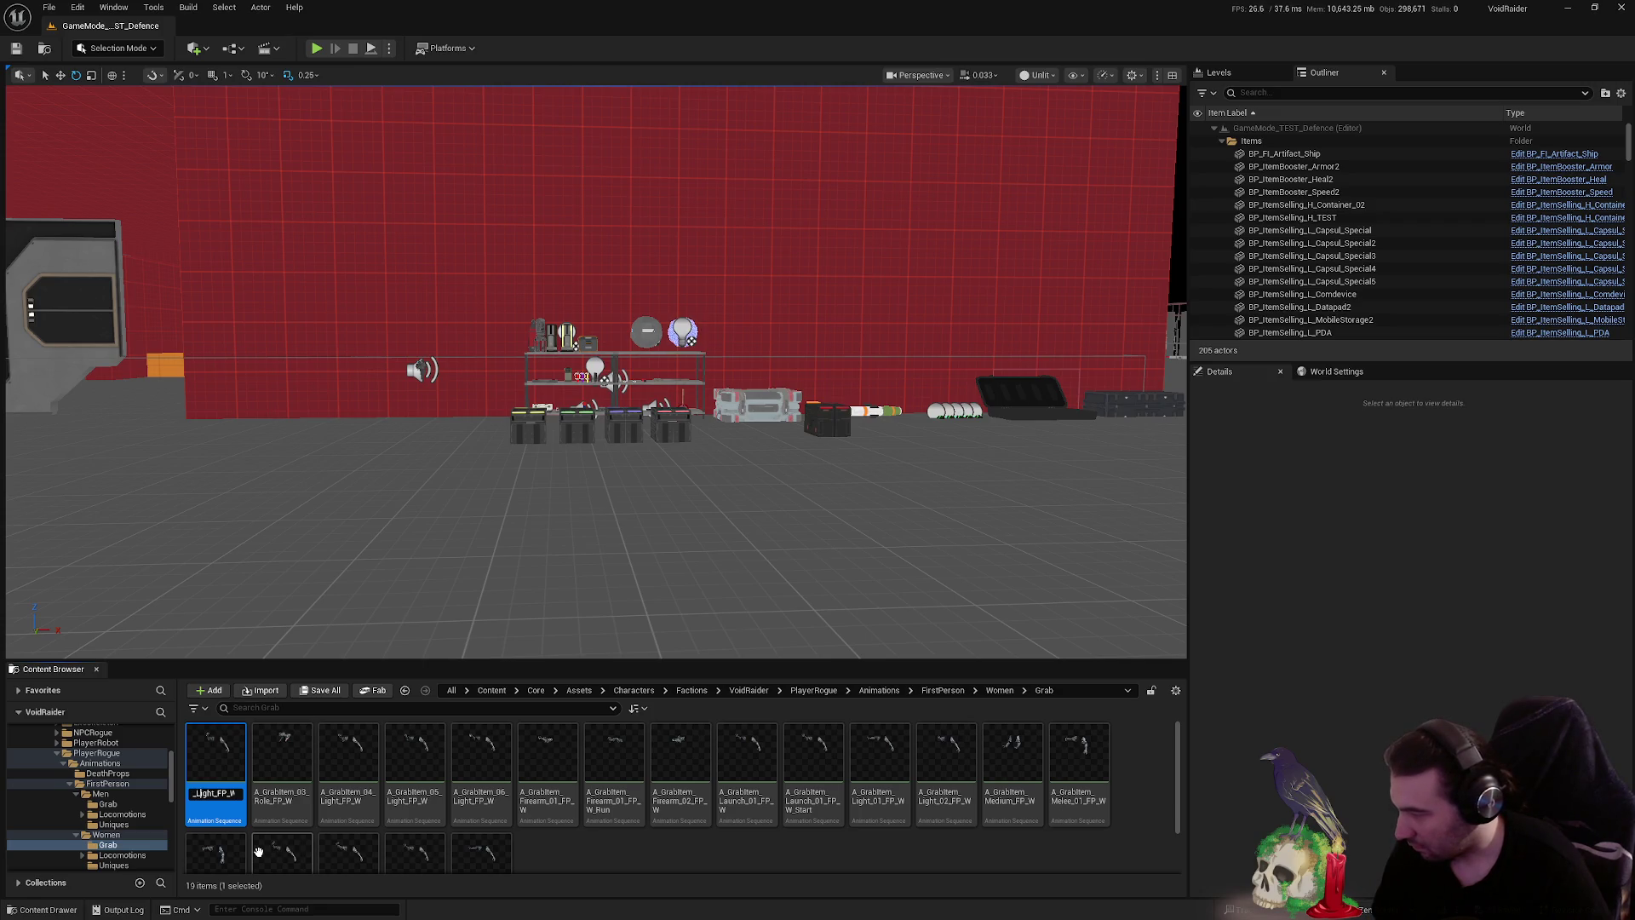
key(Return)
key(Home)
key(F2)
key(Home)
key(End)
key(BackSpace)
key(BackSpace)
key(BackSpace)
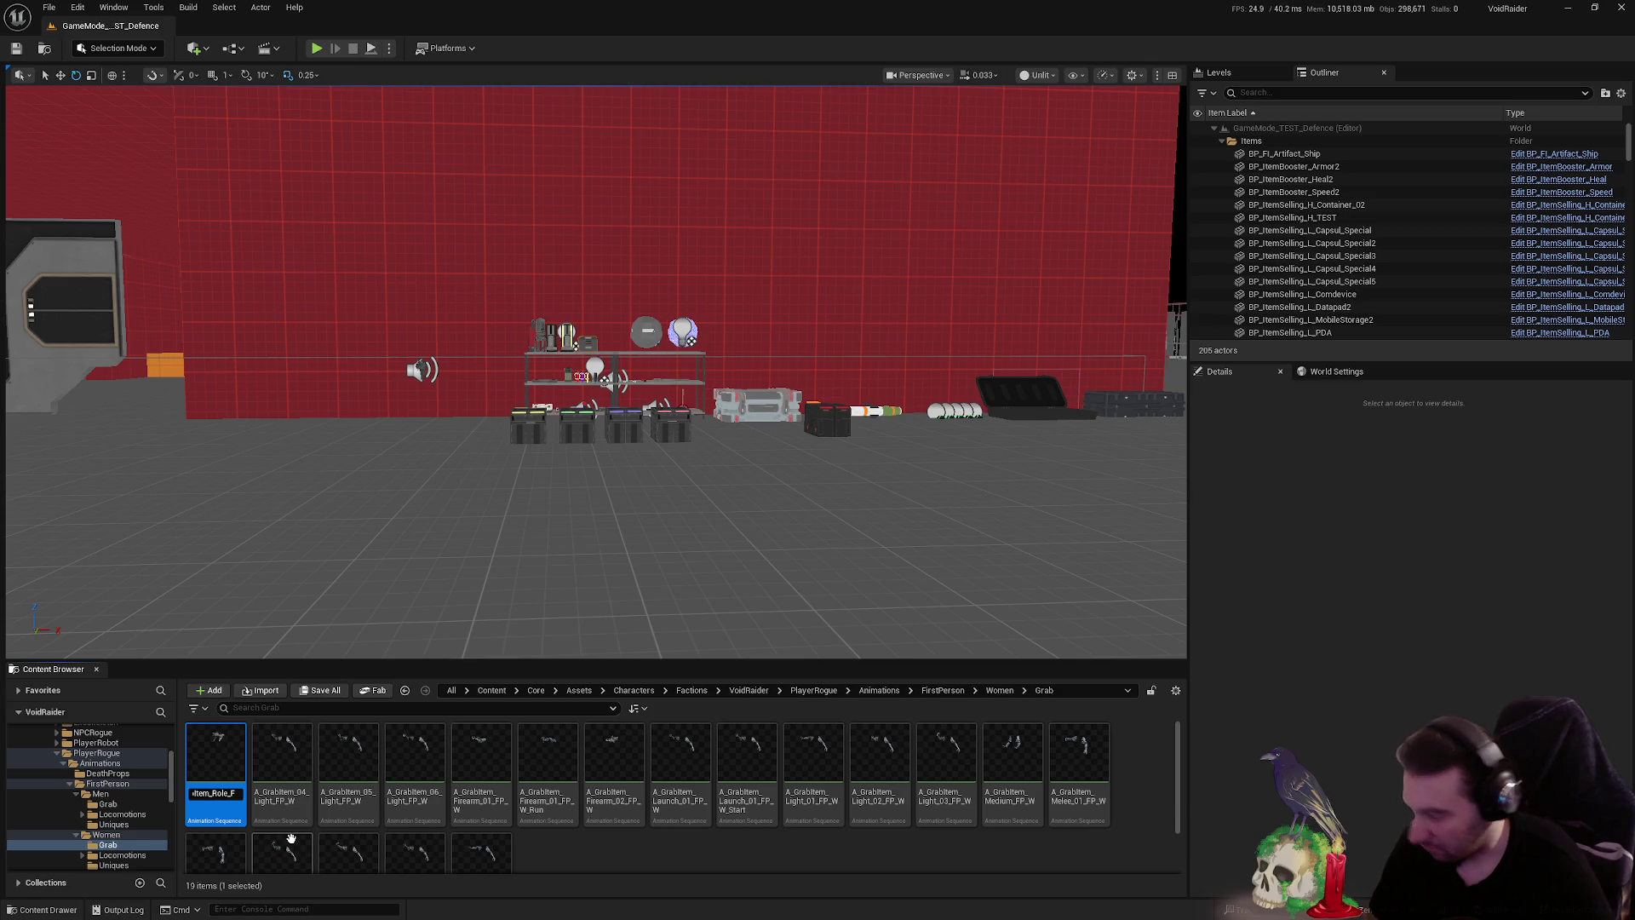
text(03_)
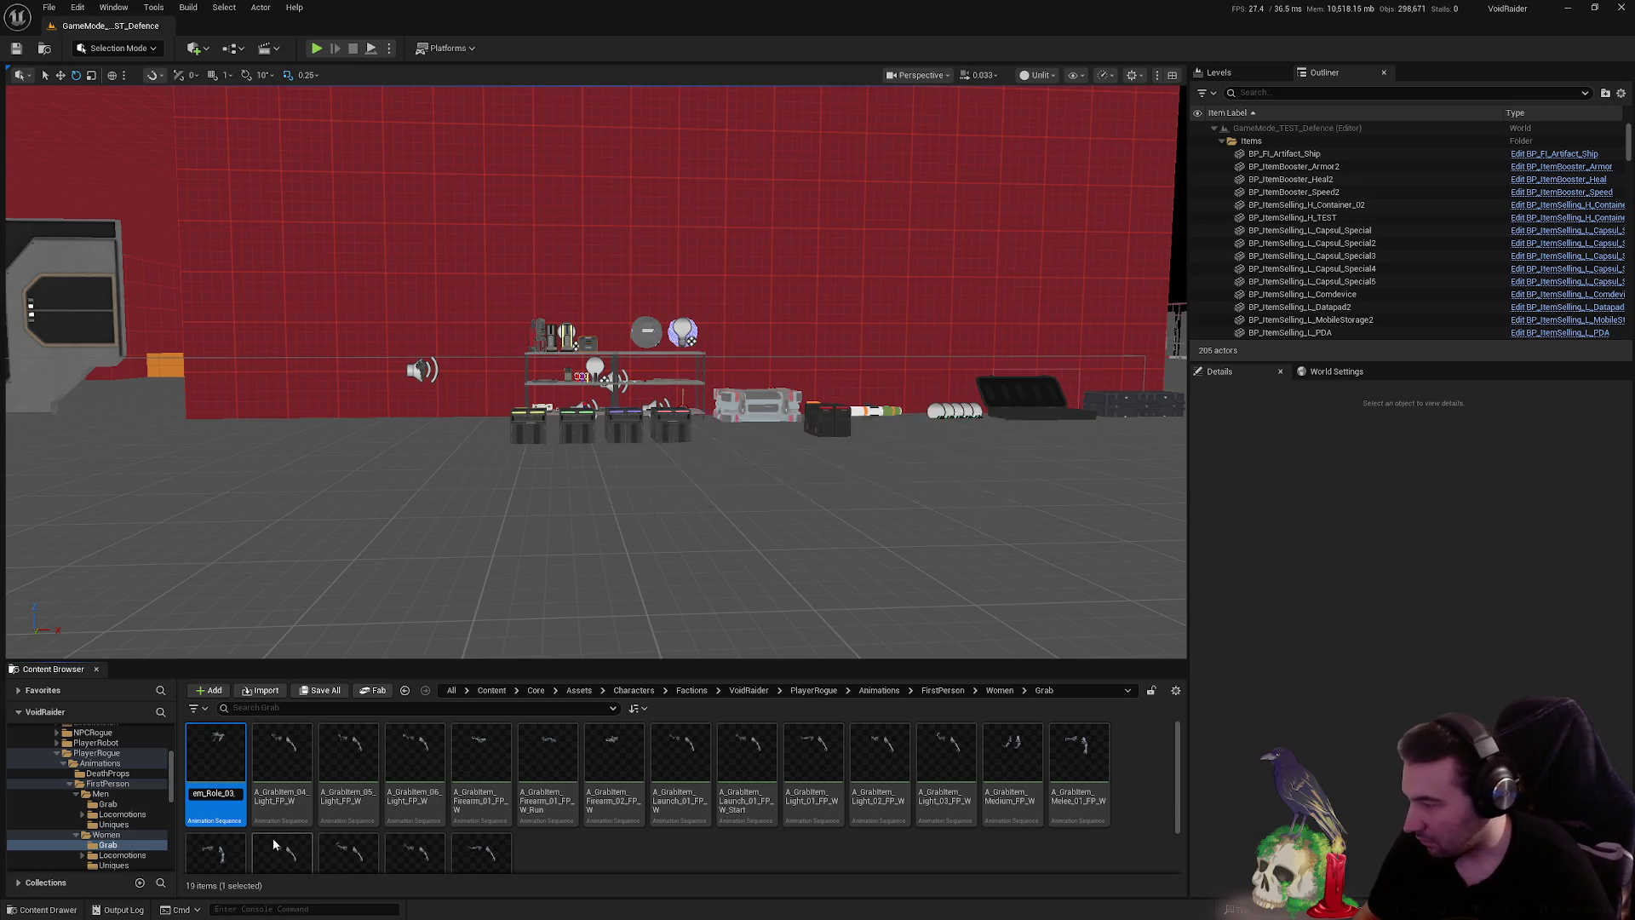
key(Return)
- Rename the 04 and 05 Light animations to Light_04 and Light_05
click(245, 820)
key(F2)
key(Right)
key(Right)
key(Right)
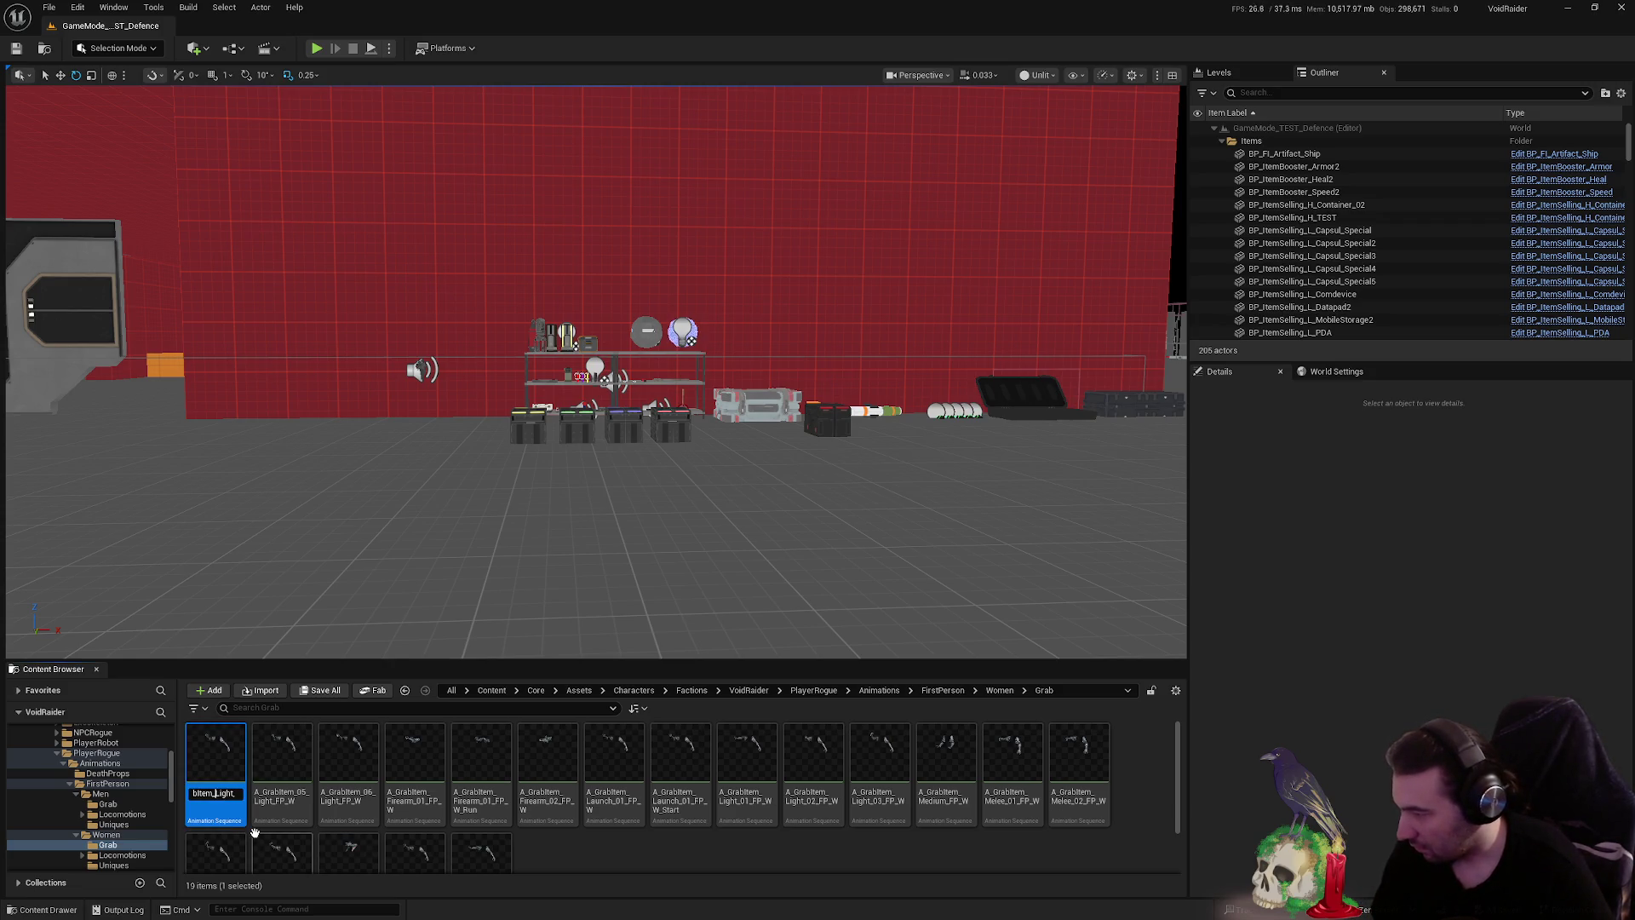
text(_04)
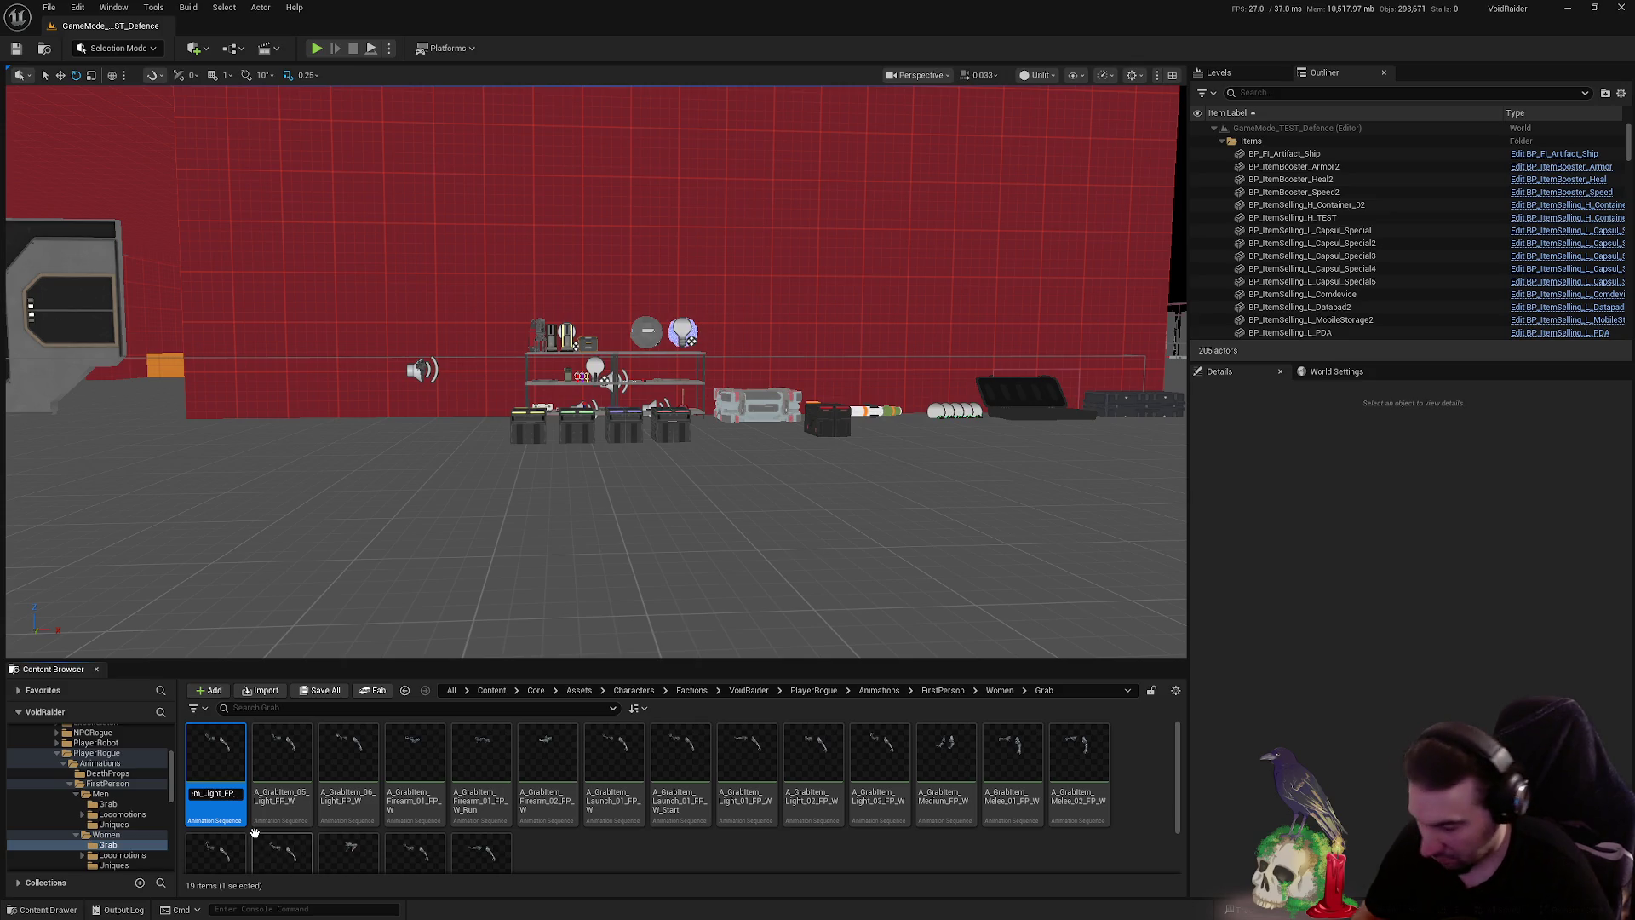
key(Return)
click(230, 814)
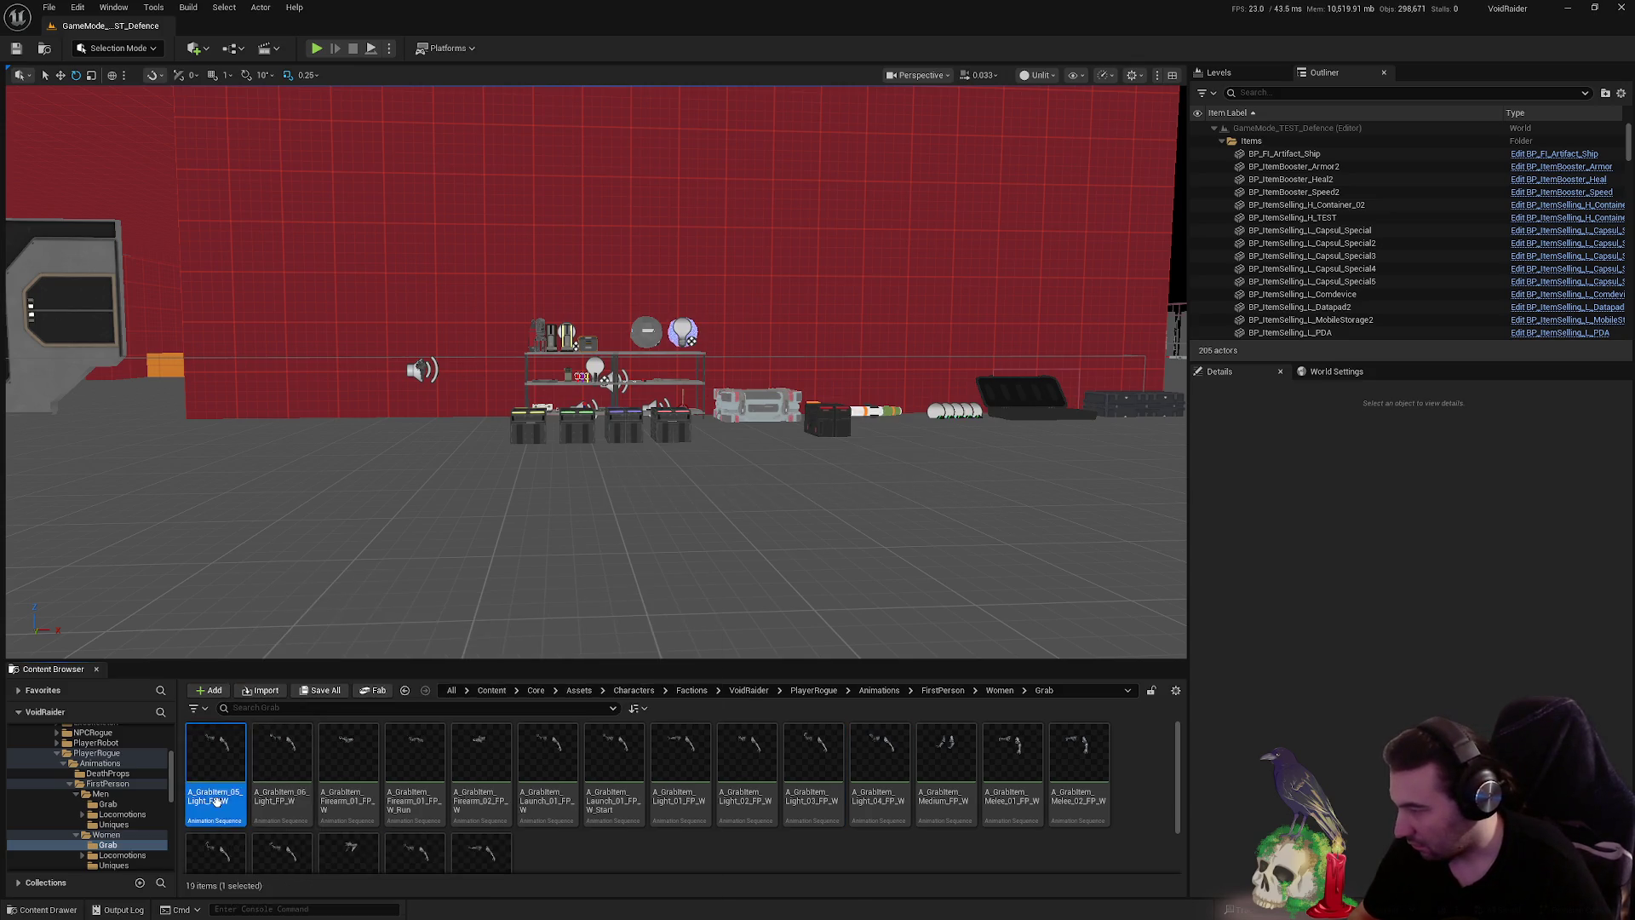
key(F2)
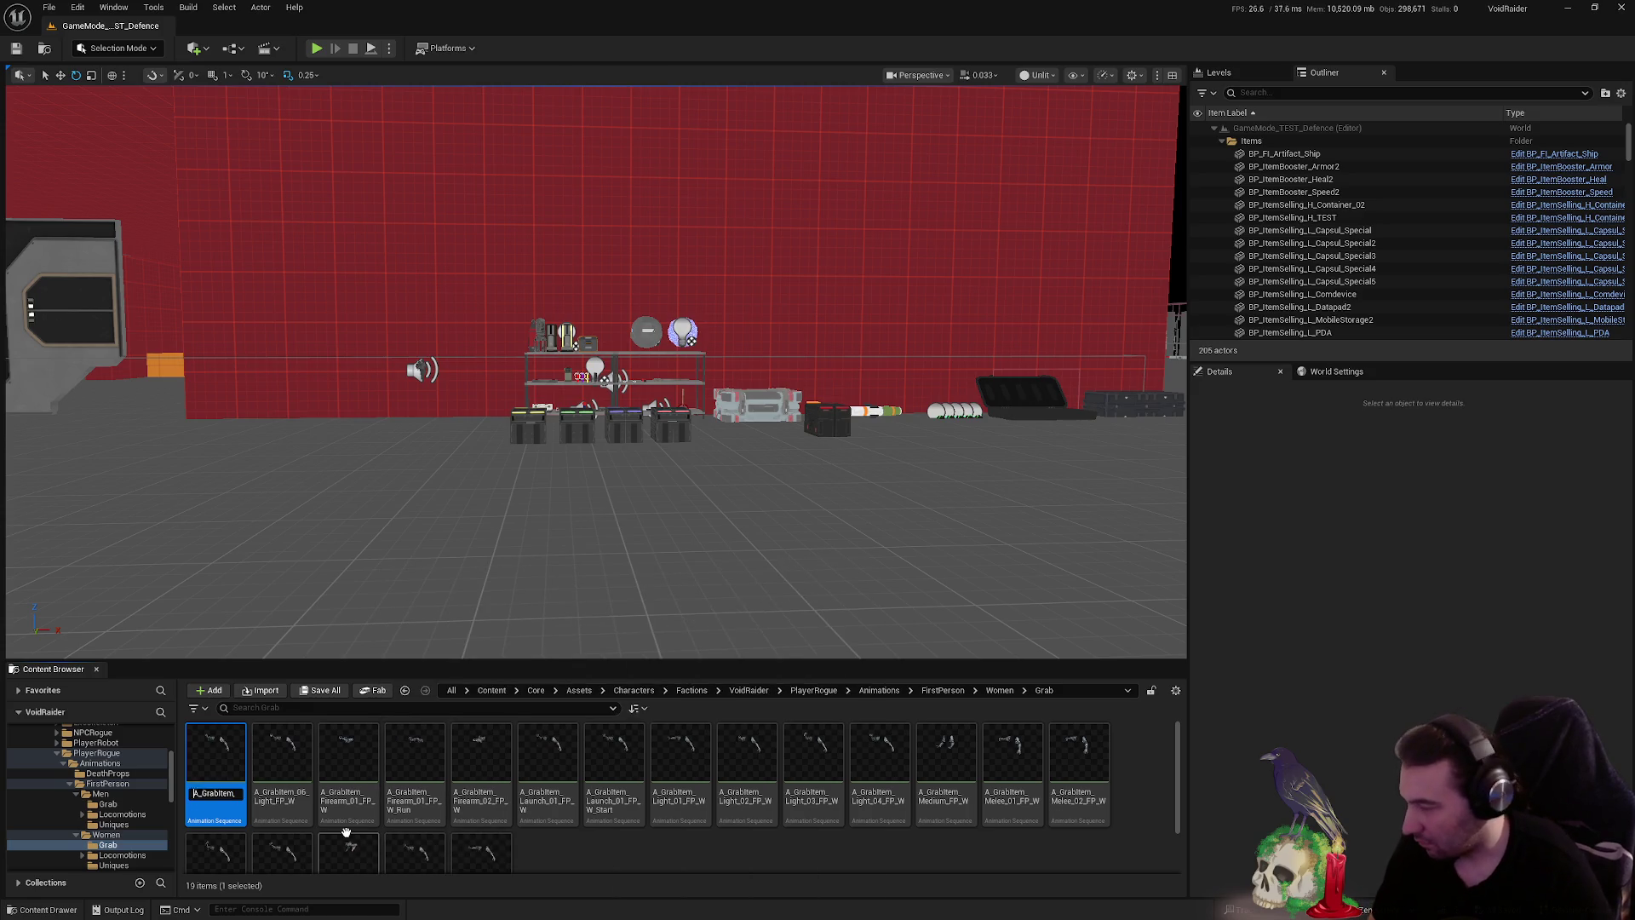
key(Right)
key(Right)
key(Right)
key(BackSpace)
key(BackSpace)
key(BackSpace)
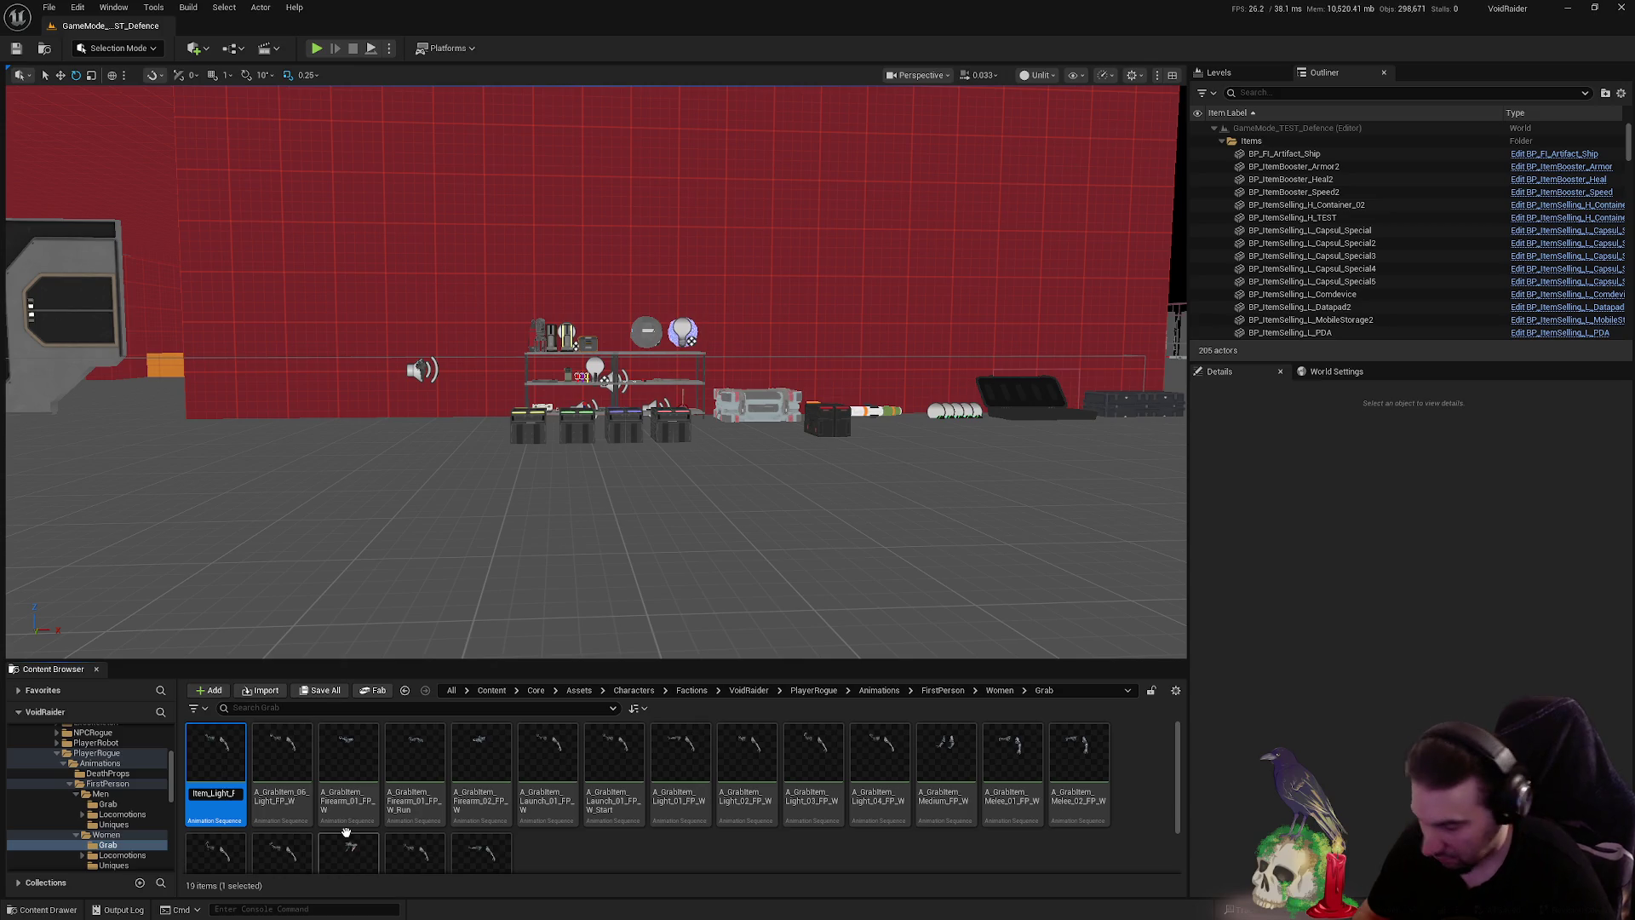
text(05_)
key(Return)
- Rename the 06 Light animation to A_GrabItem_Light_06_FP_W
key(Home)
key(F2)
key(Home)
key(Right)
key(Right)
key(Right)
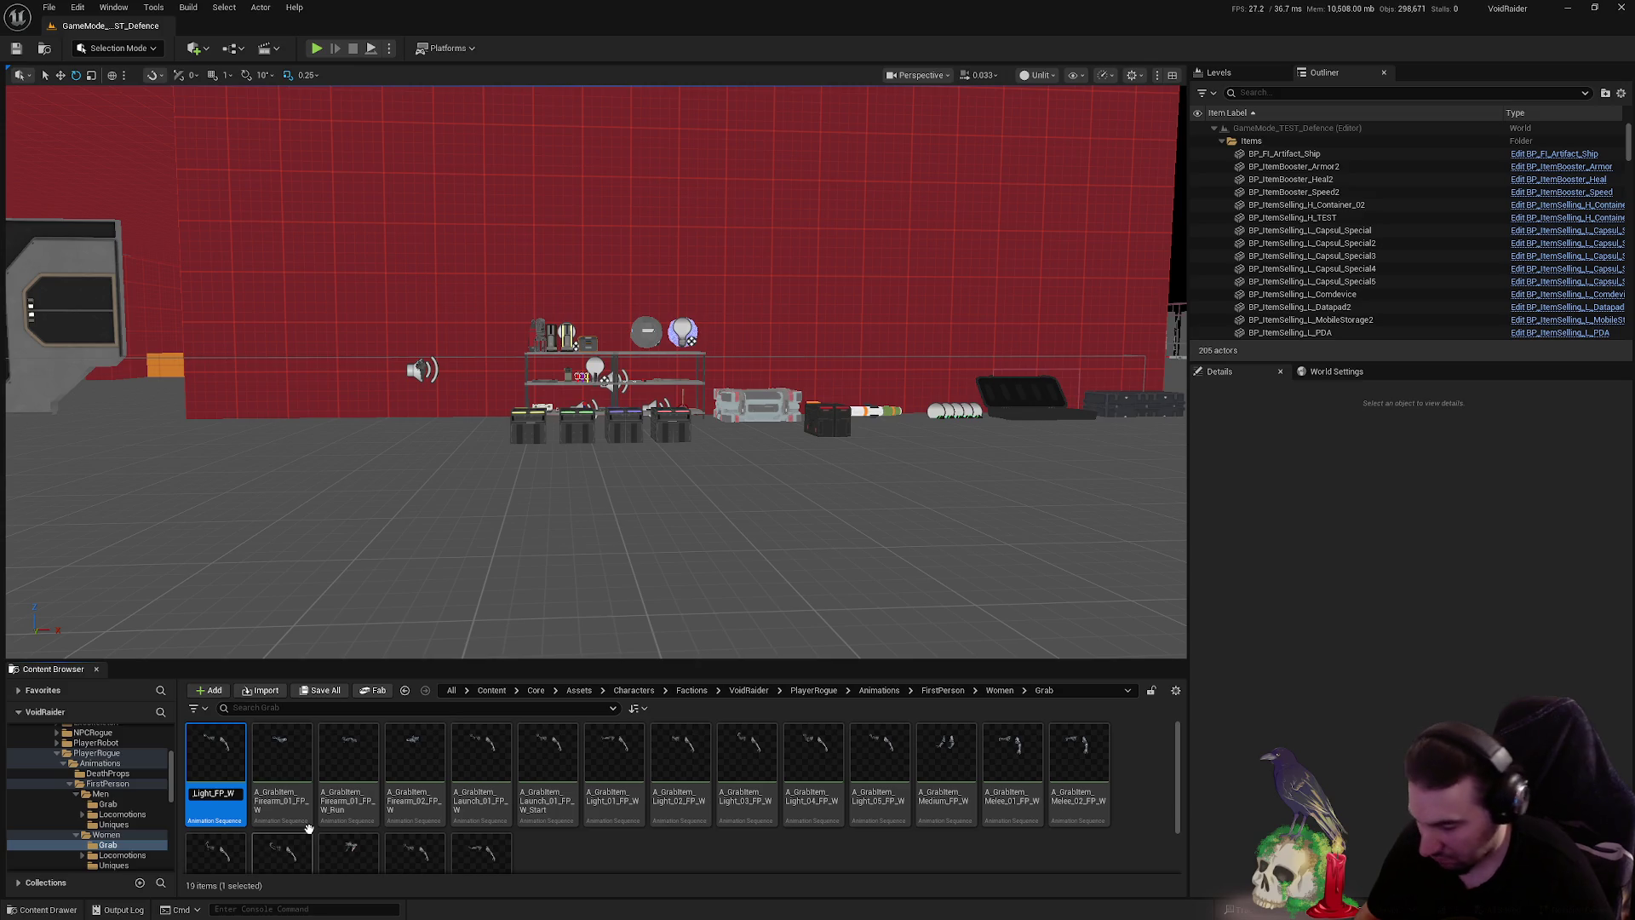
text(06_)
key(Return)
click(237, 822)
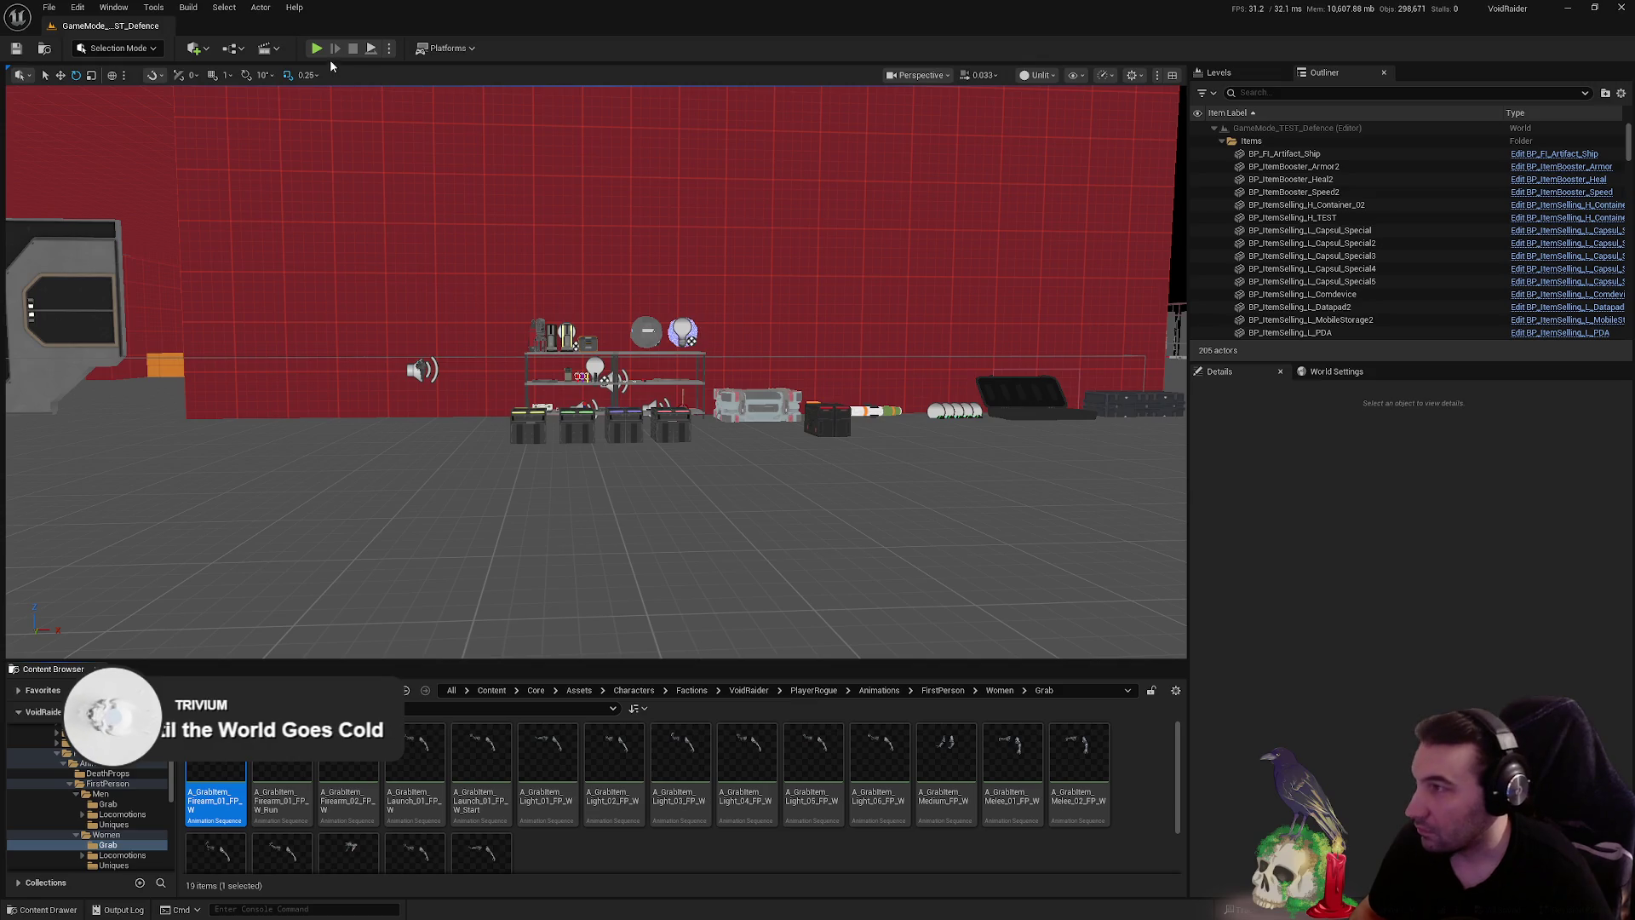
- Play the level, walk to the shelf and pick up the gun with E
key(alt+p)
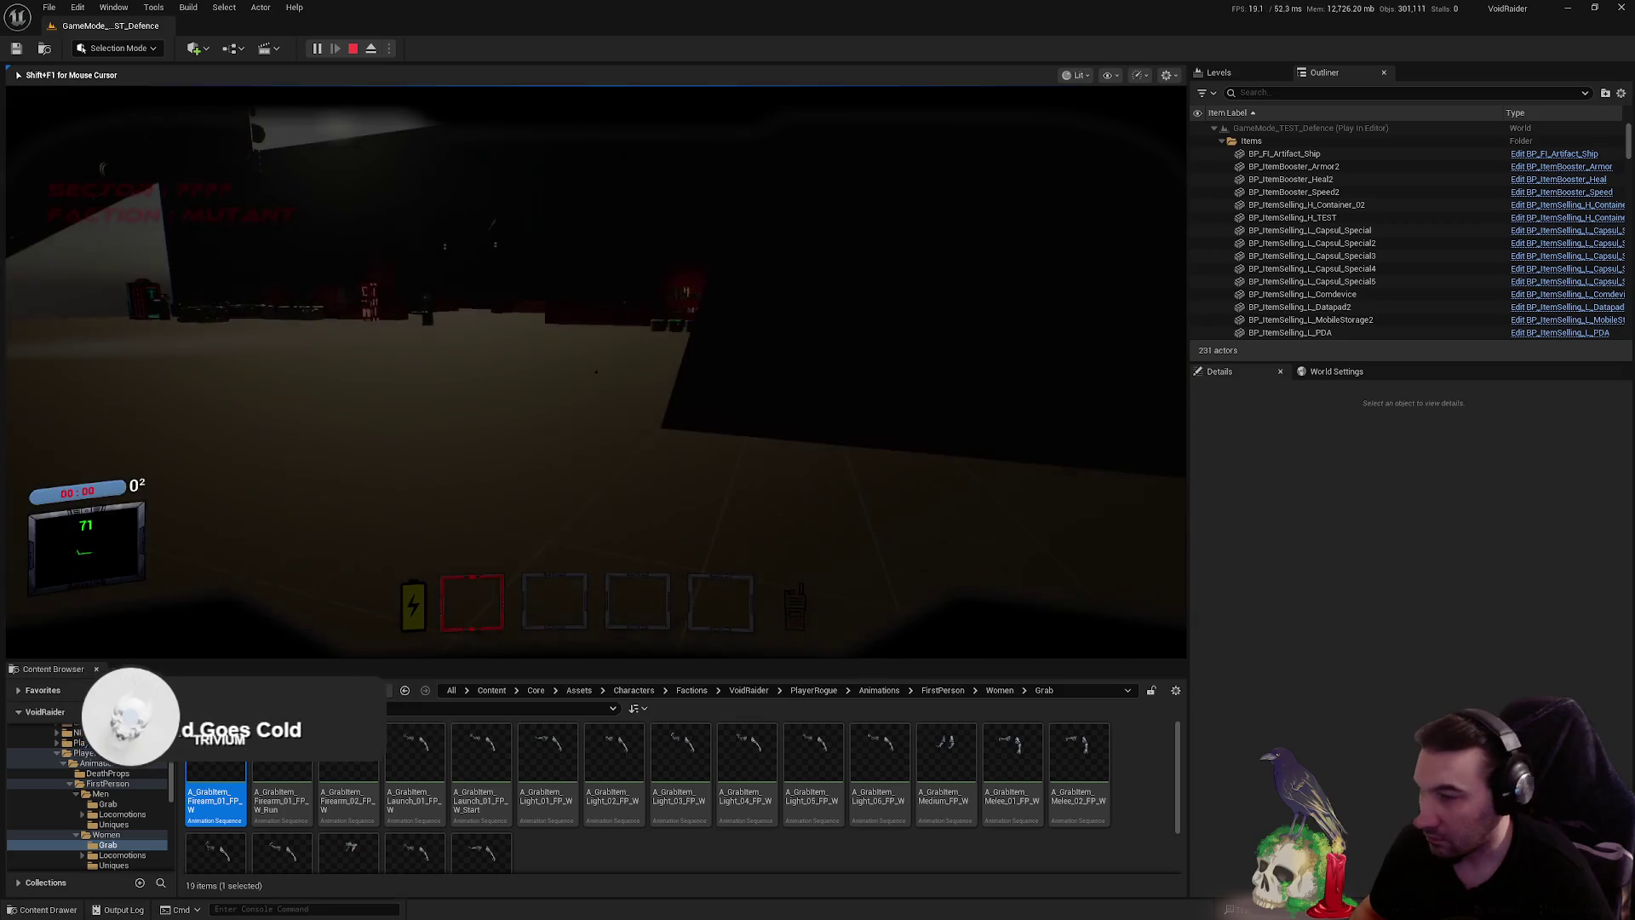
key(w)
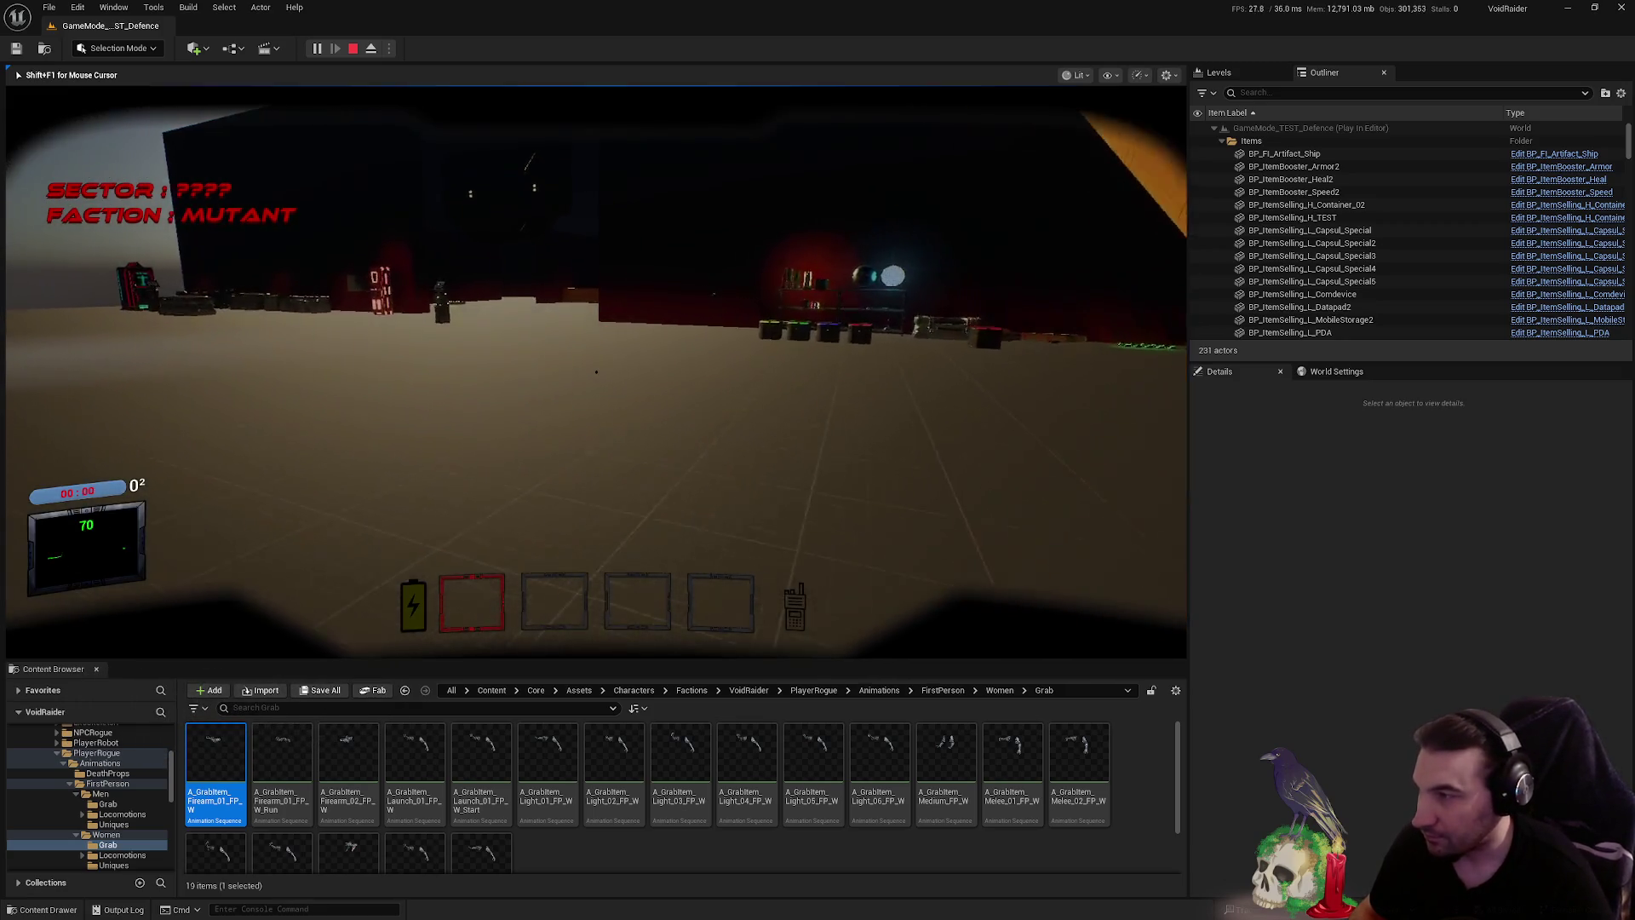
key(w)
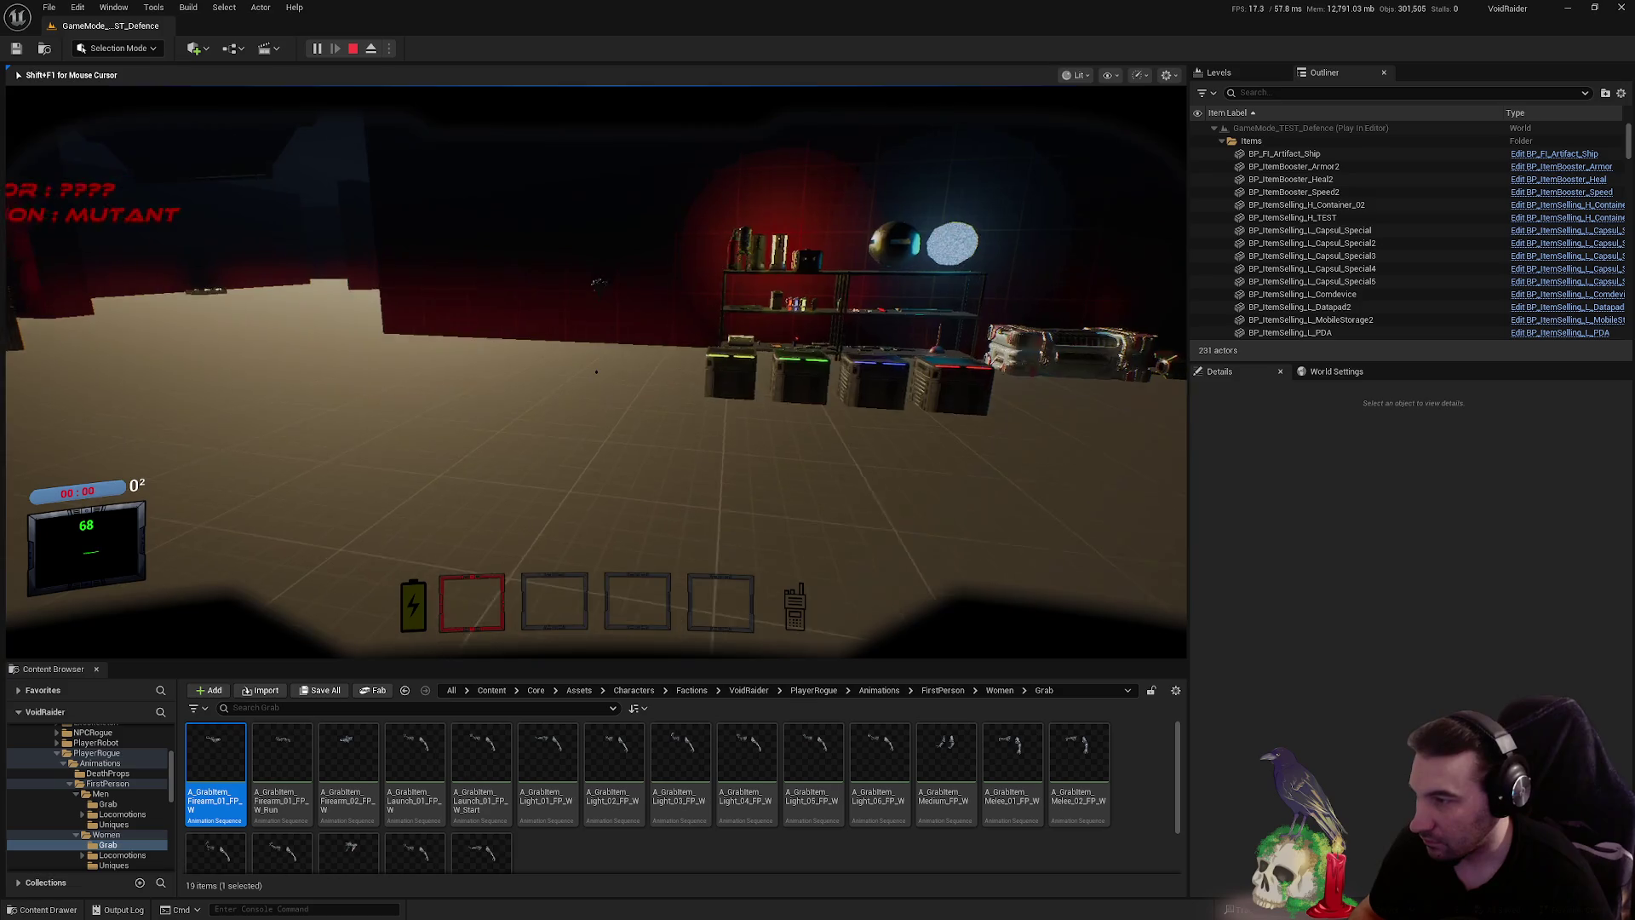
key(e)
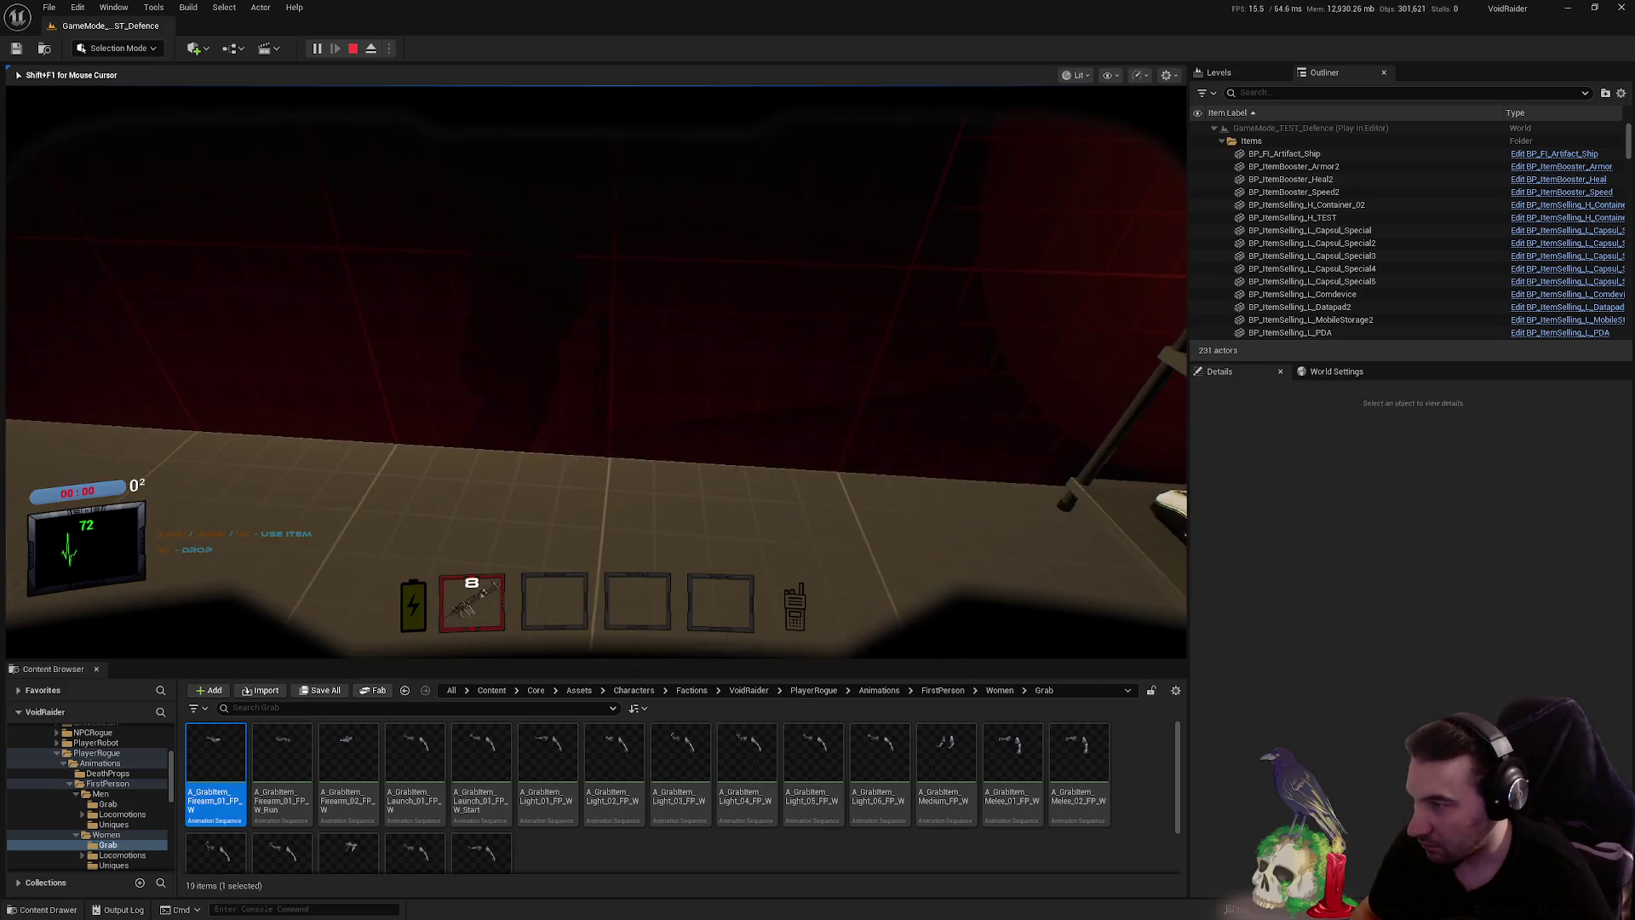
- Check the held rifle, stop the session, and move the BS_GrabAnimation_FP_W window aside
key(w)
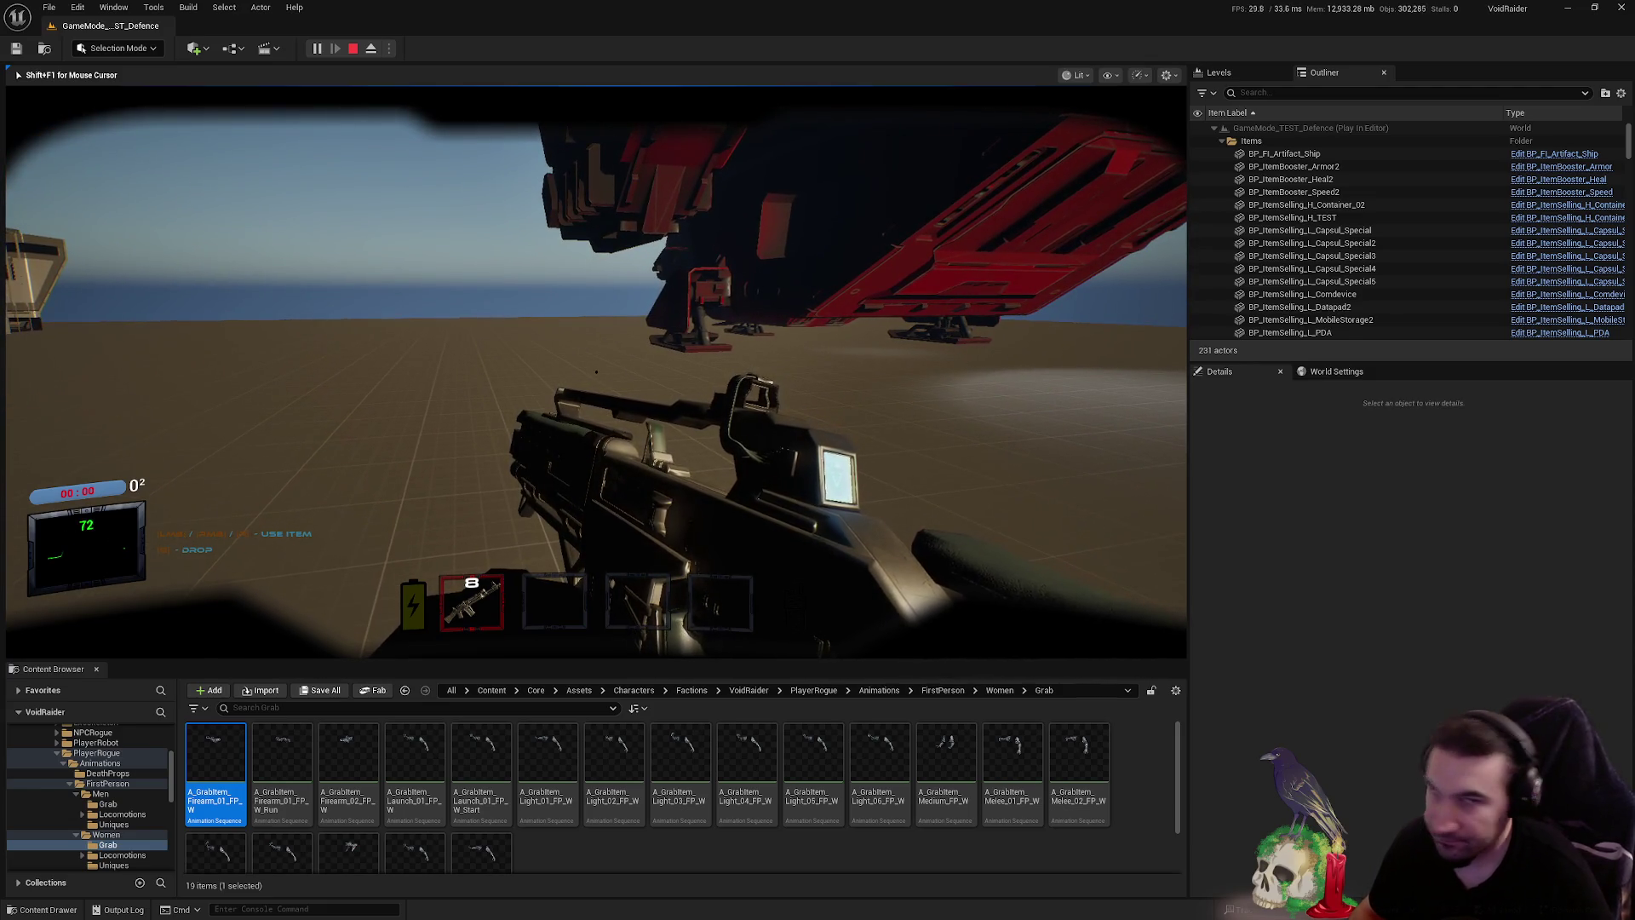
key(Escape)
drag(1103, 355, 594, 914)
click(55, 754)
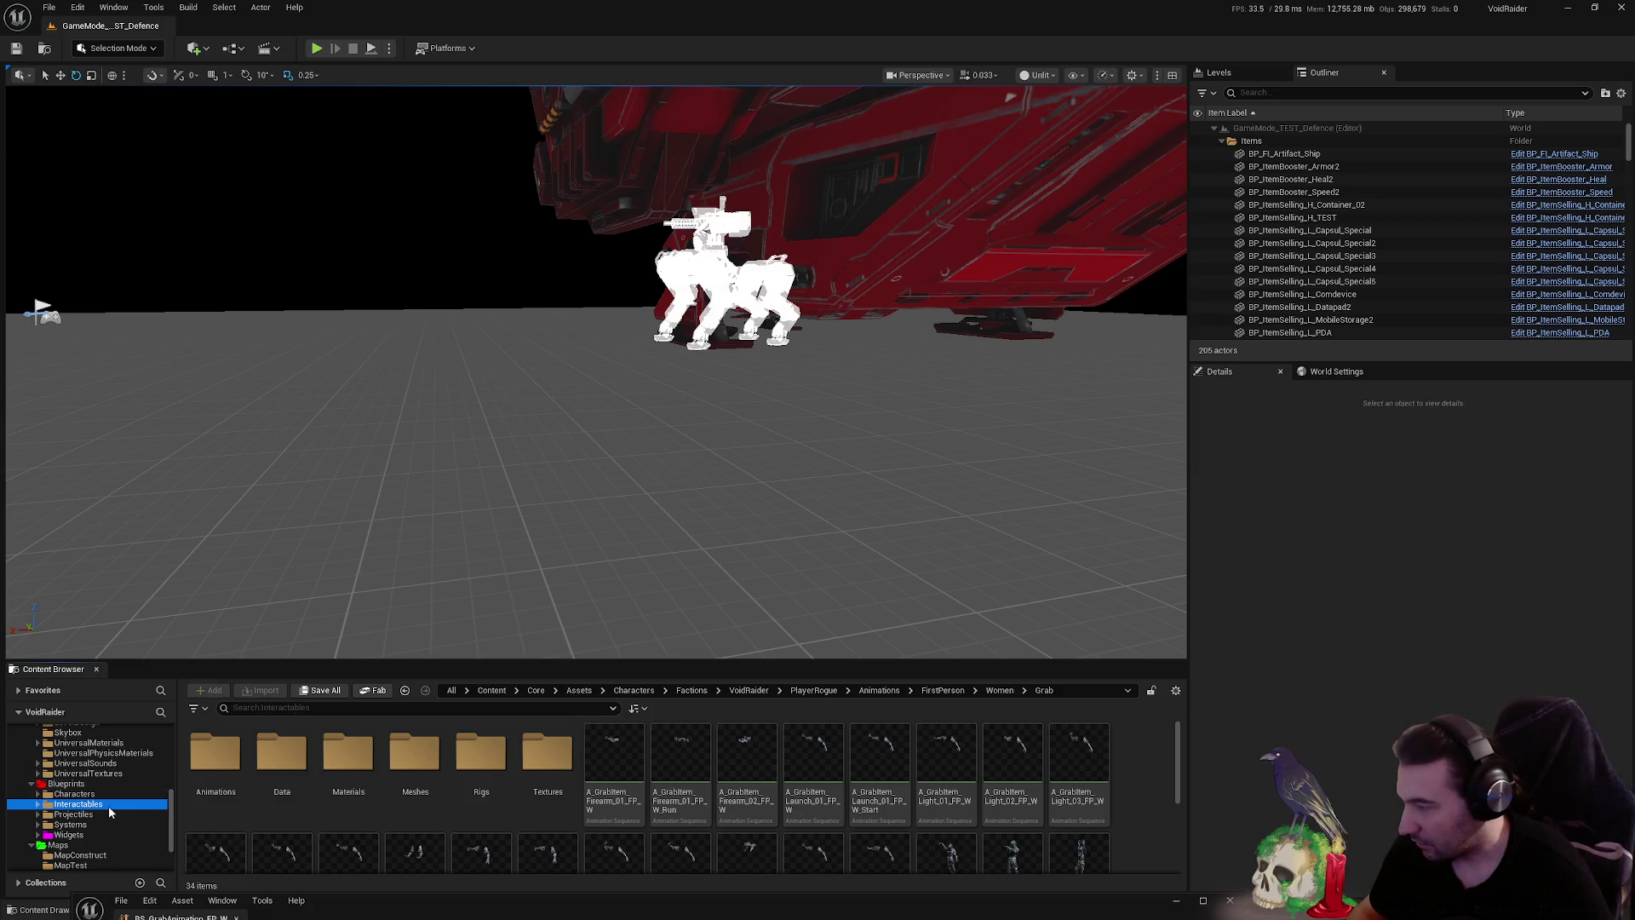
- Browse through Interactables > Items > ItemsUseables > Weapons and select the shotgun item blueprint
click(109, 806)
click(344, 766)
double_click(344, 767)
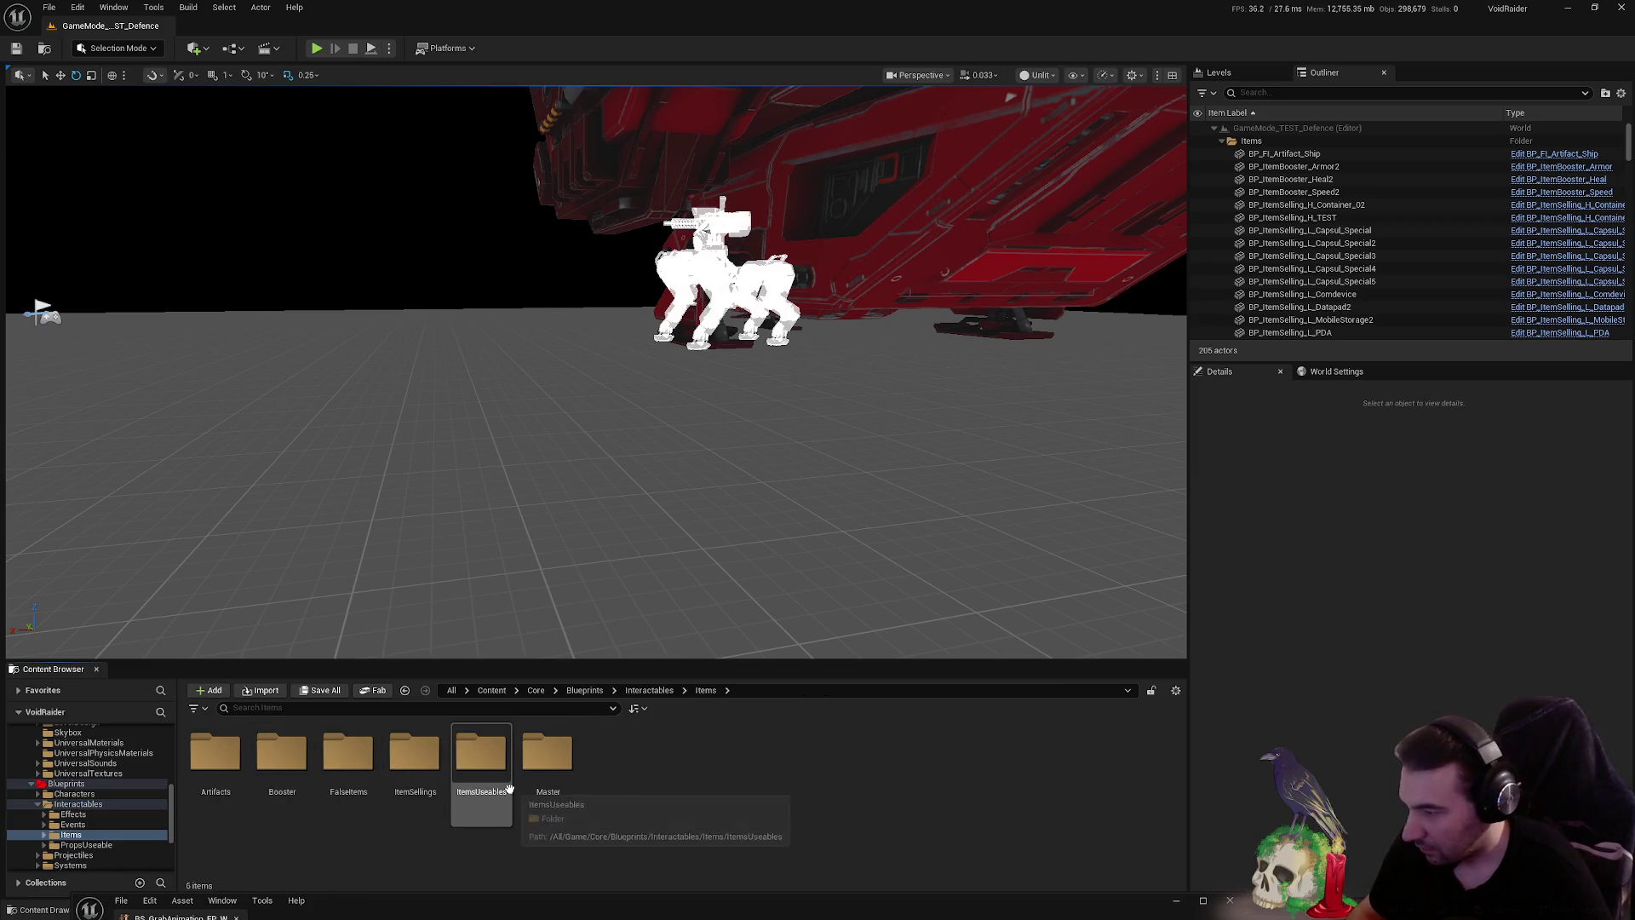
double_click(507, 788)
double_click(503, 789)
click(654, 813)
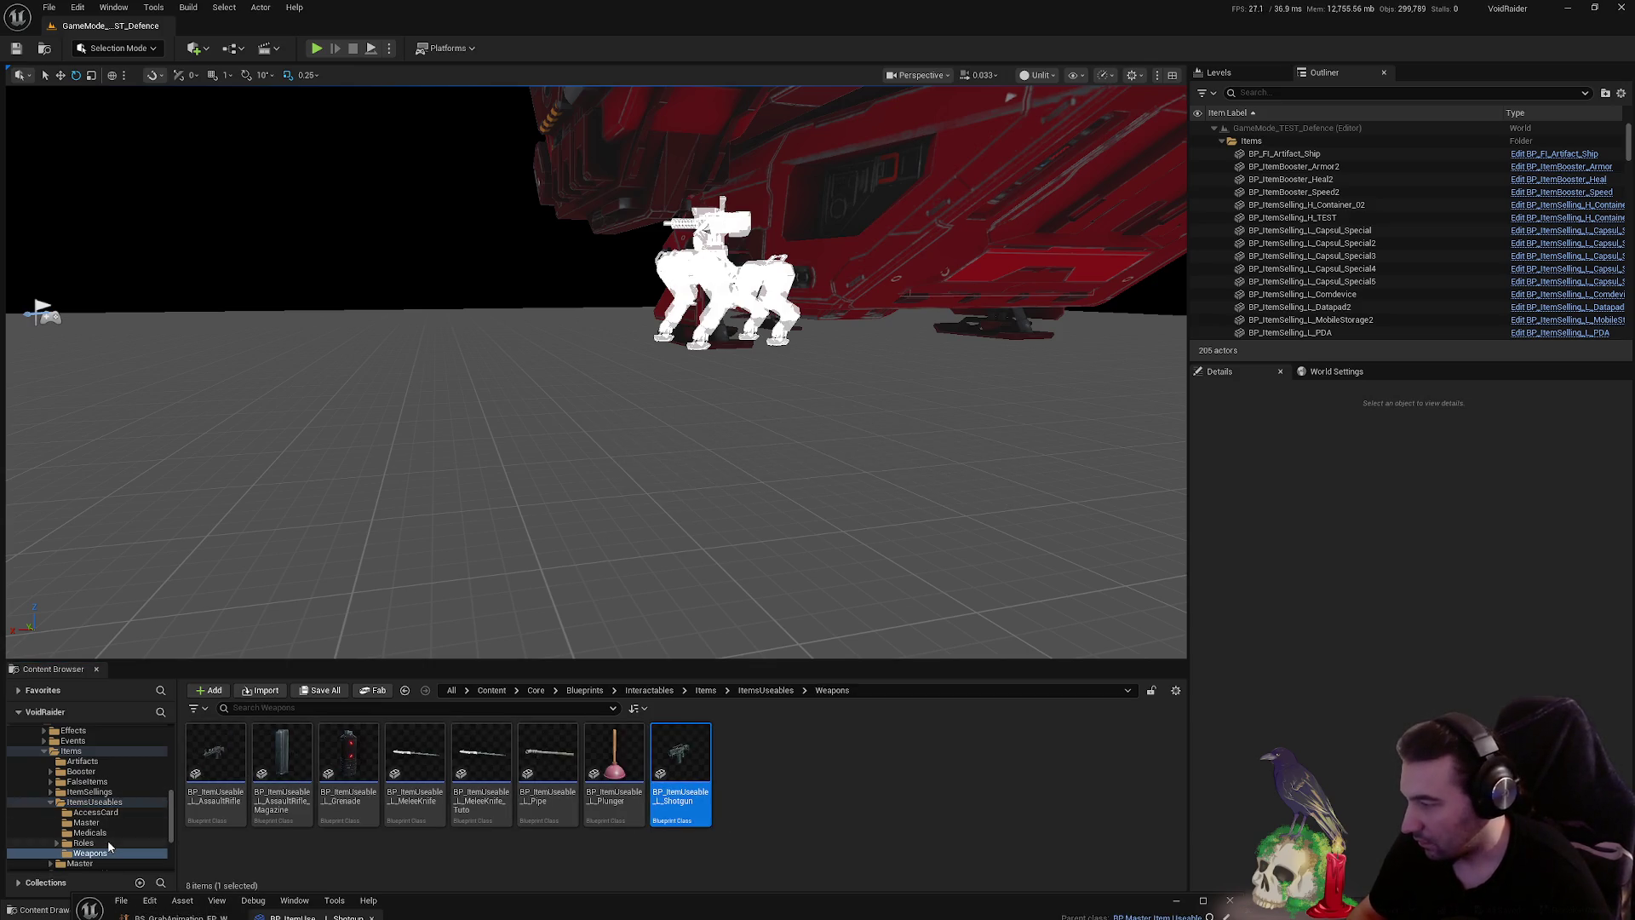
- Go back up to Items and open the Master > TestOffset folder
click(78, 761)
click(72, 750)
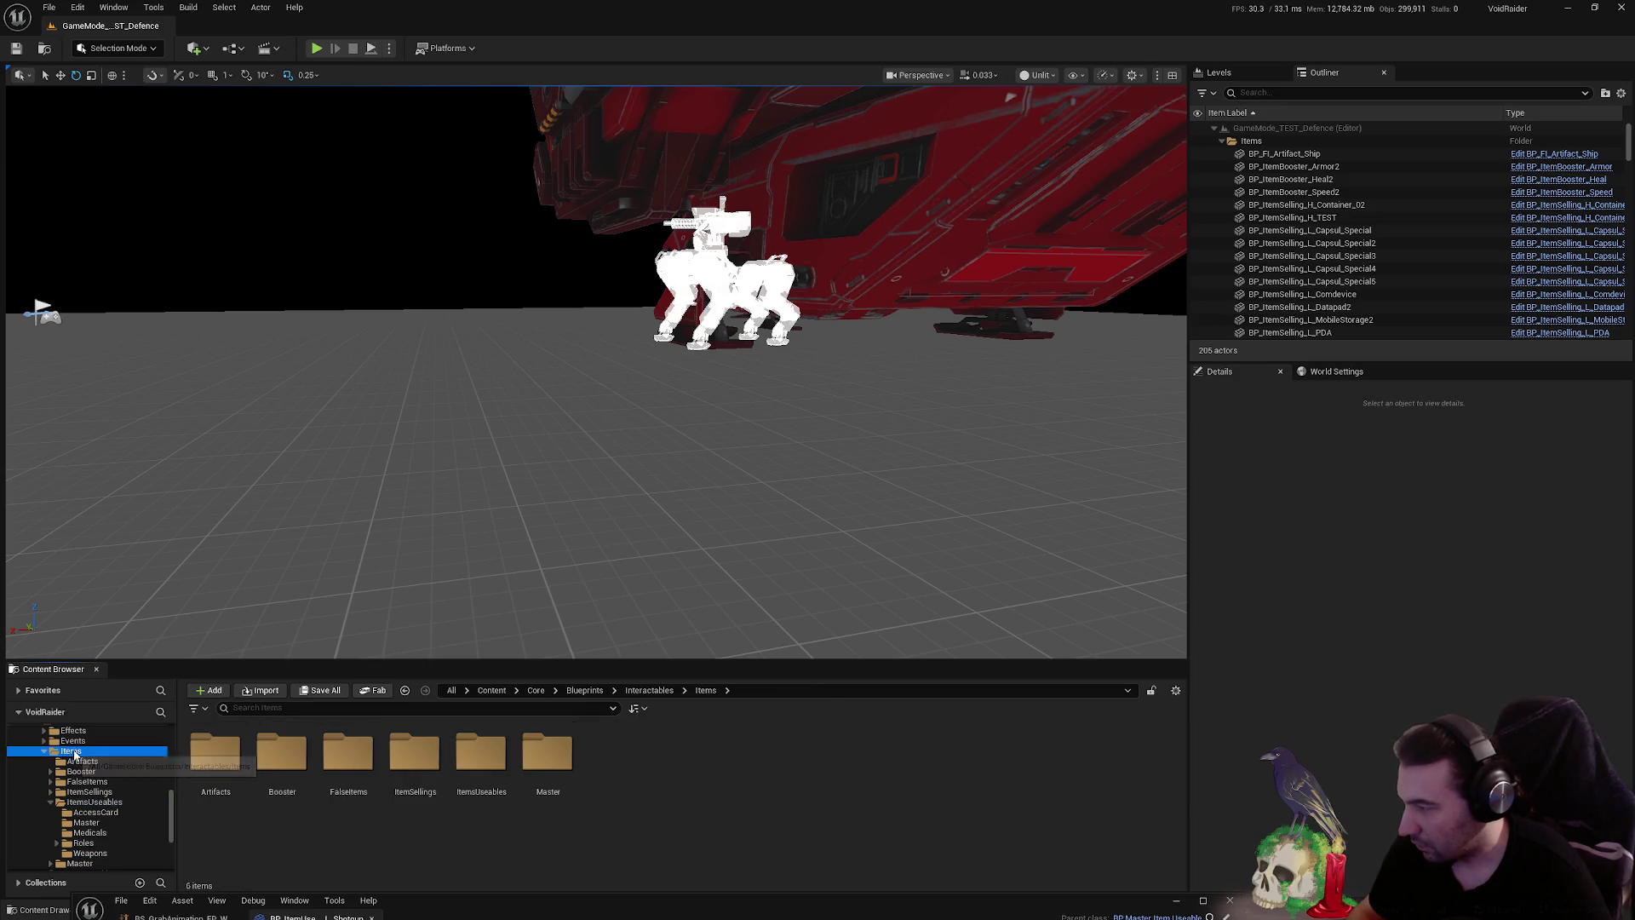
click(534, 769)
double_click(534, 769)
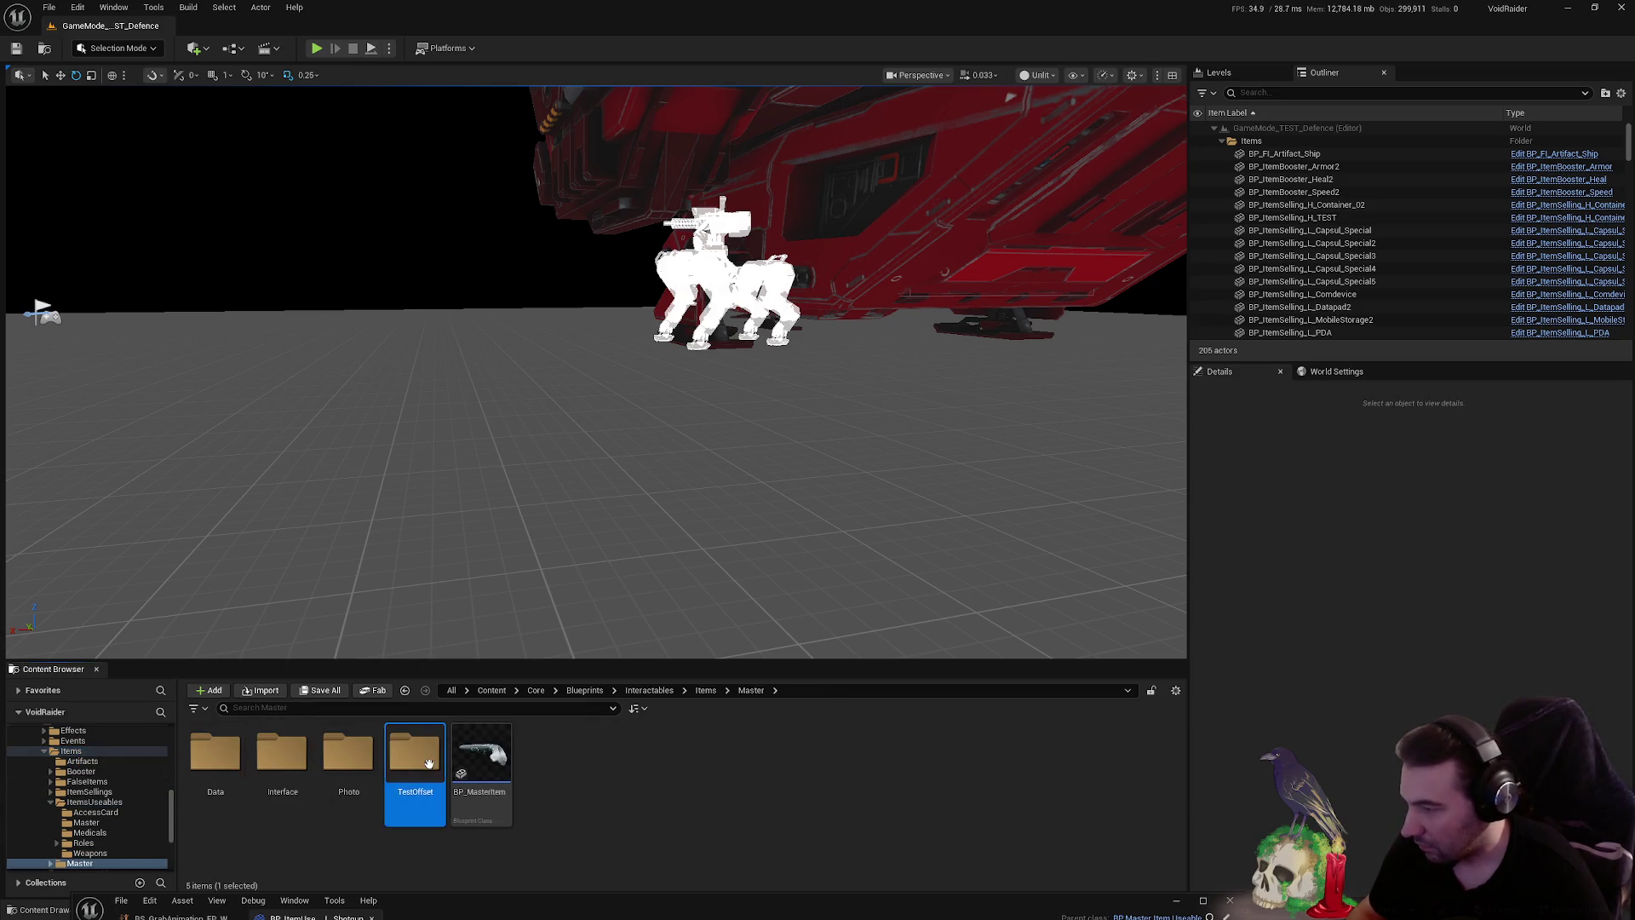
double_click(415, 754)
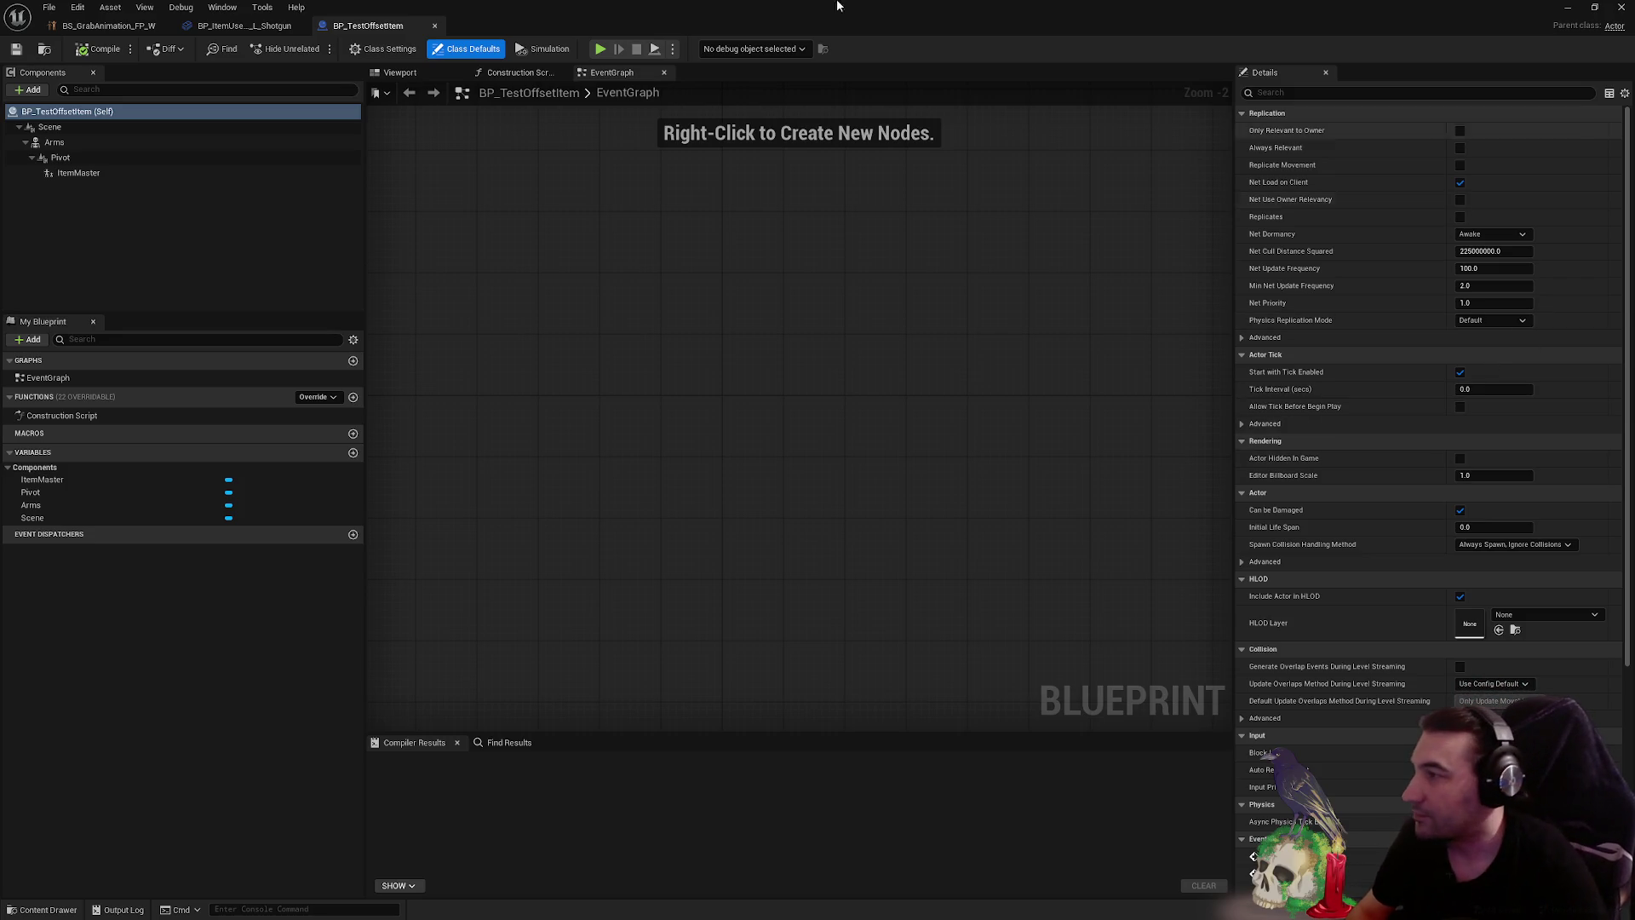
- Select the Arms component and view the blueprint in its 3D preview
click(76, 142)
click(423, 75)
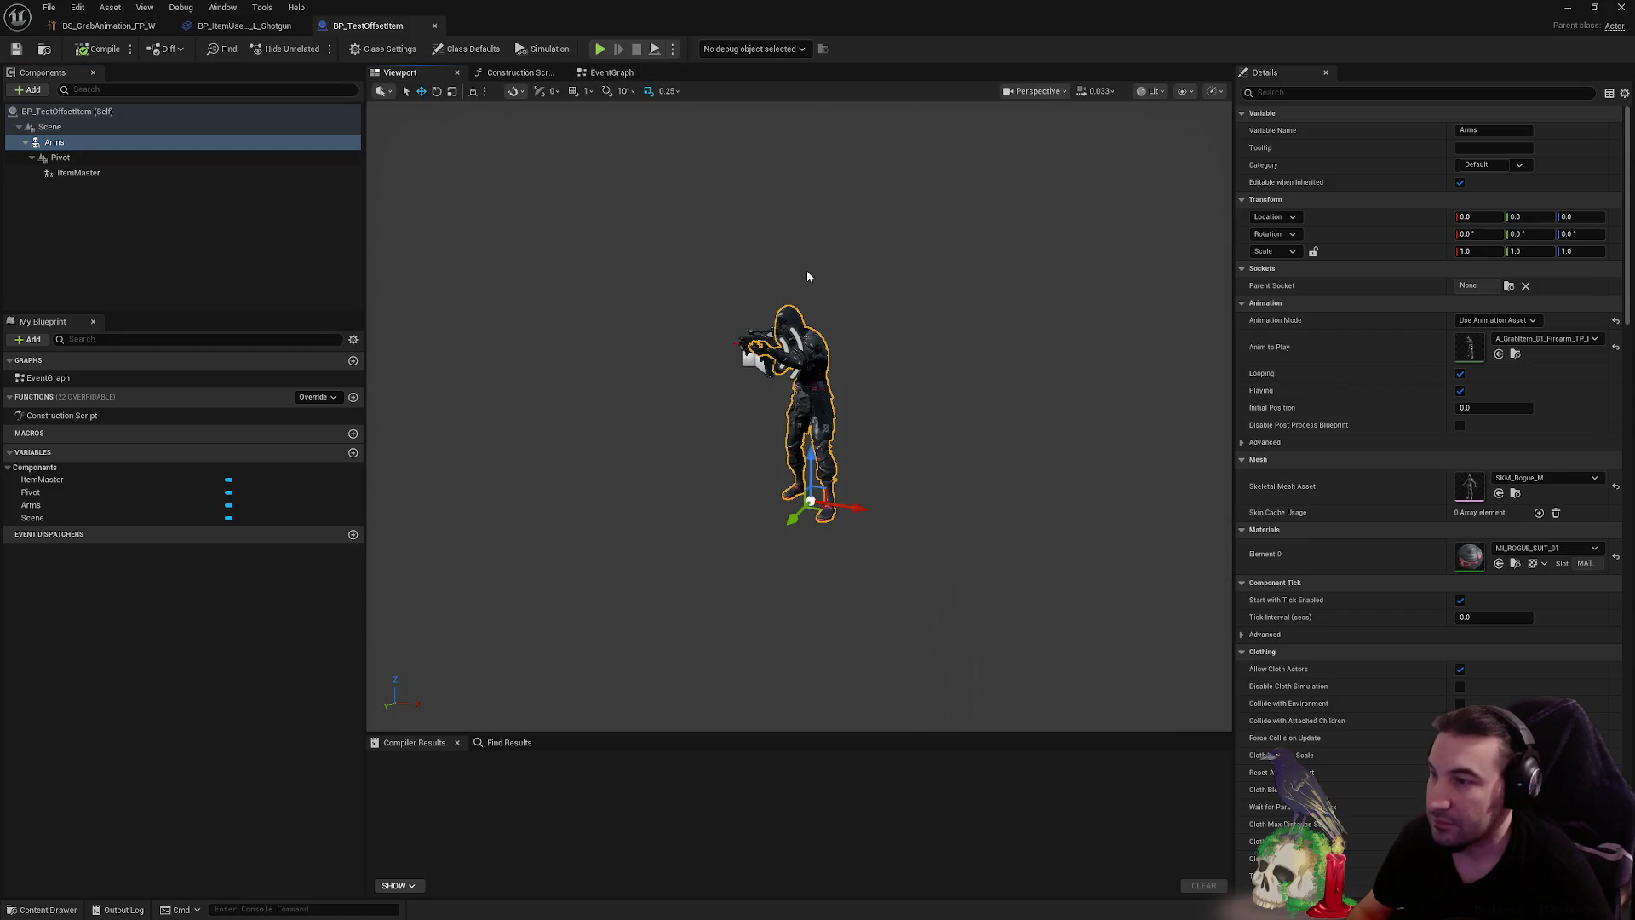
scroll(832, 275, up, 5)
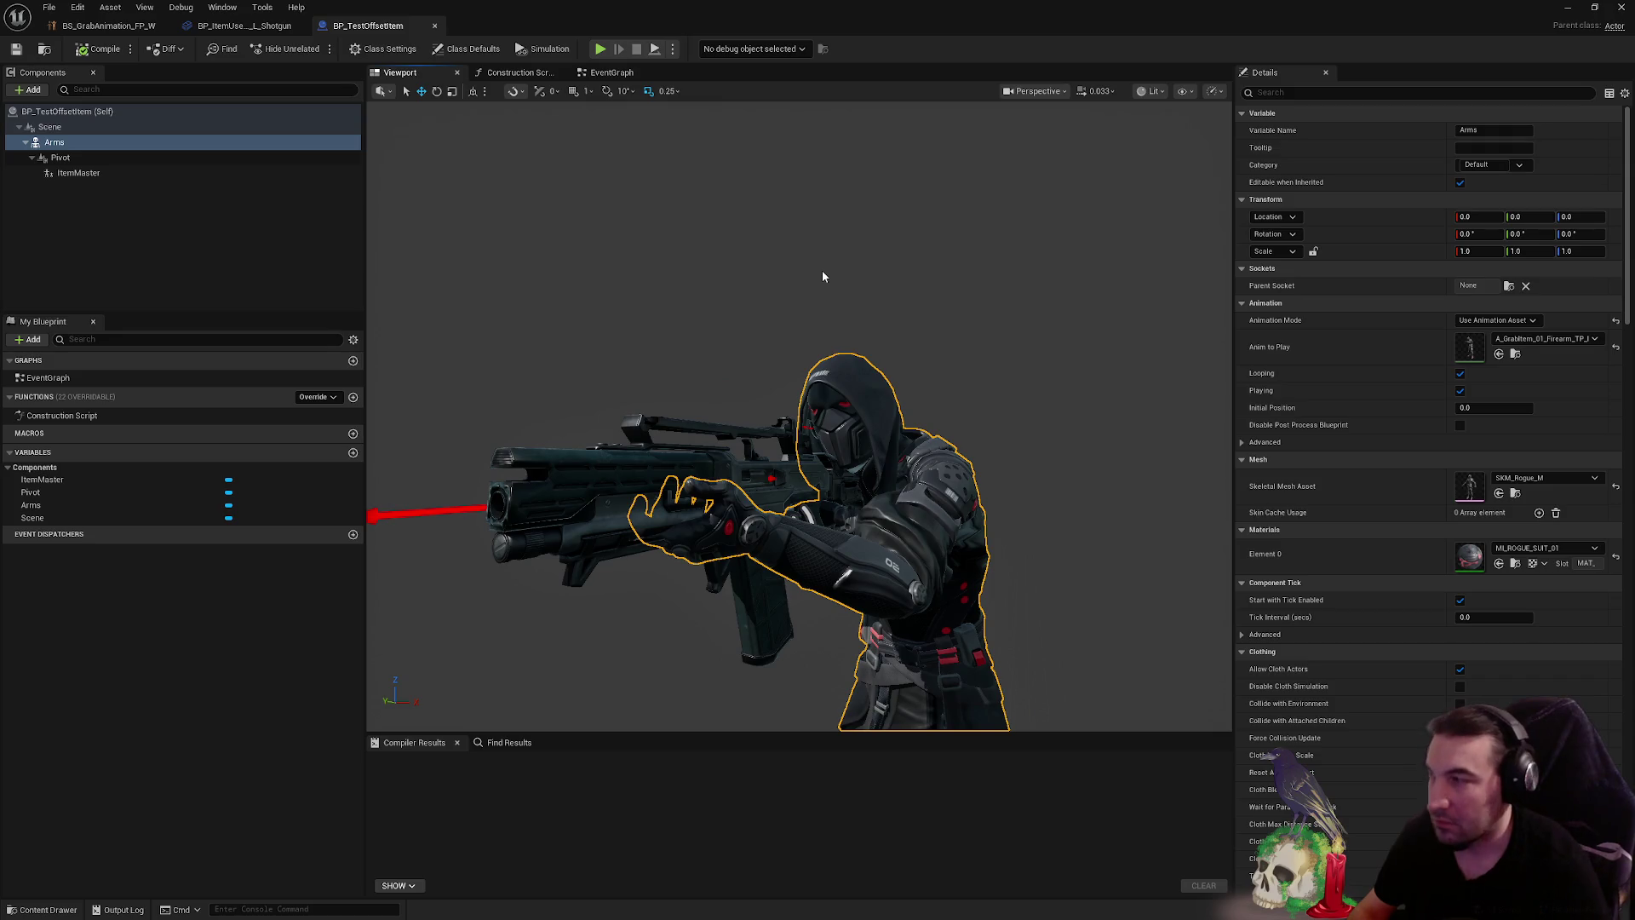
scroll(822, 275, up, 5)
scroll(597, 264, down, 5)
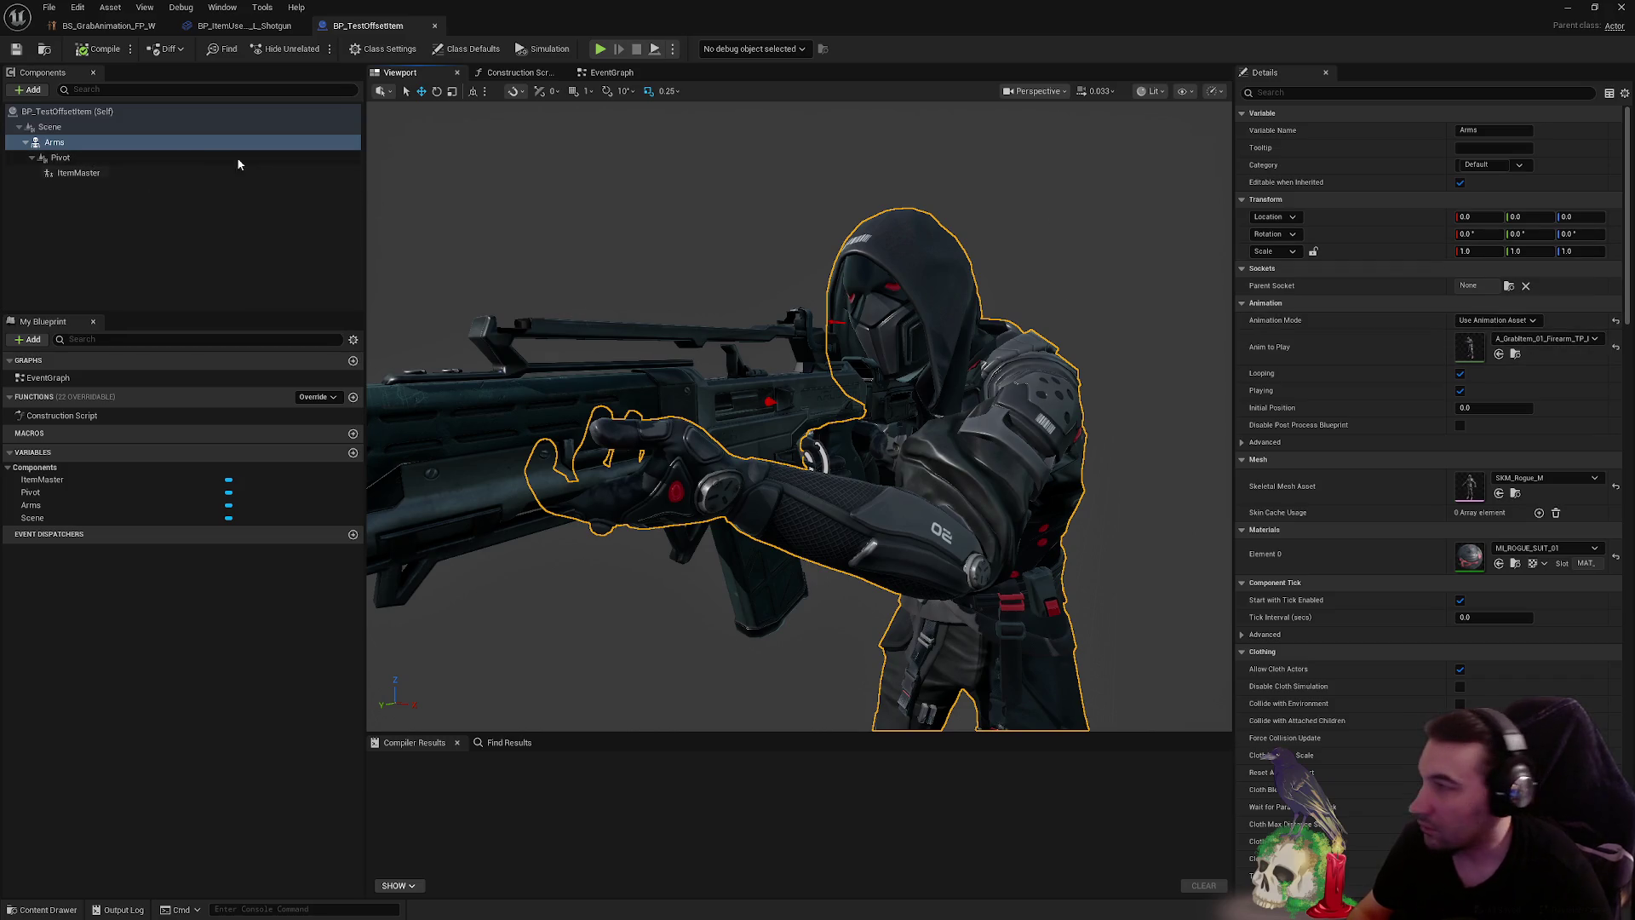
click(68, 143)
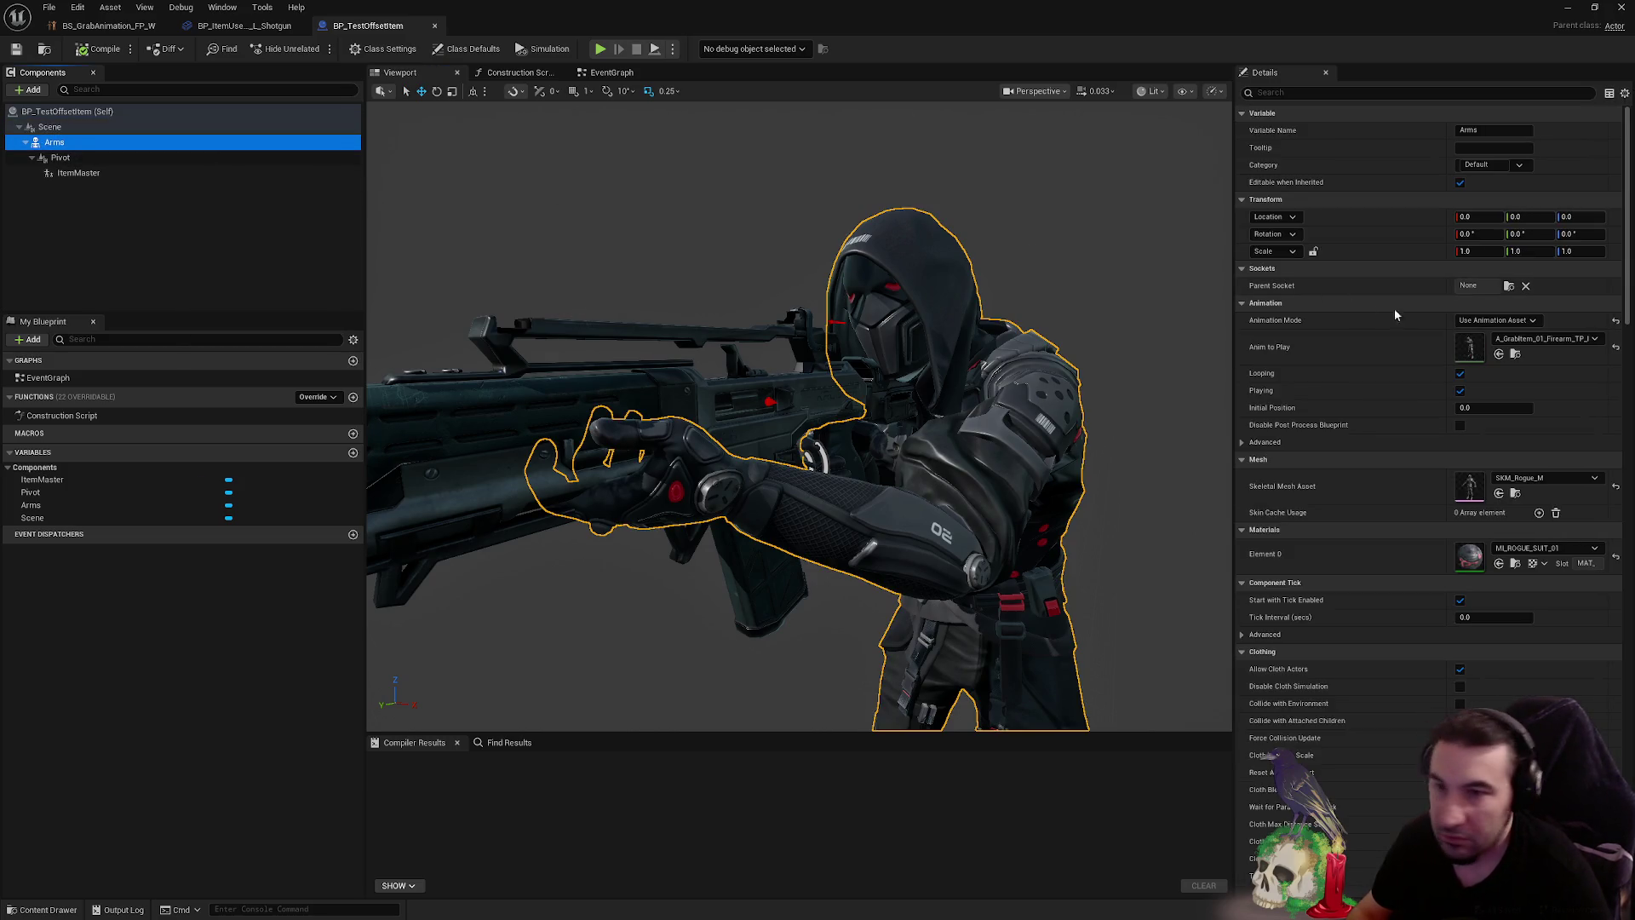
- Set the Arms mesh to SKM_Rogue_W and Anim to Play to A_GrabItem_01_Firearm_TP_W
click(1545, 485)
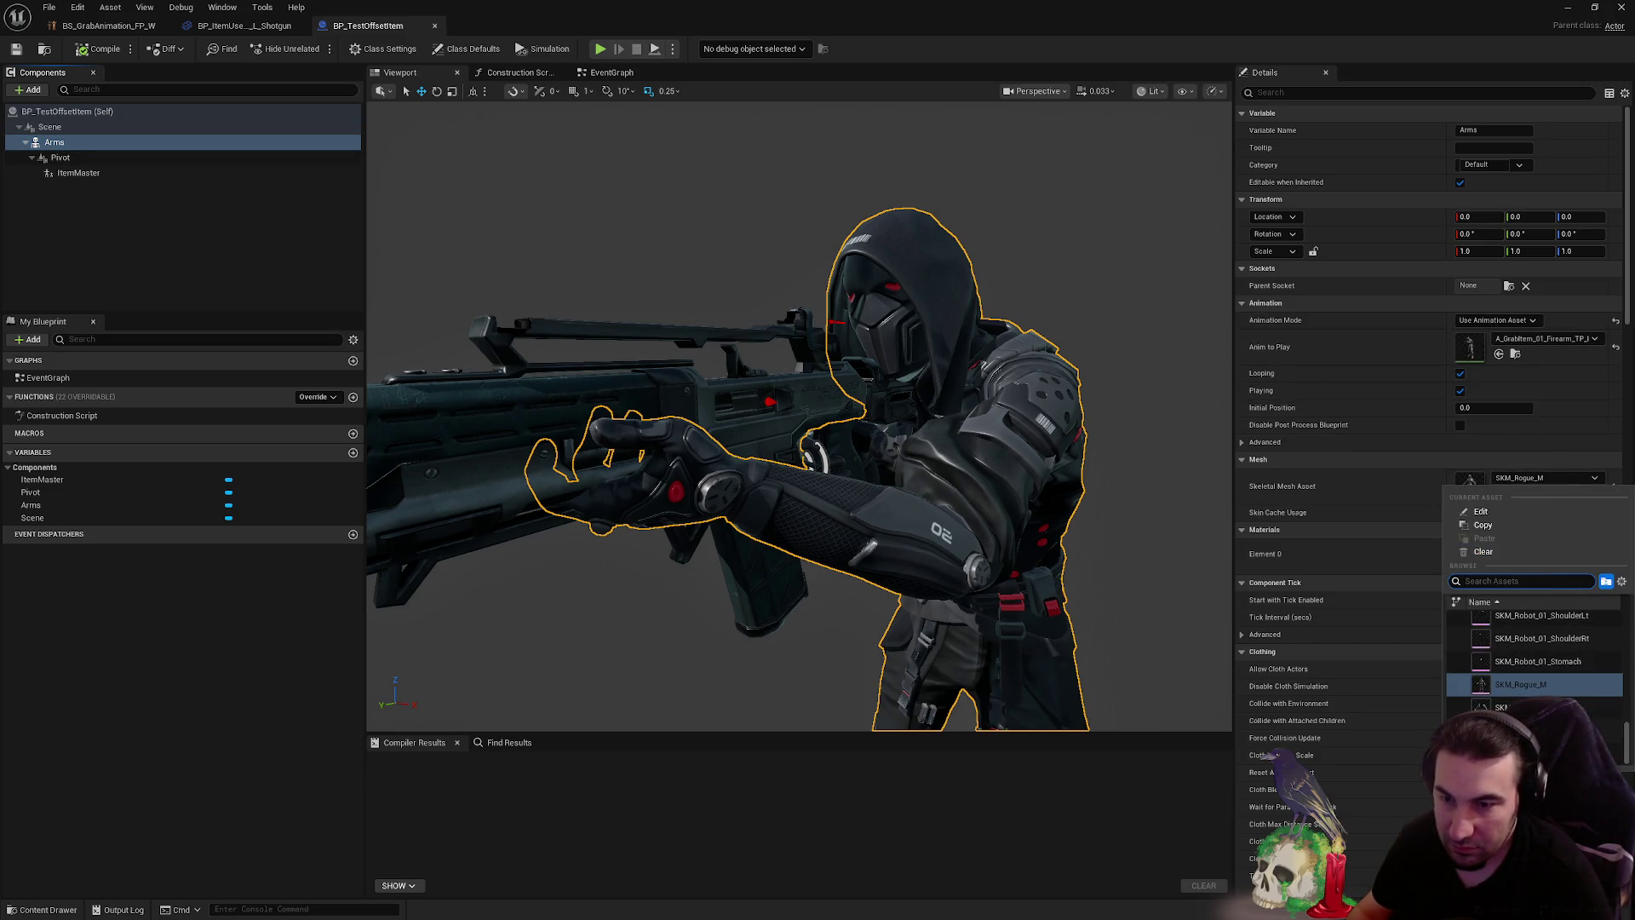
click(1521, 684)
click(1546, 338)
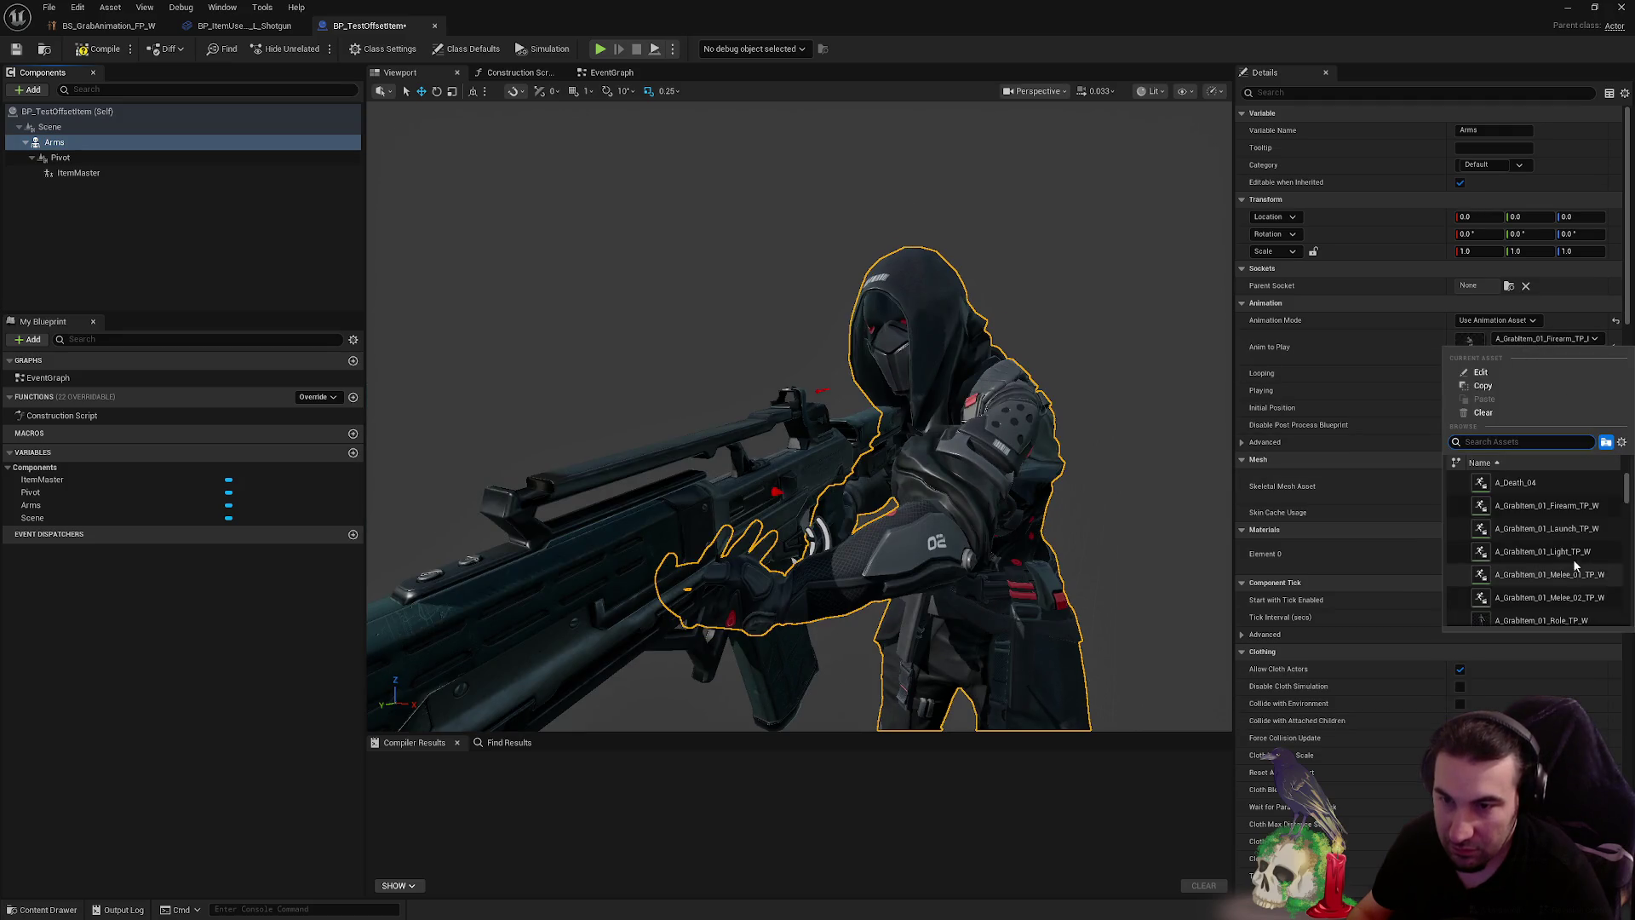
scroll(1592, 575, down, 1)
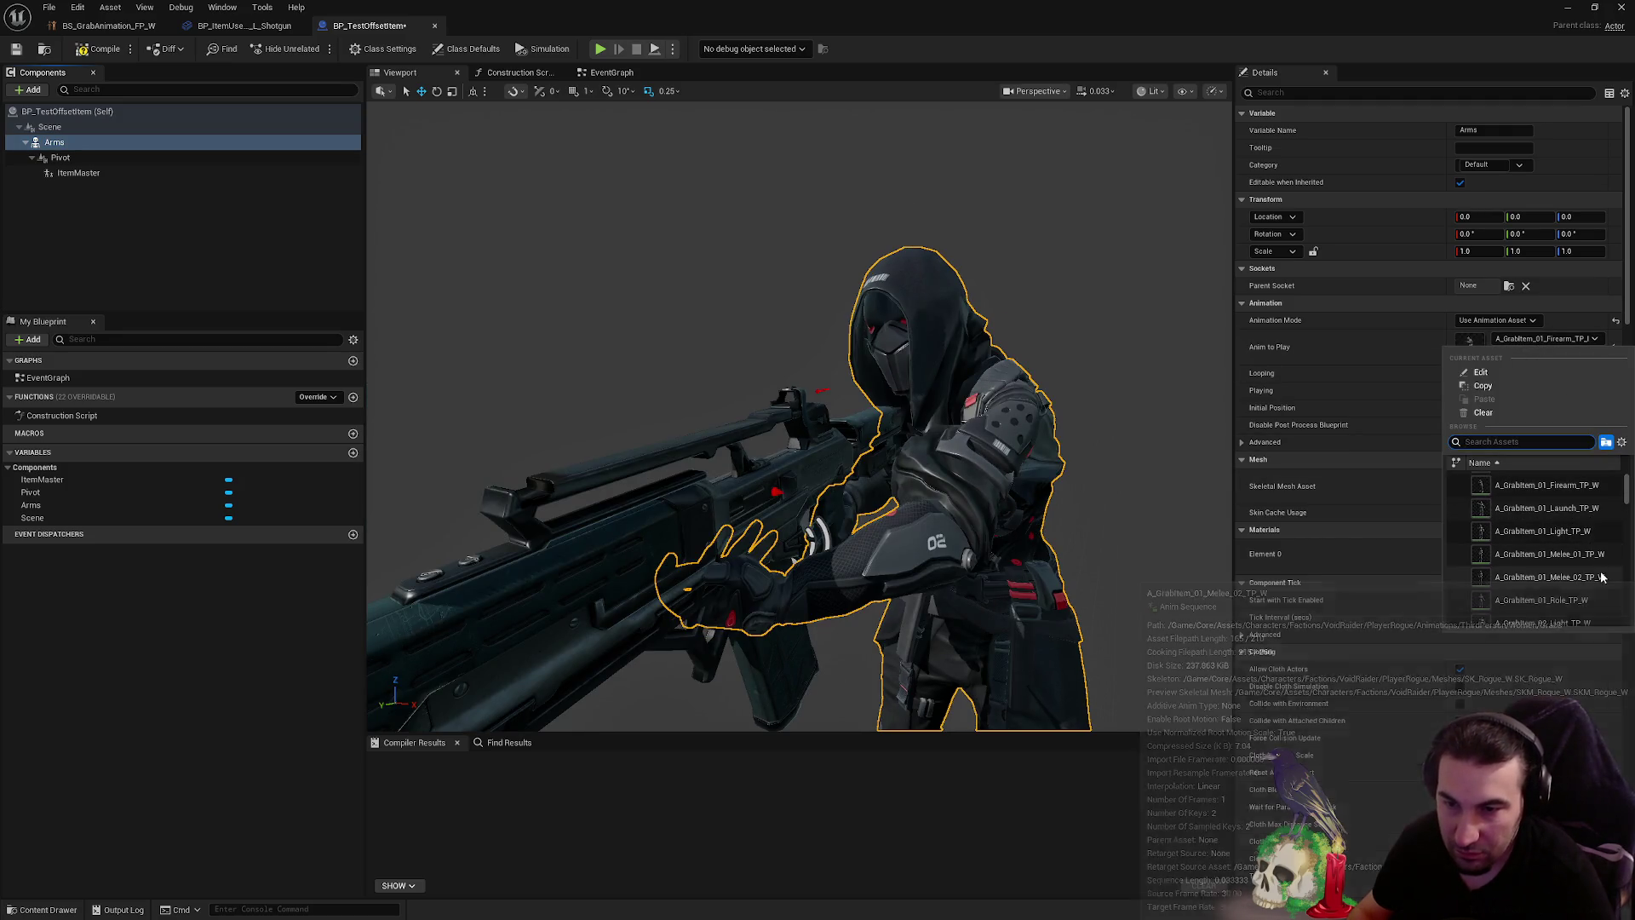
click(1546, 485)
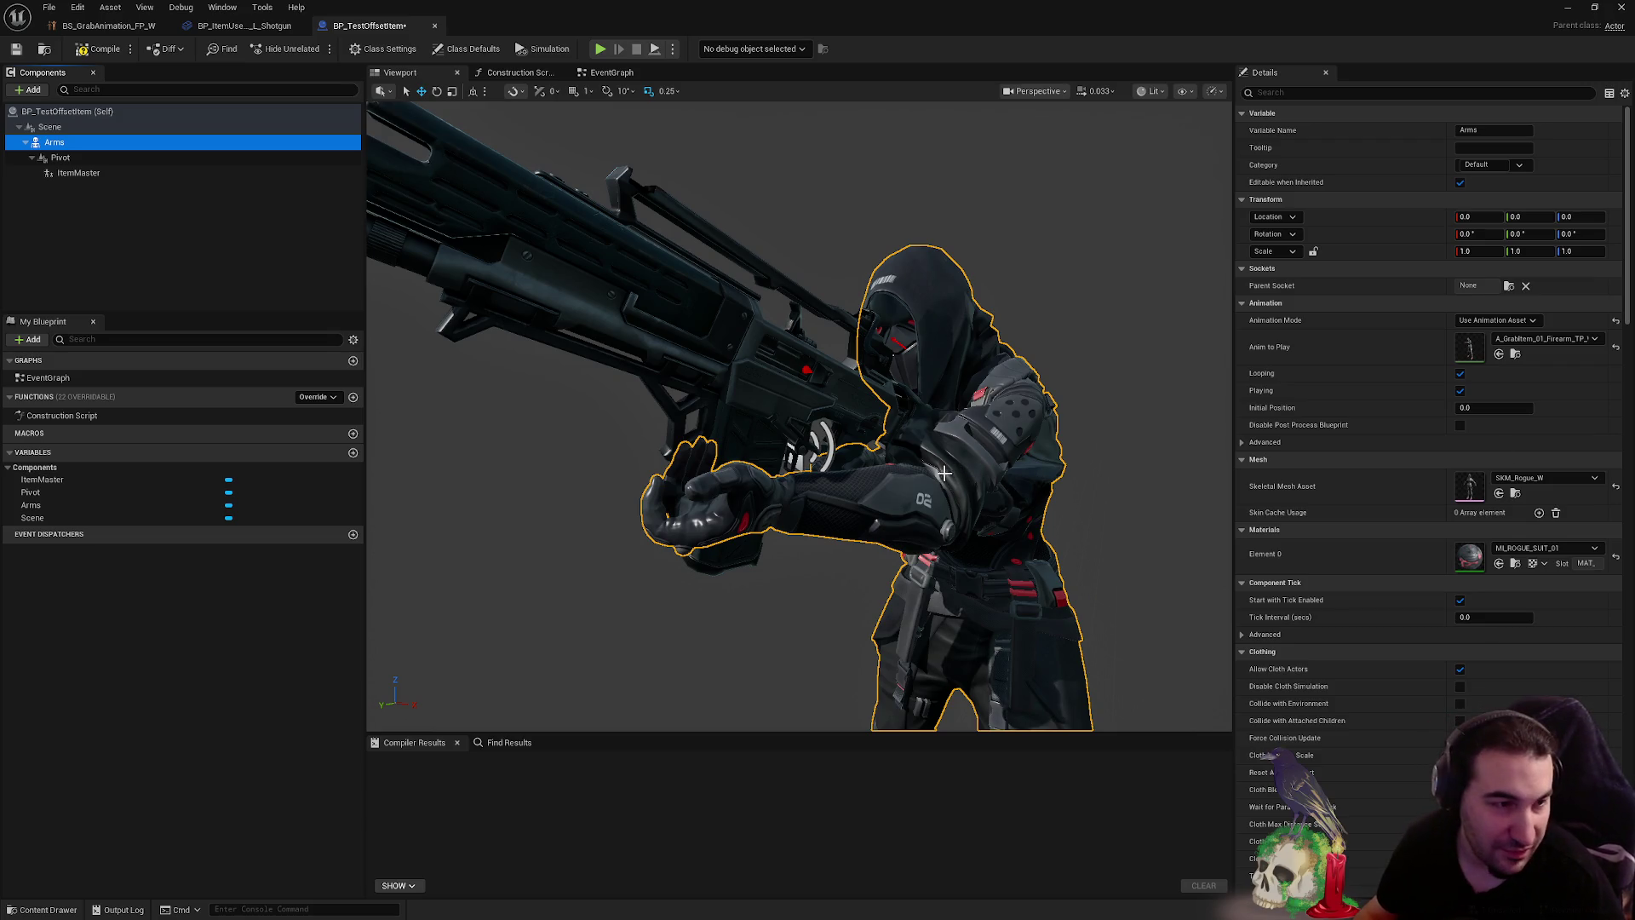
click(85, 159)
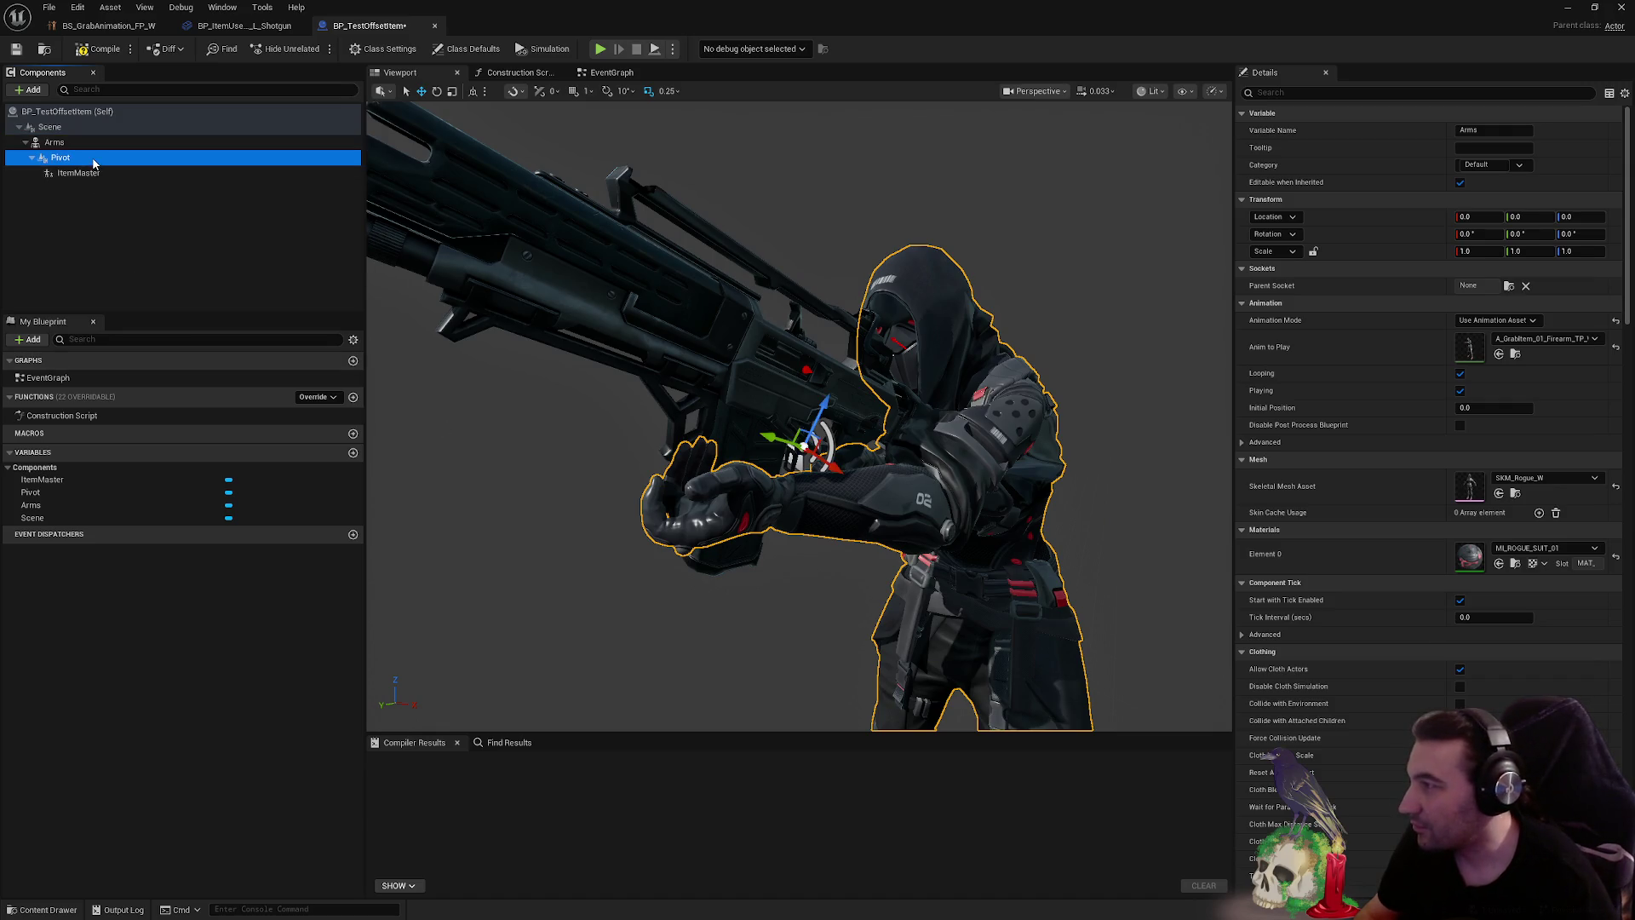
- Zoom in on the rifle and rotate it around the Pivot with the rotate gizmo
mouse_move(799, 412)
mouse_down()
mouse_move(903, 401)
mouse_move(979, 426)
mouse_move(971, 383)
mouse_move(939, 387)
mouse_up()
key(e)
mouse_move(991, 437)
mouse_down()
mouse_move(878, 441)
mouse_move(991, 437)
mouse_up()
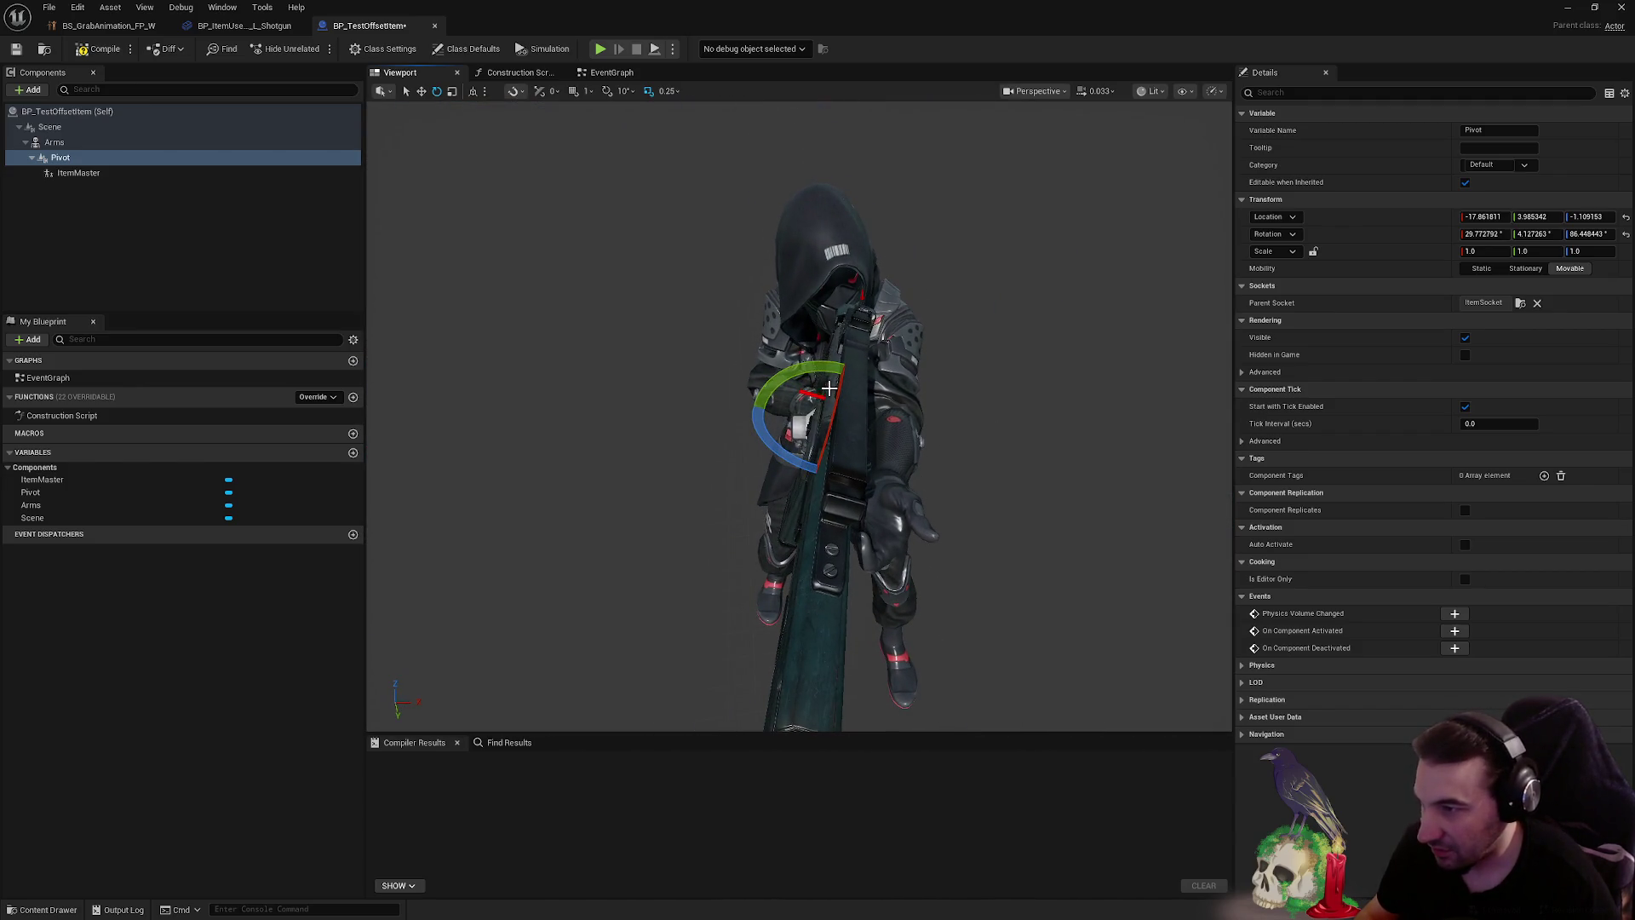
drag(820, 370, 780, 384)
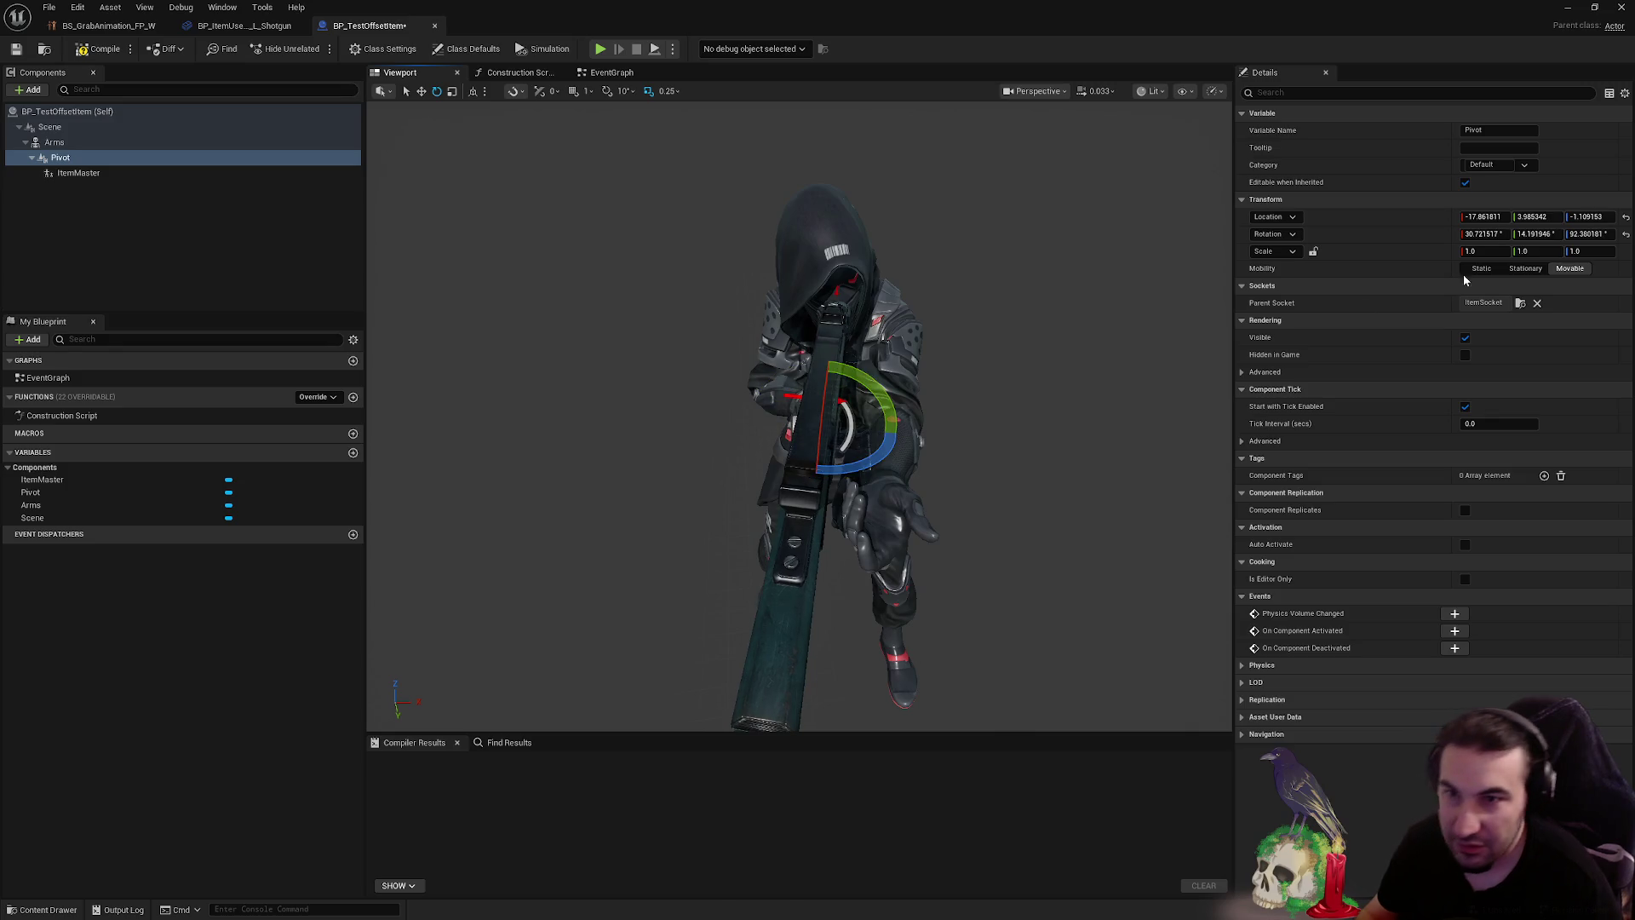
- Enter 0 for the Pivot's Y, Z and X location and commit the zeroed rotation
click(1584, 217)
text(0)
key(Return)
click(1524, 216)
text(0)
key(Return)
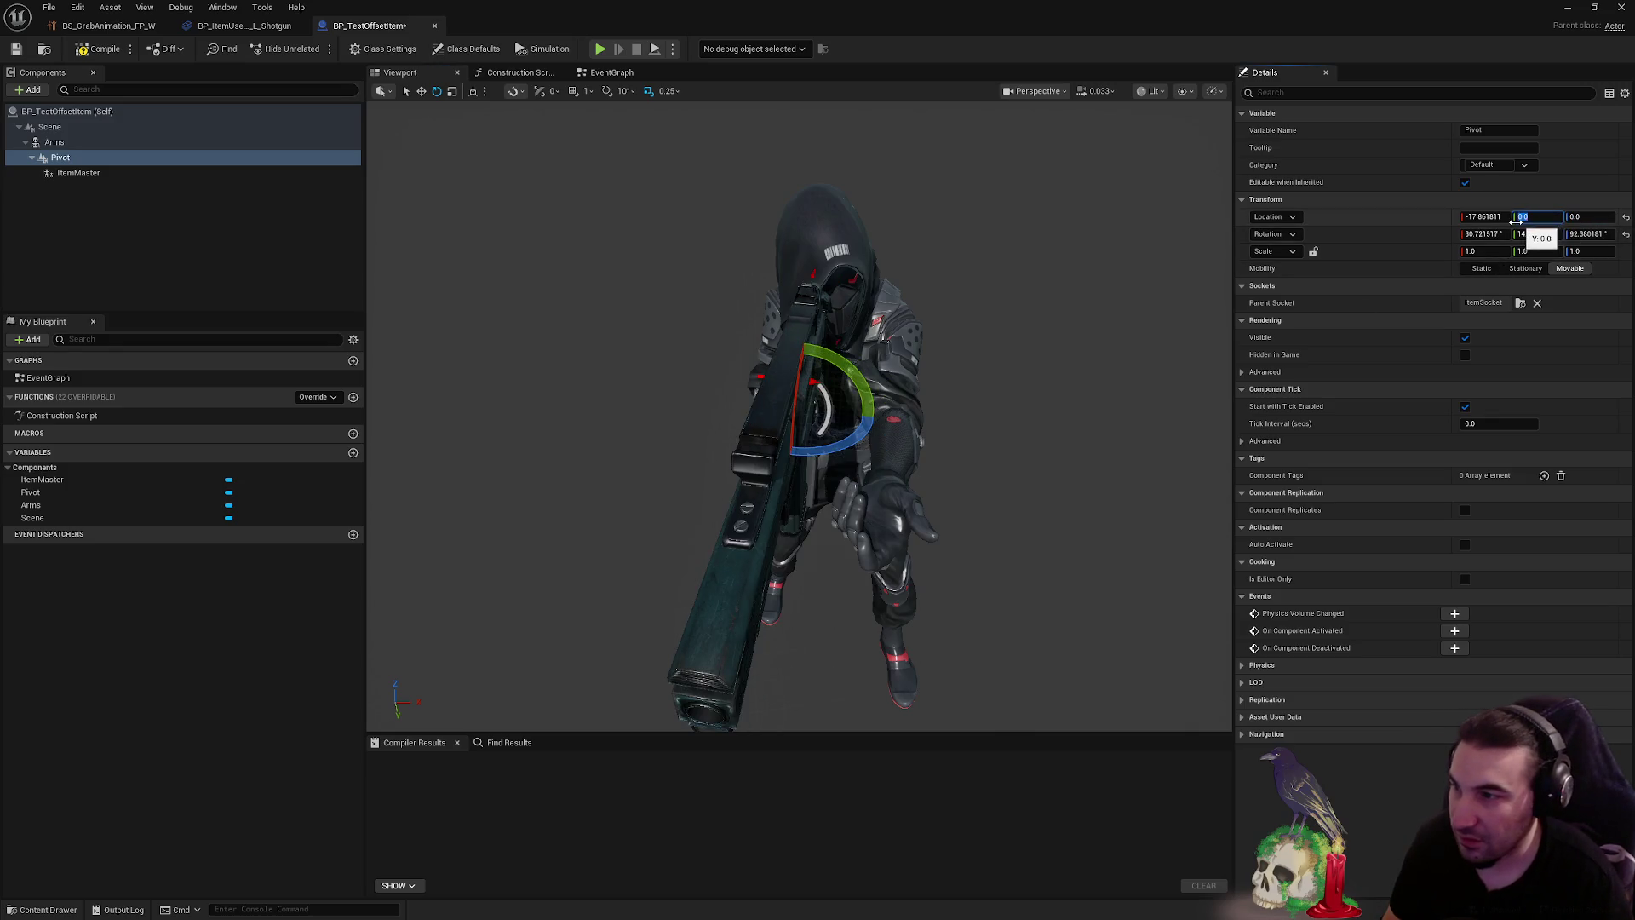
click(1486, 216)
text(0)
key(Return)
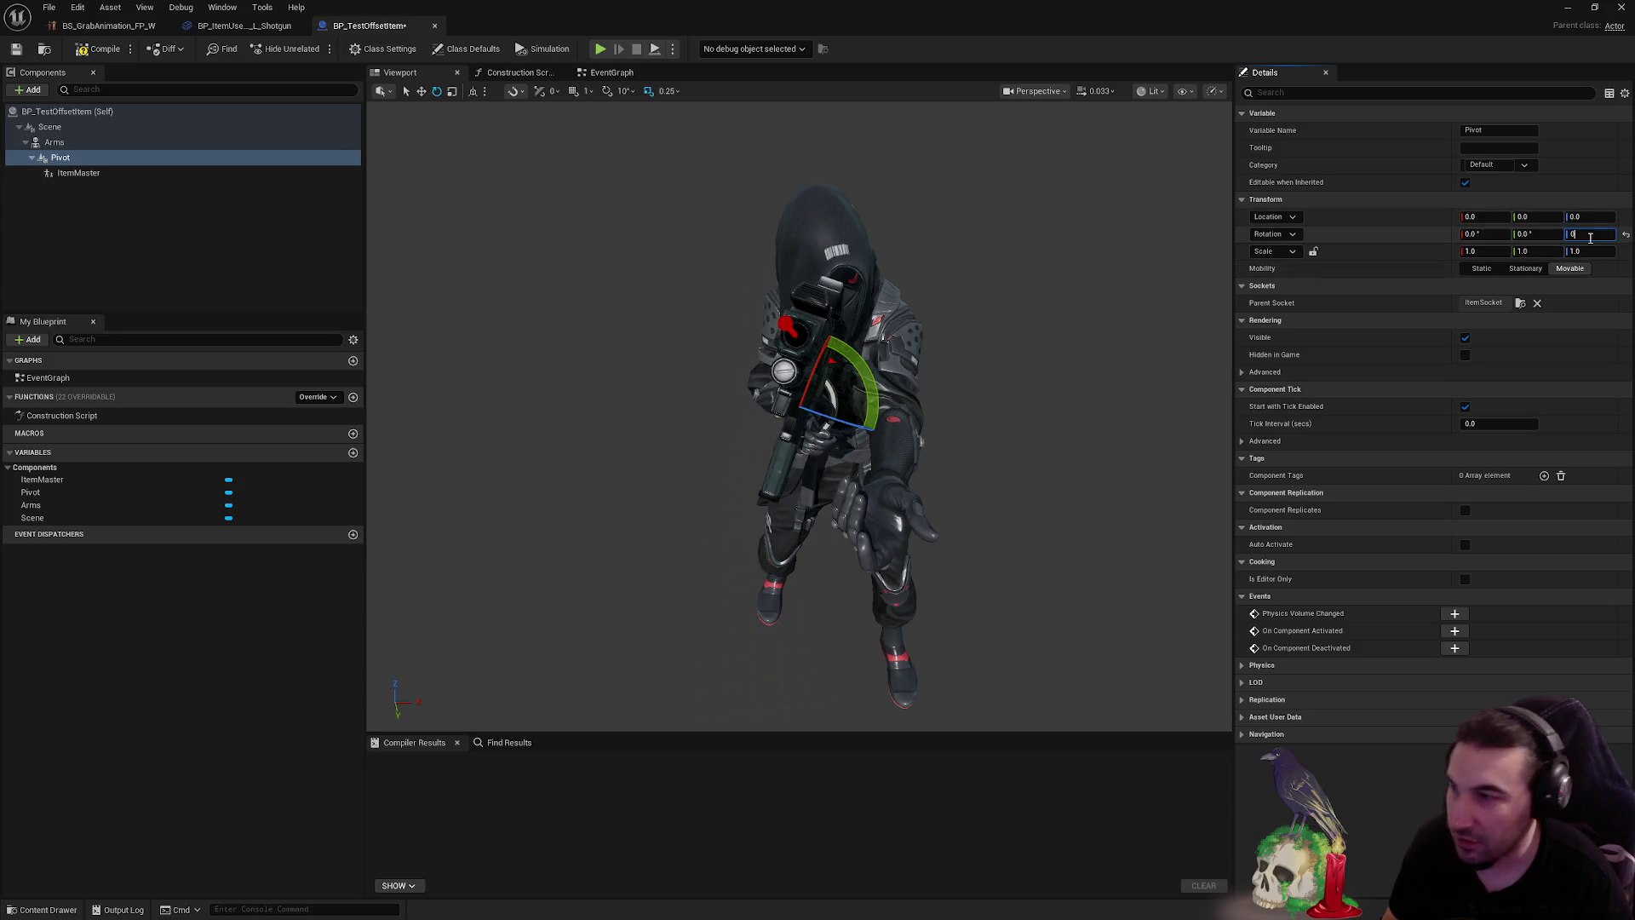
key(Return)
- Turn the rifle on yaw and pitch and move the Pivot toward her trigger hand
mouse_move(852, 424)
mouse_down()
mouse_move(888, 429)
mouse_move(877, 437)
mouse_up()
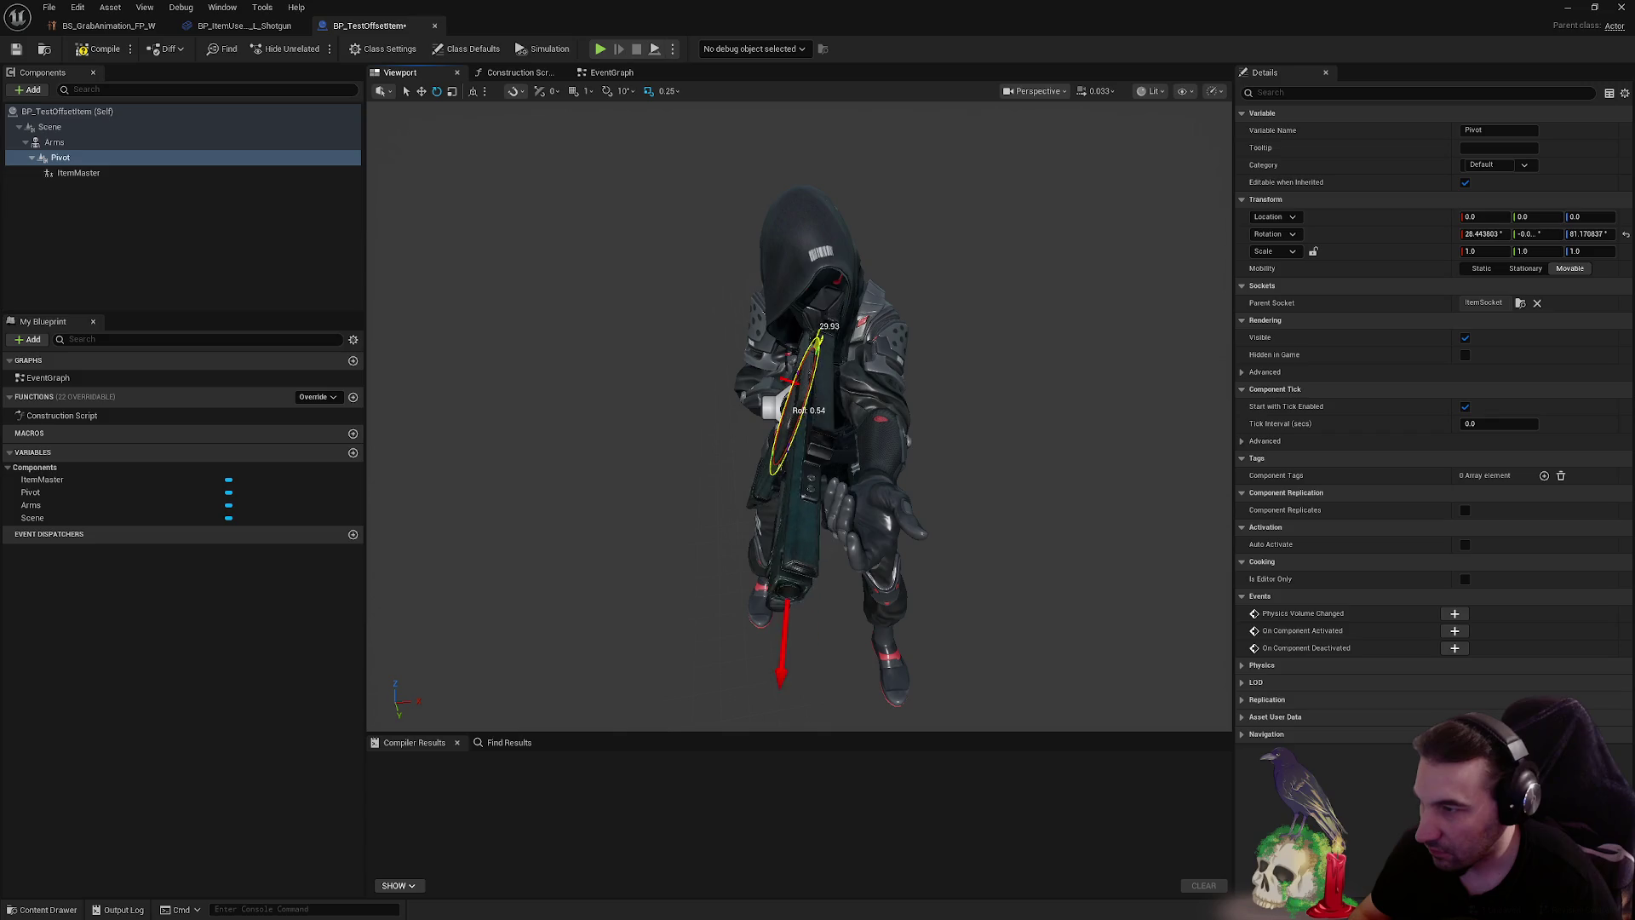
drag(796, 346, 870, 409)
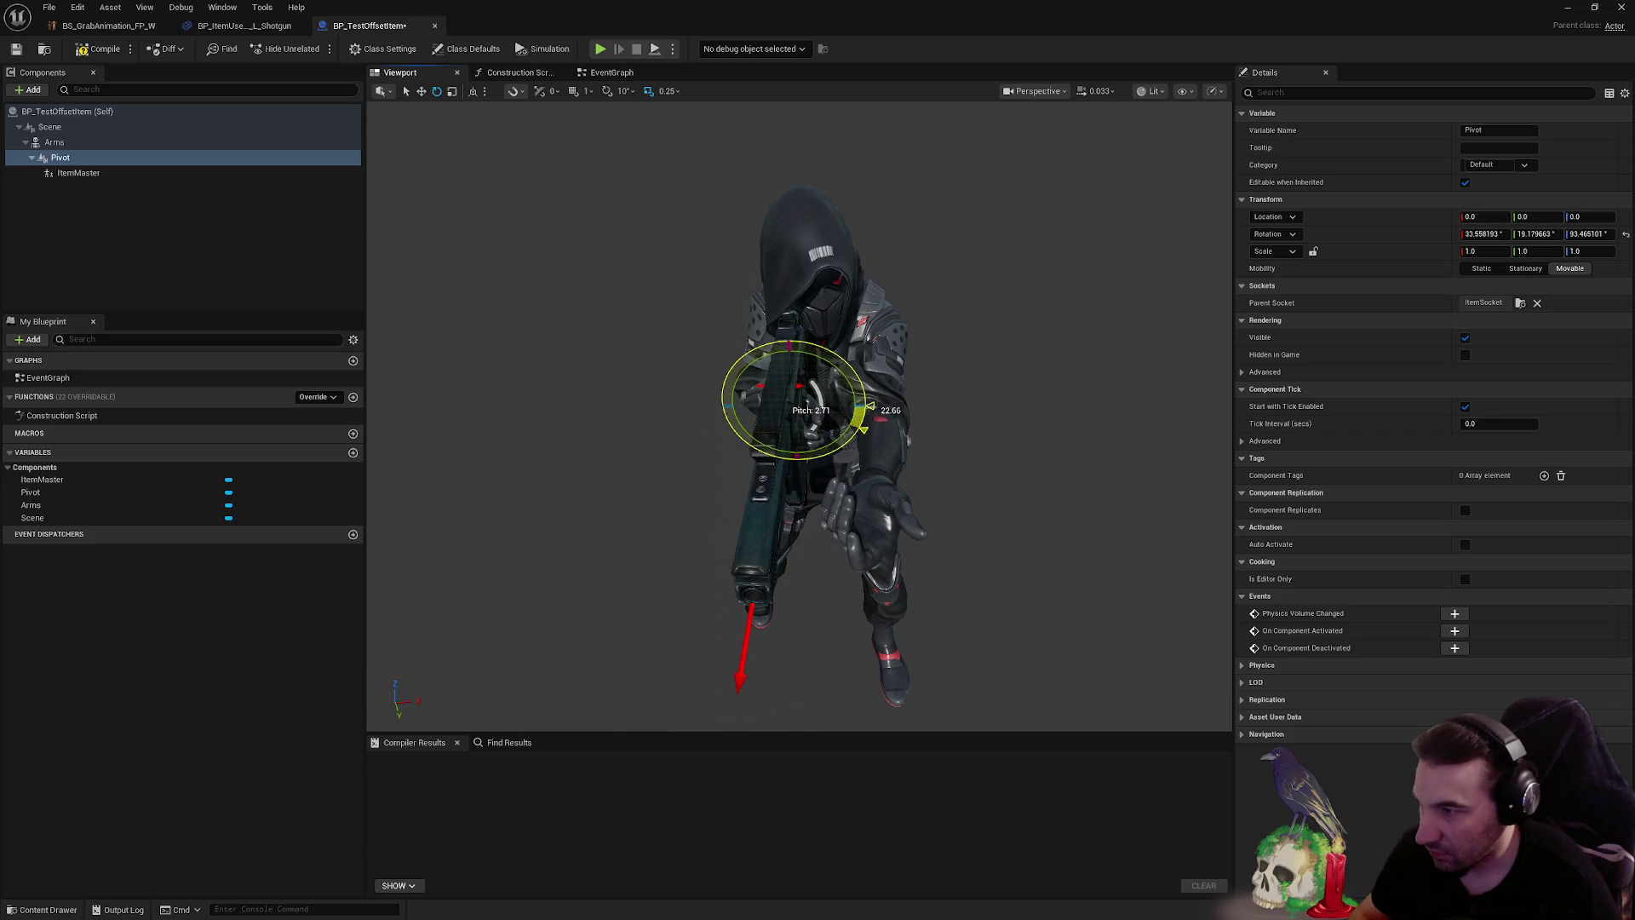
mouse_move(795, 450)
mouse_down()
mouse_move(868, 406)
mouse_move(810, 490)
mouse_move(892, 460)
mouse_up()
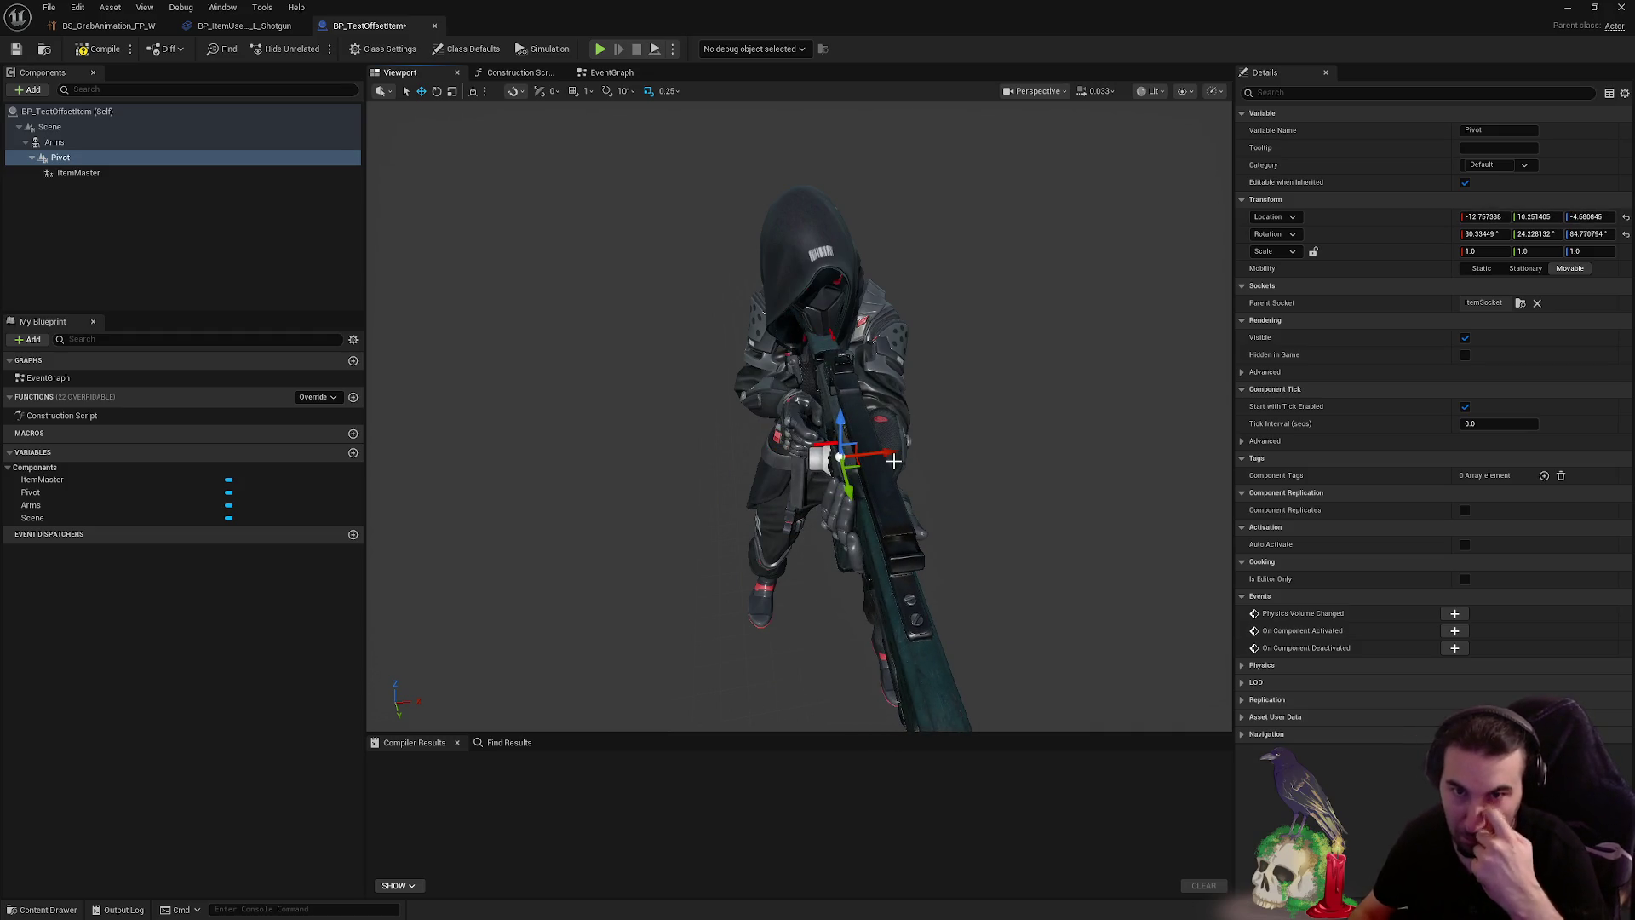
mouse_move(798, 462)
mouse_down()
mouse_move(792, 443)
mouse_move(783, 511)
mouse_move(631, 439)
mouse_up()
mouse_move(536, 690)
mouse_down()
mouse_move(621, 511)
mouse_move(723, 477)
mouse_move(714, 505)
mouse_up()
drag(824, 507, 823, 507)
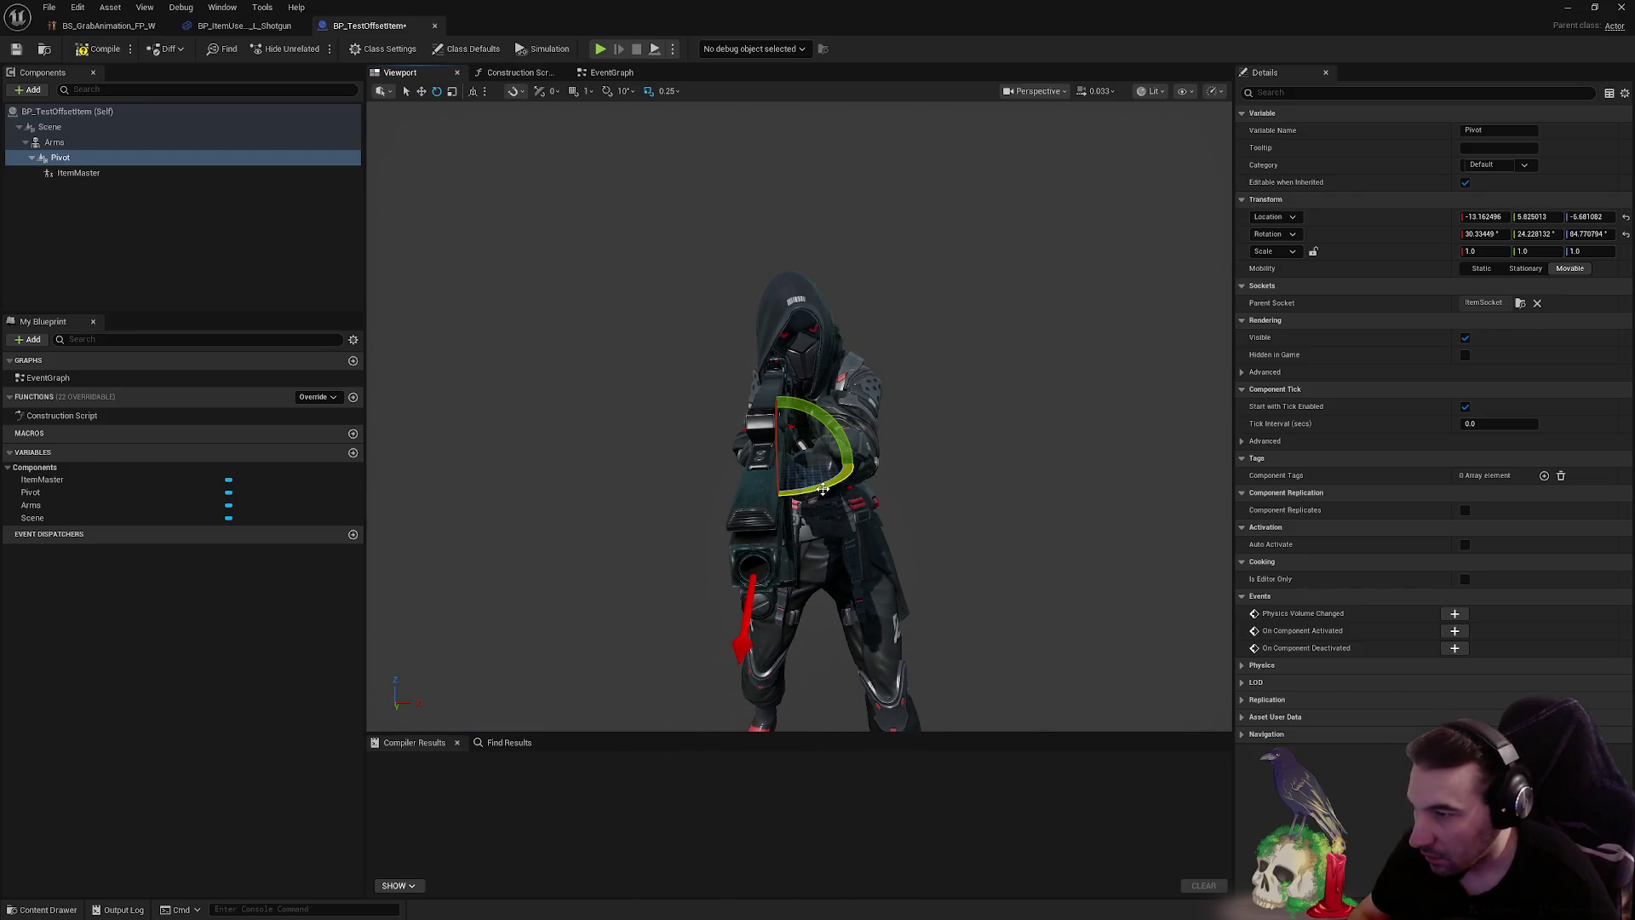
drag(856, 464, 856, 464)
drag(823, 507, 824, 506)
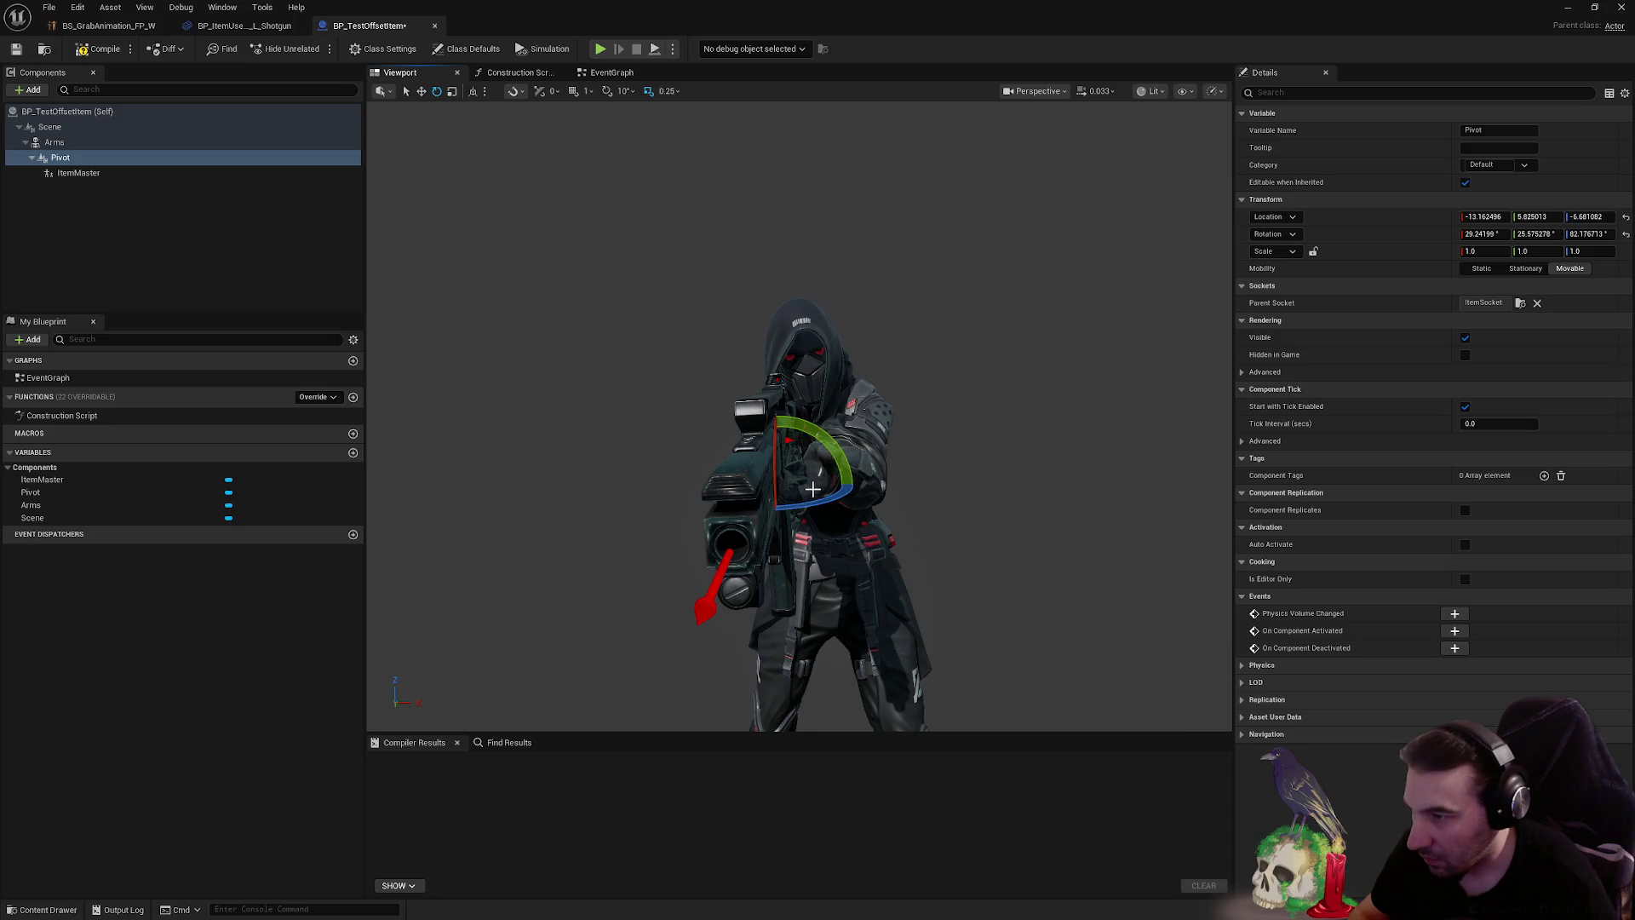
drag(823, 507, 823, 507)
mouse_move(832, 449)
mouse_down()
mouse_move(842, 501)
mouse_move(818, 446)
mouse_move(800, 474)
mouse_move(863, 506)
mouse_move(818, 476)
mouse_move(790, 487)
mouse_up()
- Adjust the rifle's rotation further and raise the Pivot so the gun sits in her hands
key(e)
drag(902, 421, 901, 420)
key(e)
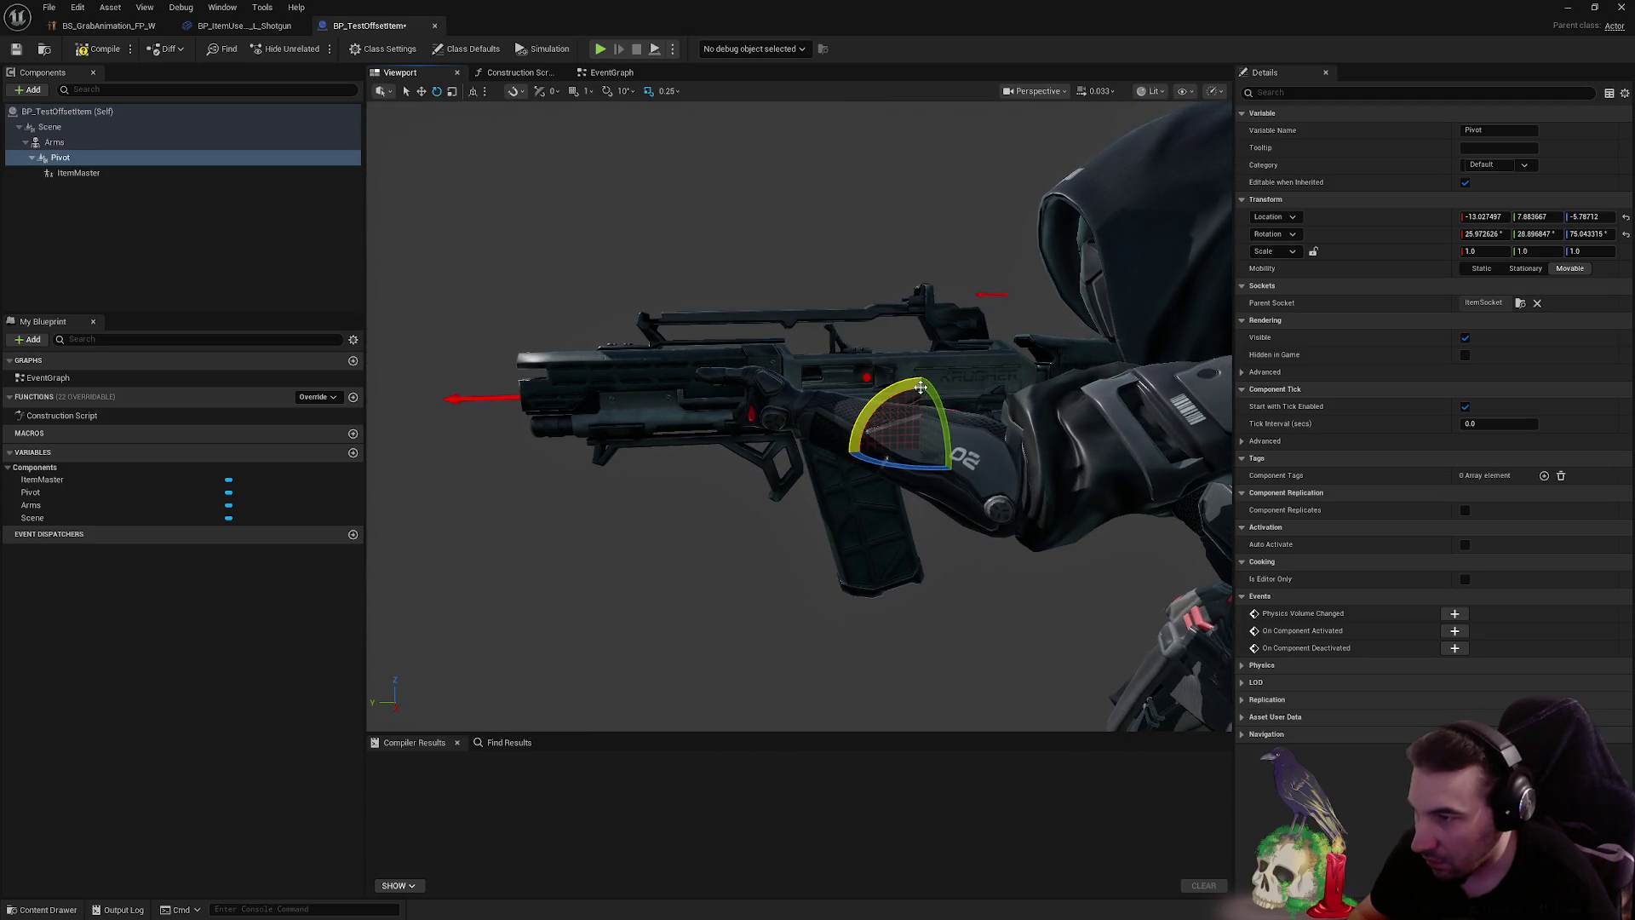
drag(923, 386, 923, 385)
key(w)
mouse_move(712, 511)
mouse_down()
mouse_move(714, 492)
mouse_move(819, 569)
mouse_move(809, 528)
mouse_move(813, 587)
mouse_move(784, 566)
mouse_move(758, 575)
mouse_move(781, 545)
mouse_up()
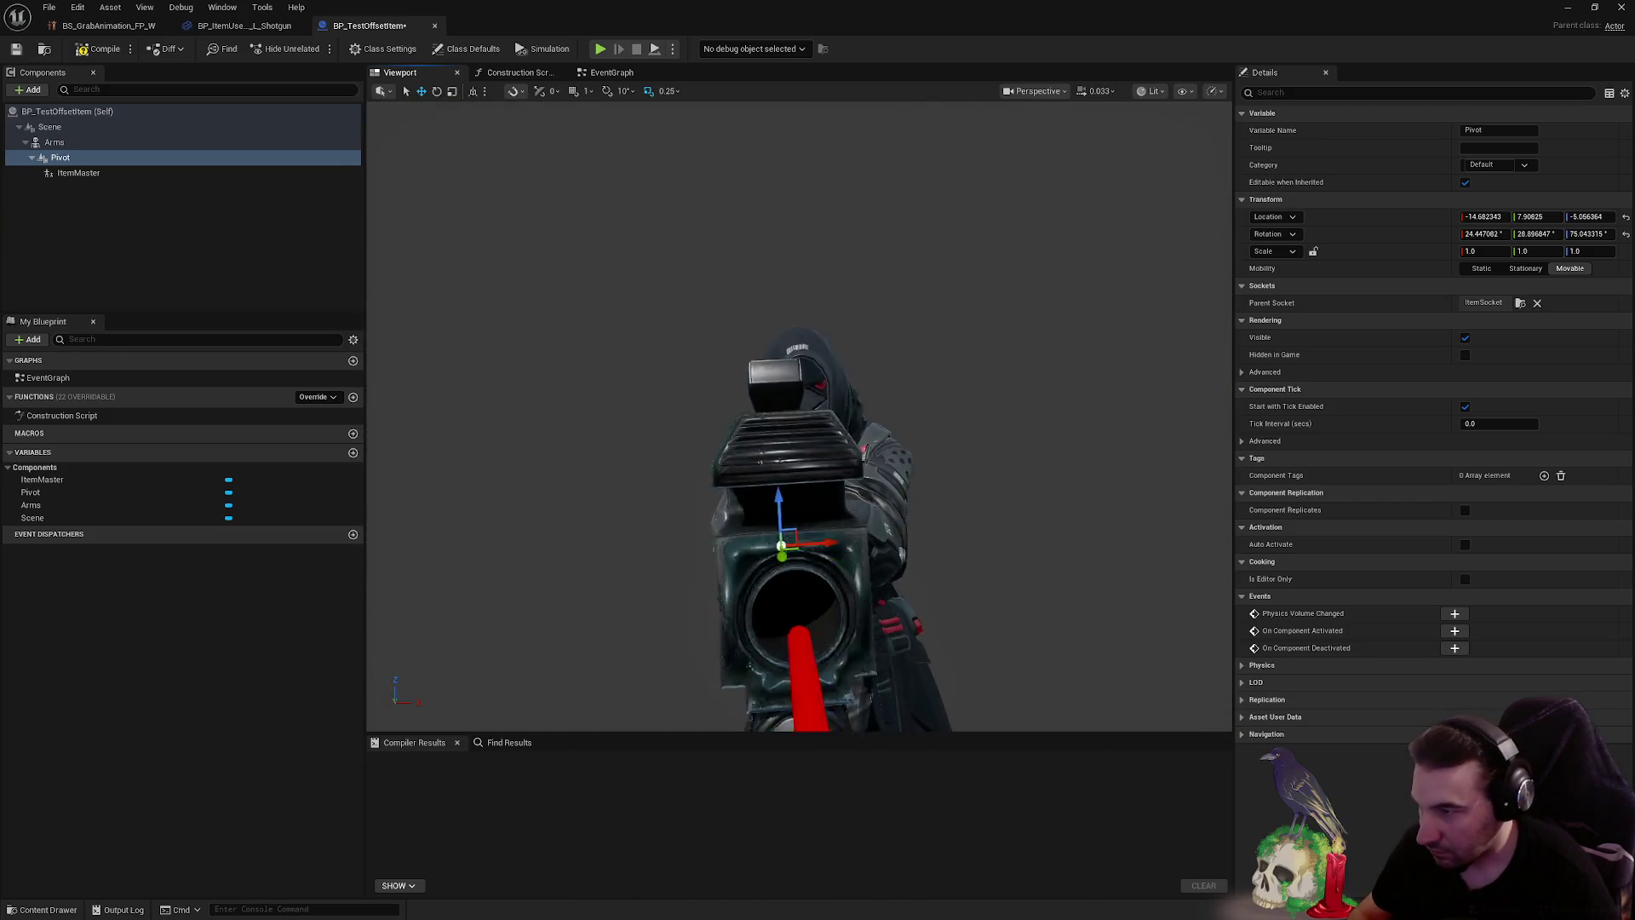
drag(822, 602, 816, 592)
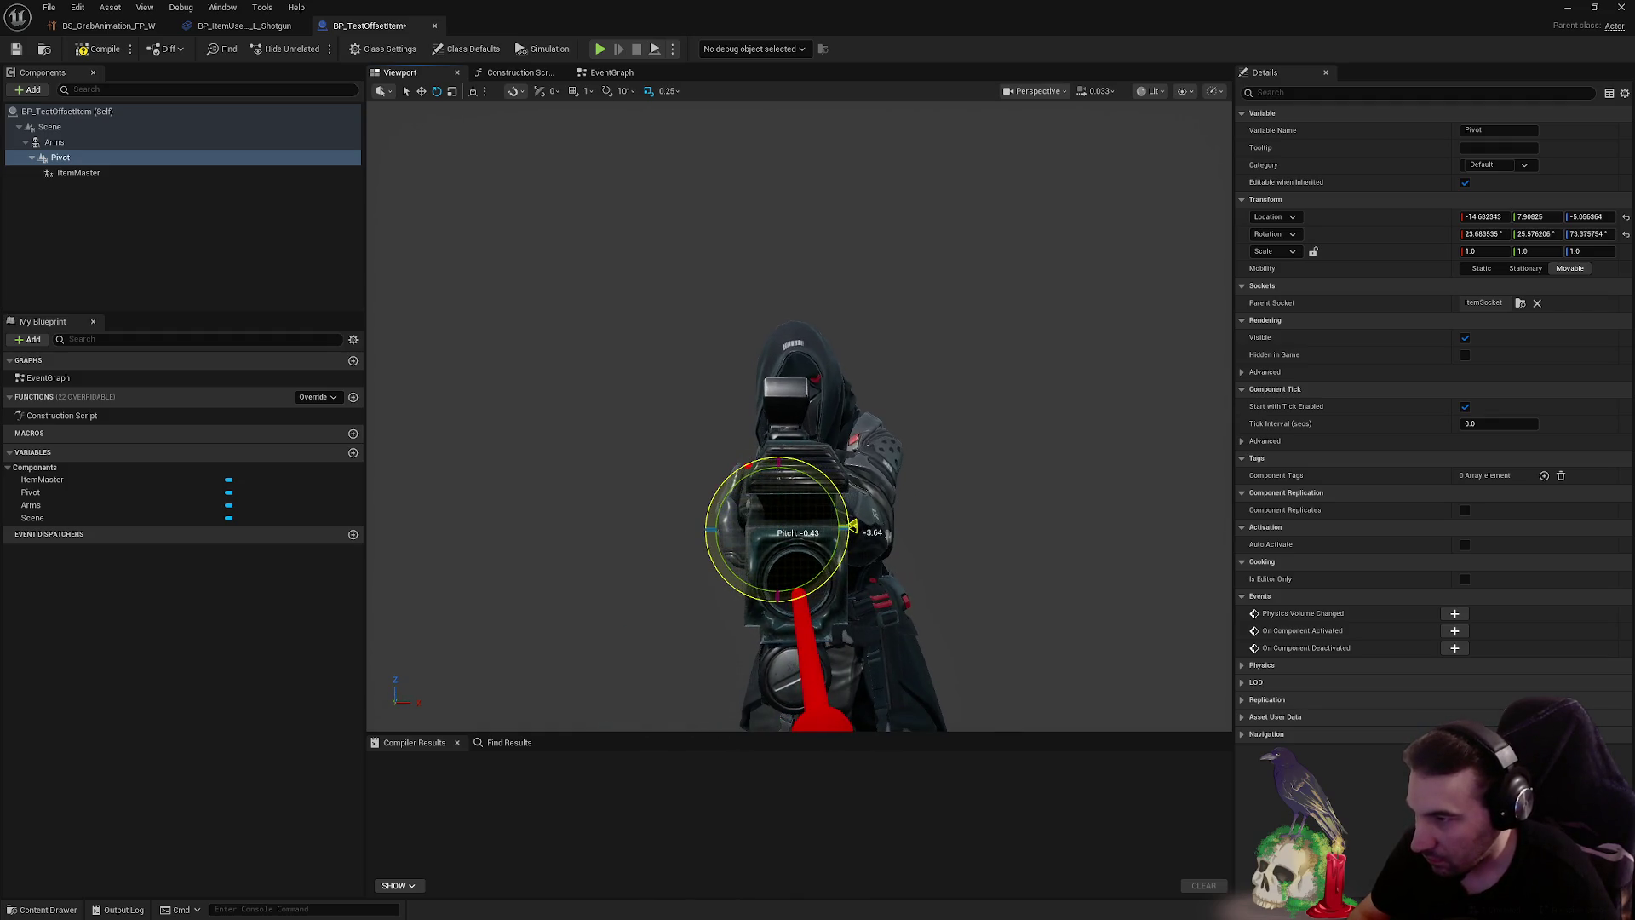
drag(790, 469, 801, 489)
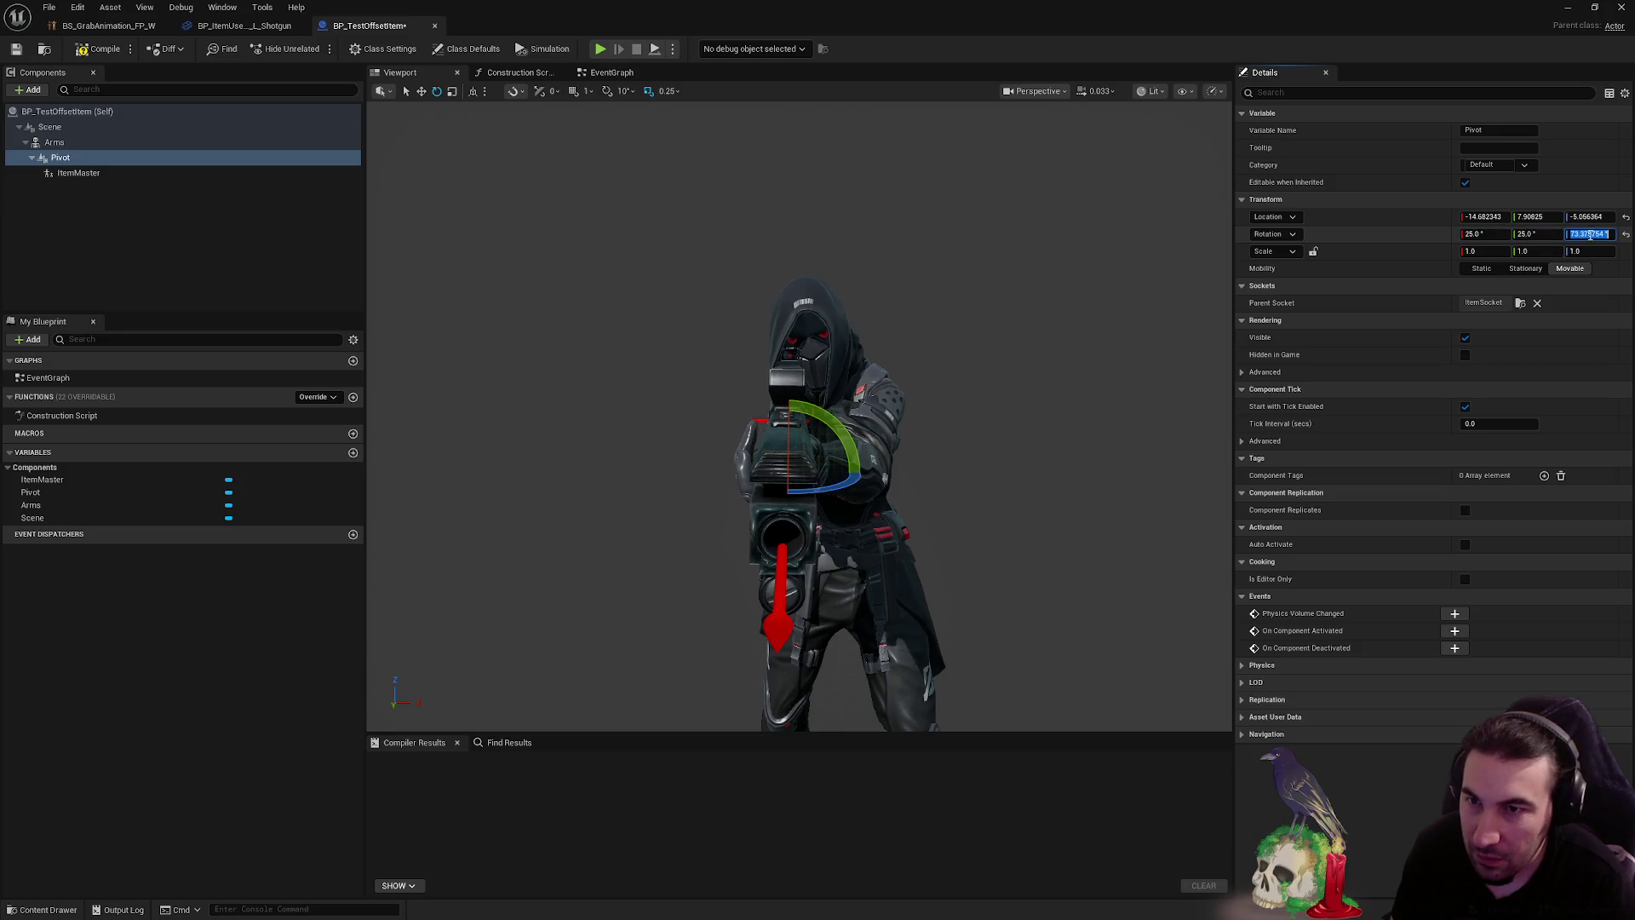
- Set the Pivot's X and Y rotation to 25, then nudge the rifle's rotation into her grip
drag(1065, 383, 1065, 281)
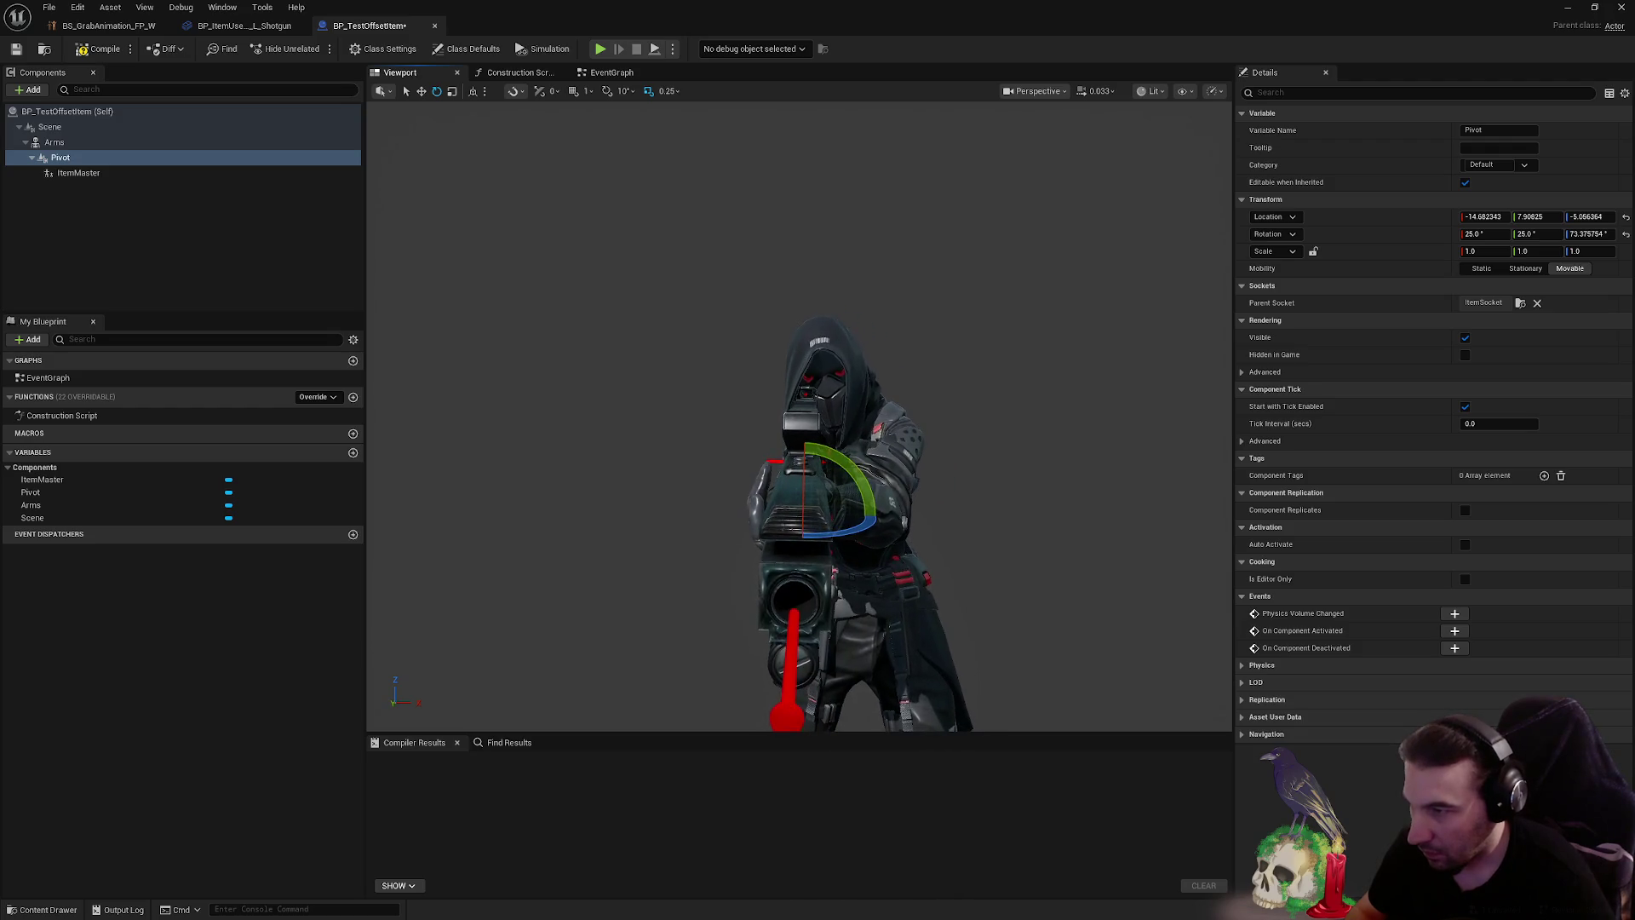
click(1474, 233)
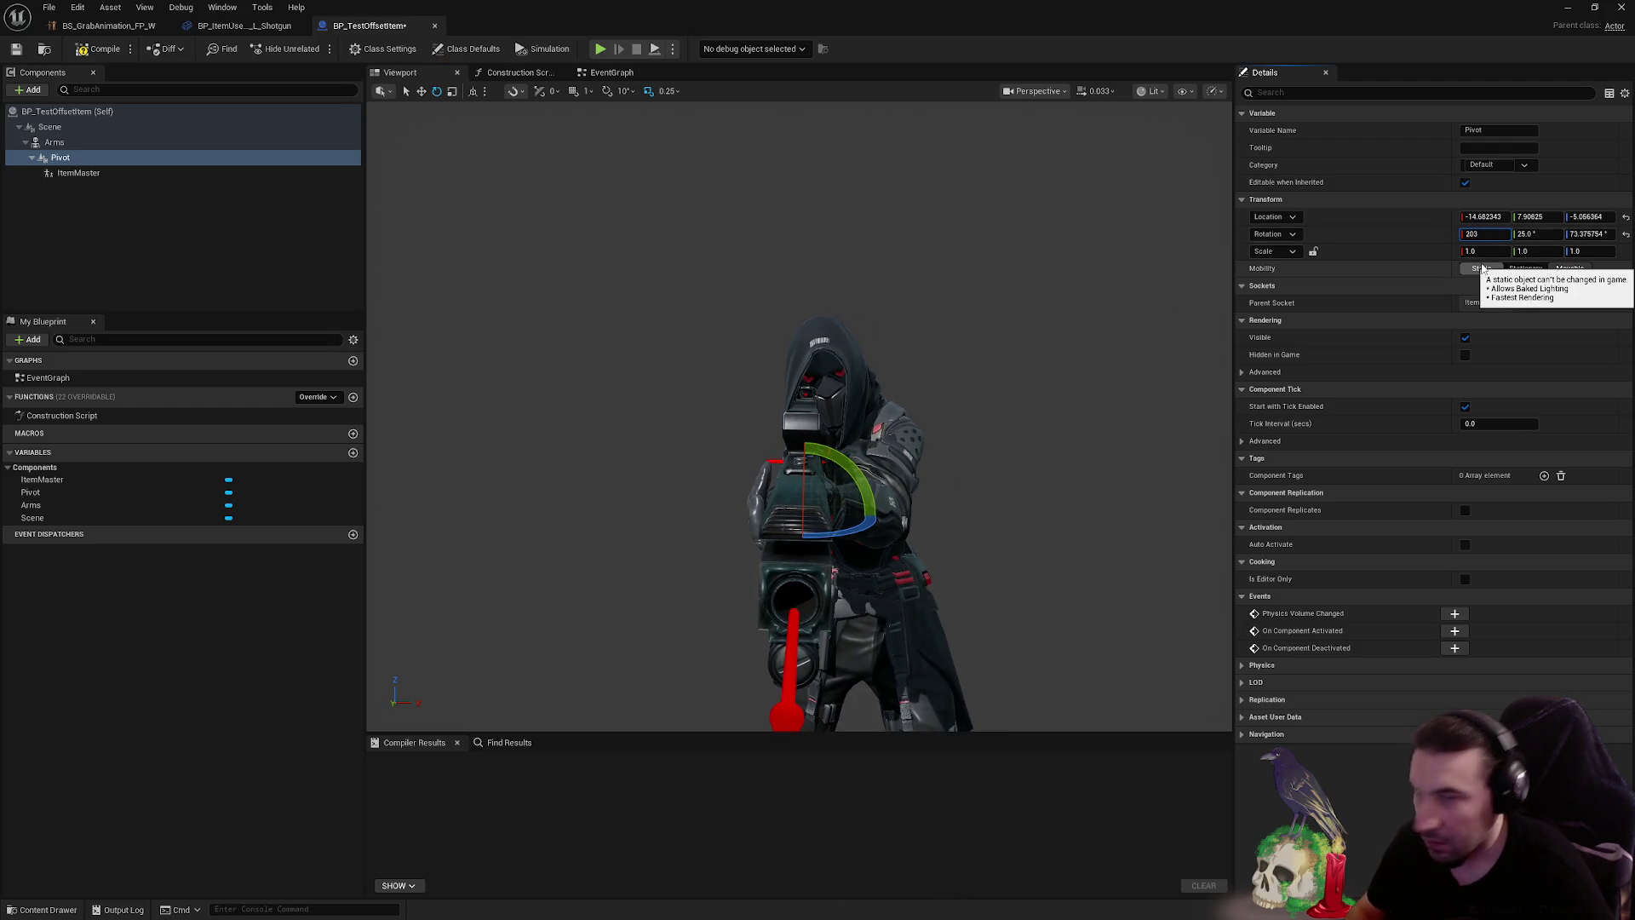
key(Return)
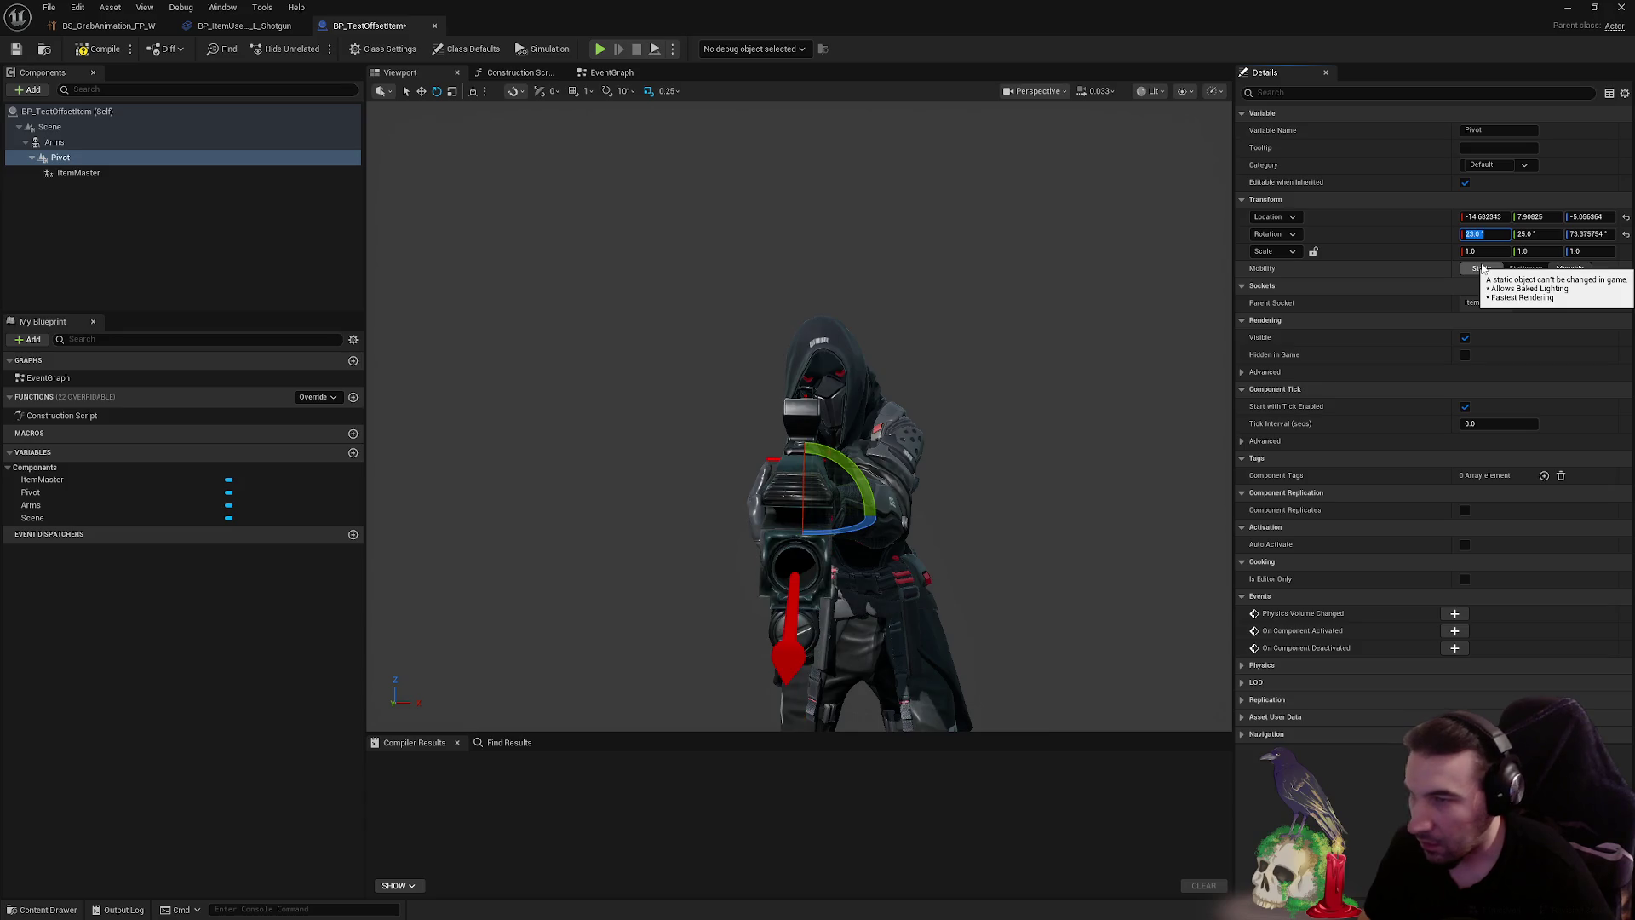
key(Tab)
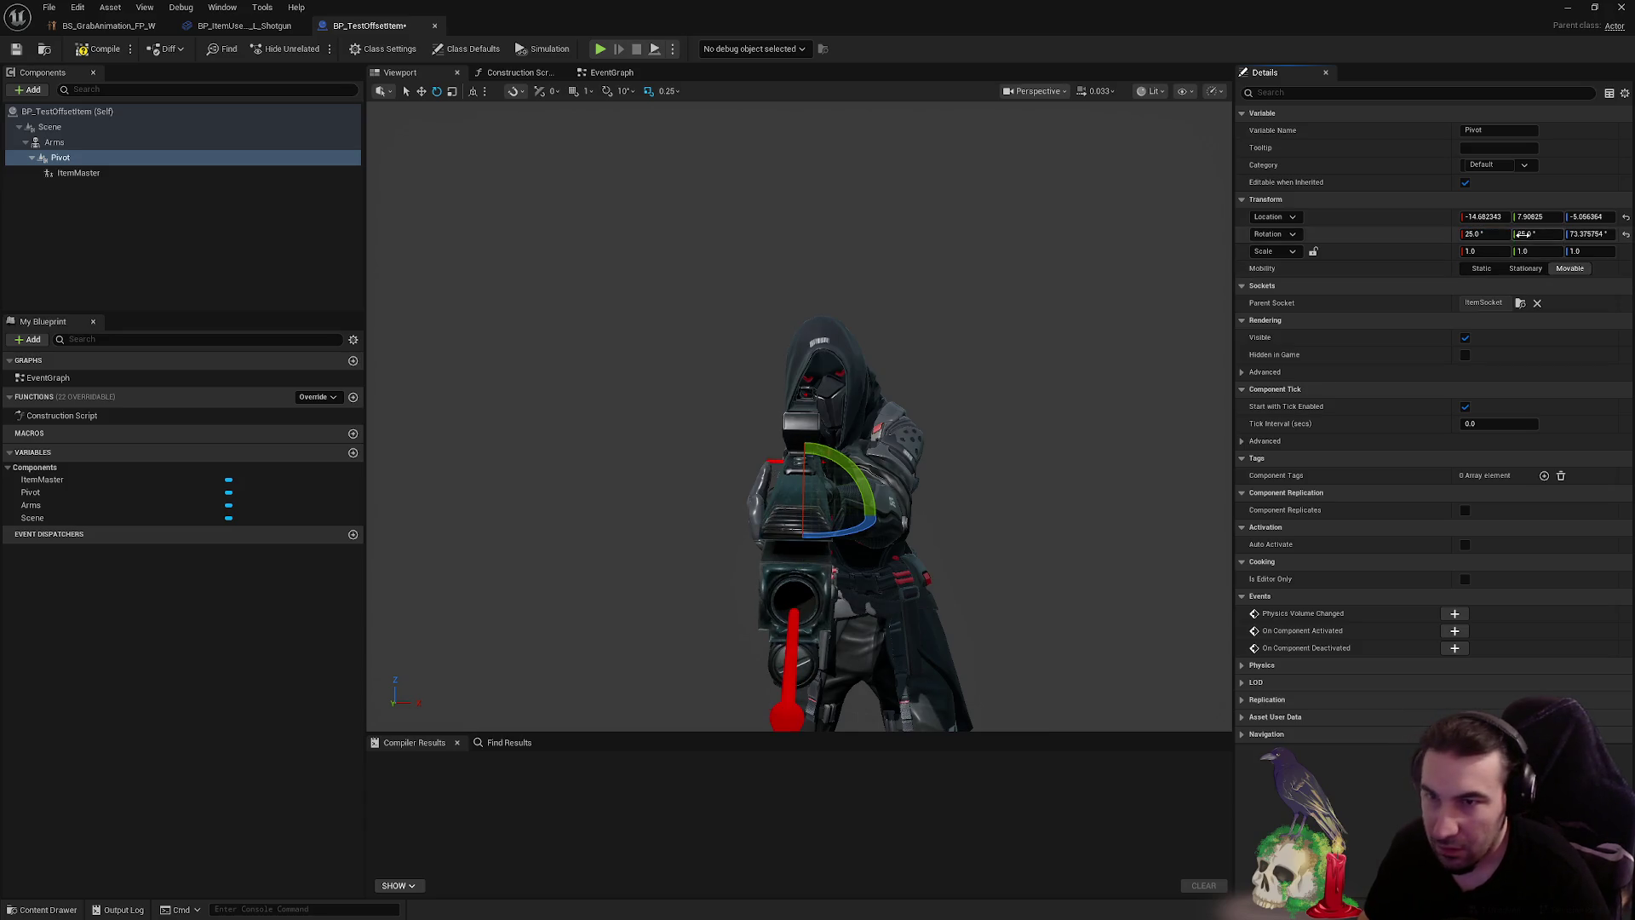
text(23)
key(Return)
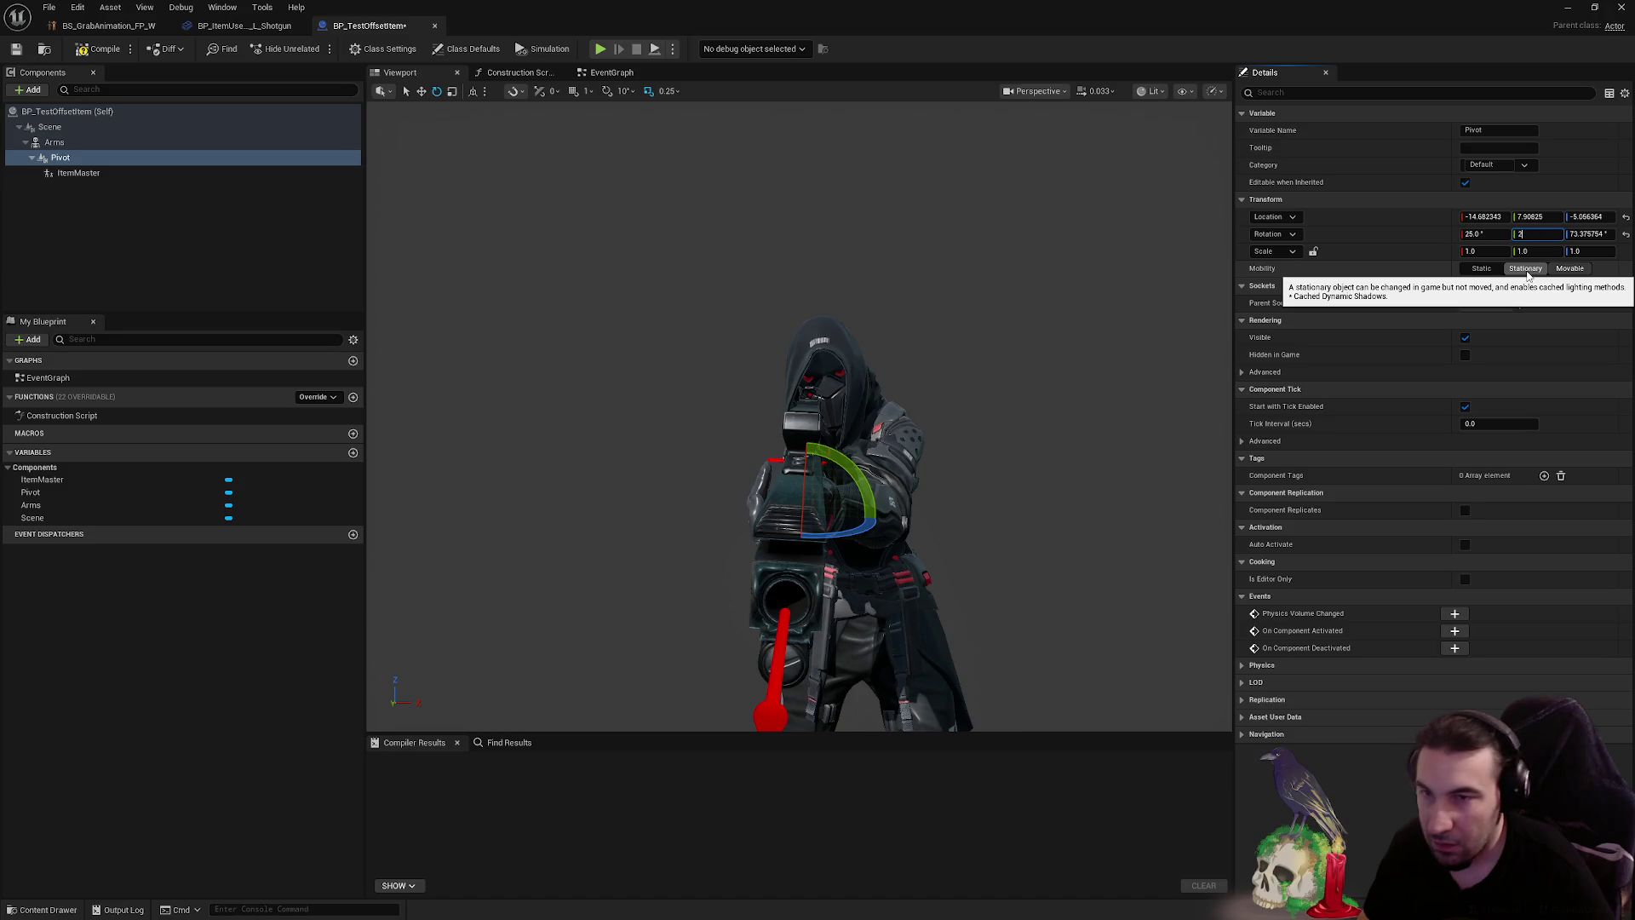
text(5)
key(Return)
mouse_move(850, 467)
mouse_down()
mouse_move(891, 489)
mouse_move(854, 522)
mouse_move(912, 503)
mouse_move(945, 586)
mouse_move(988, 580)
mouse_up()
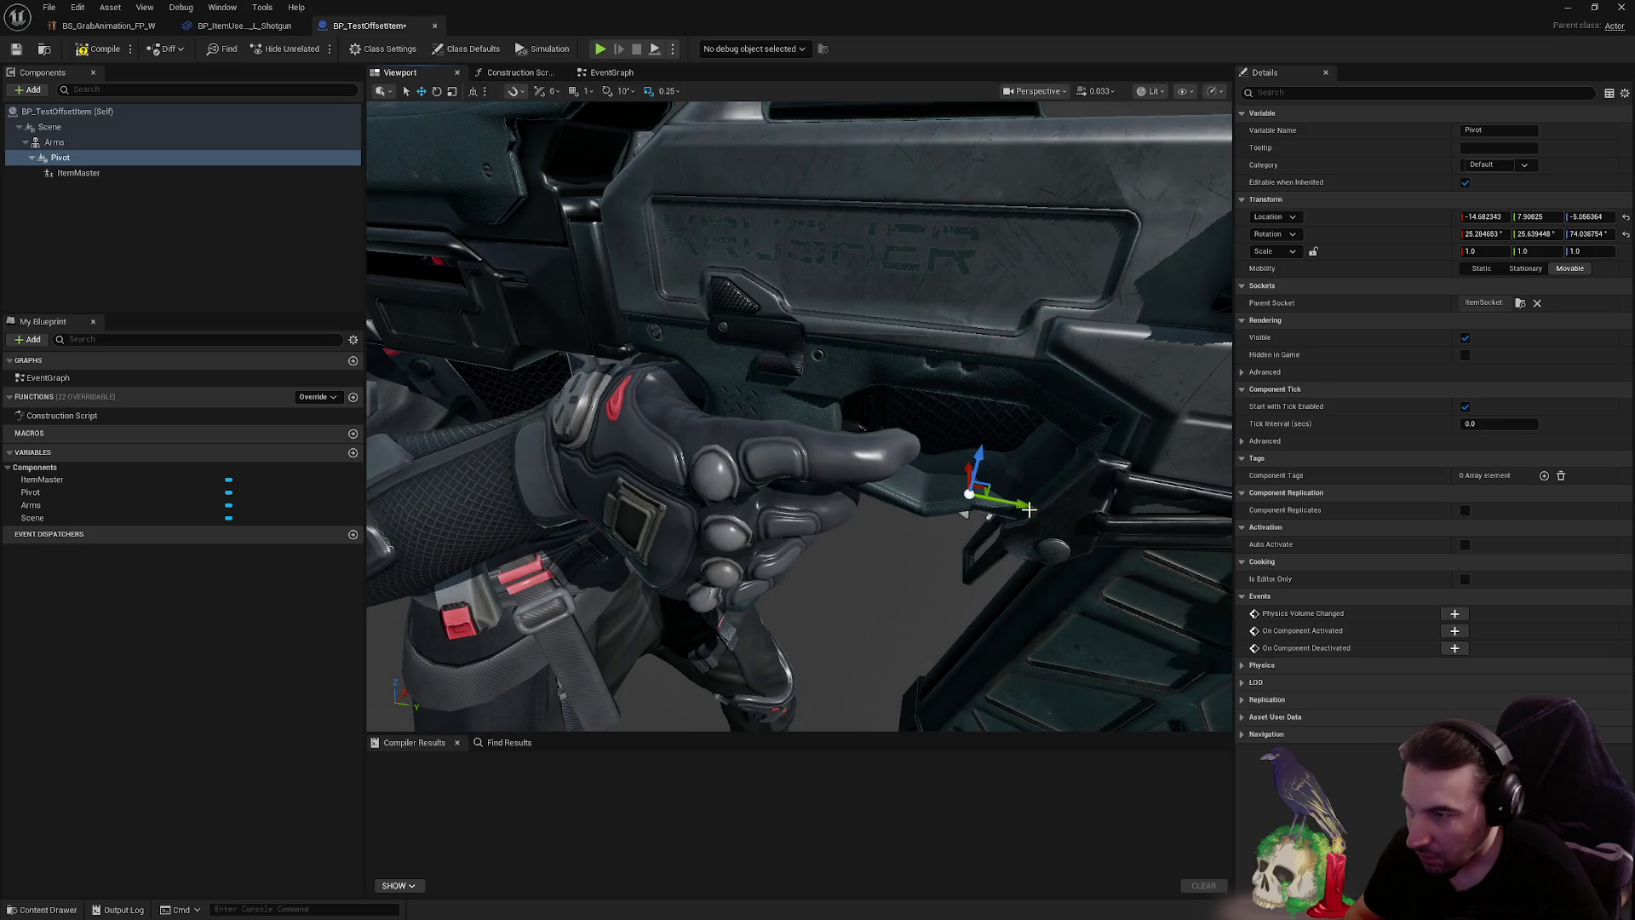